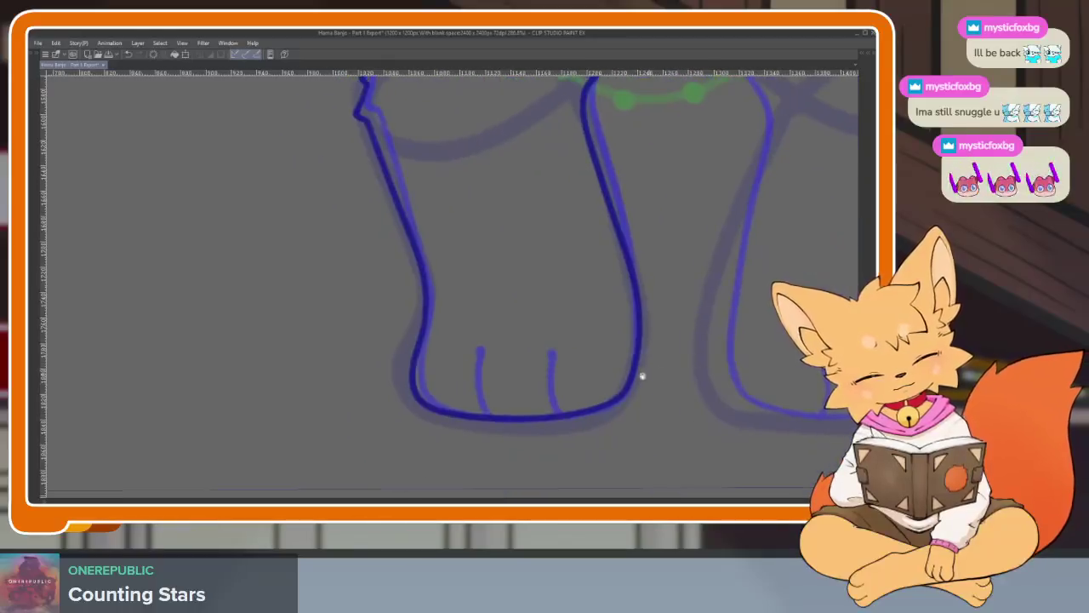
Ink a toe line on the fox's left foot.
drag(407, 408, 405, 332)
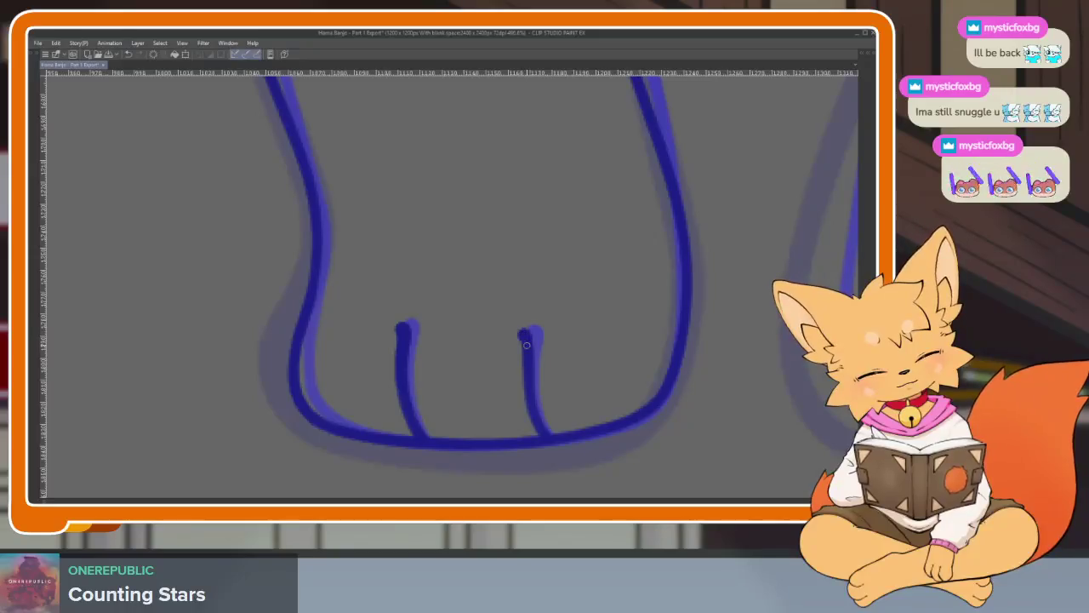
scroll(525, 342, down, 5)
scroll(612, 360, up, 1)
scroll(588, 374, up, 2)
scroll(528, 370, up, 2)
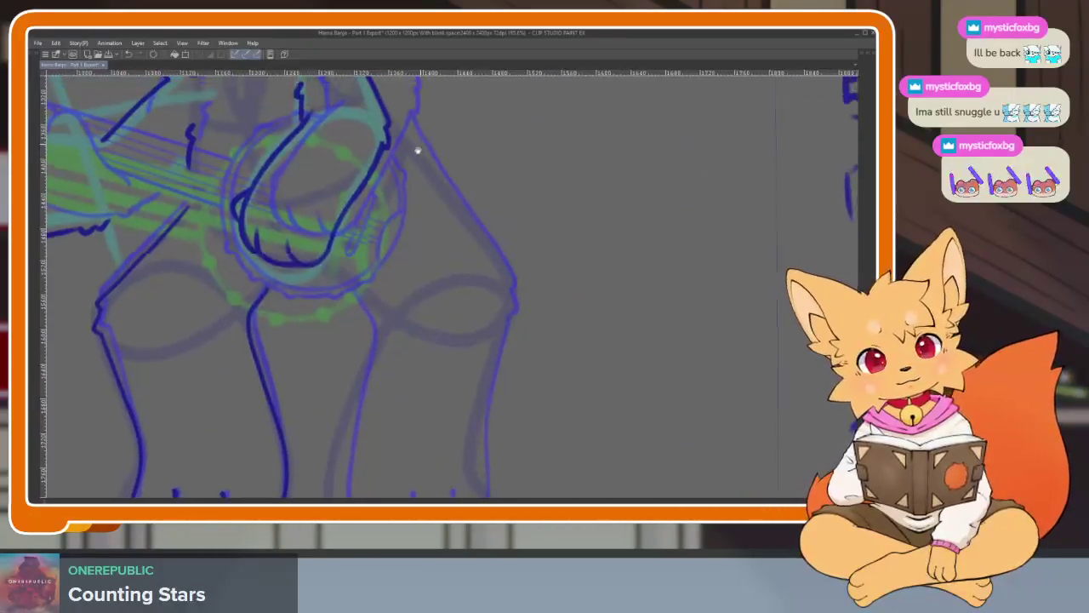
scroll(420, 141, down, 1)
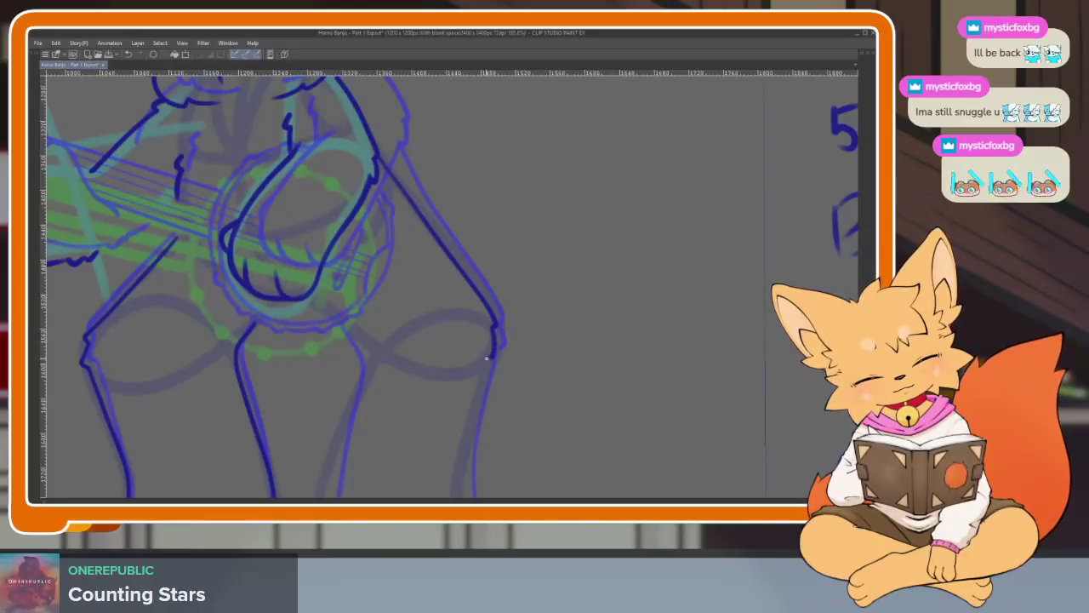
scroll(573, 274, down, 1)
scroll(556, 275, up, 1)
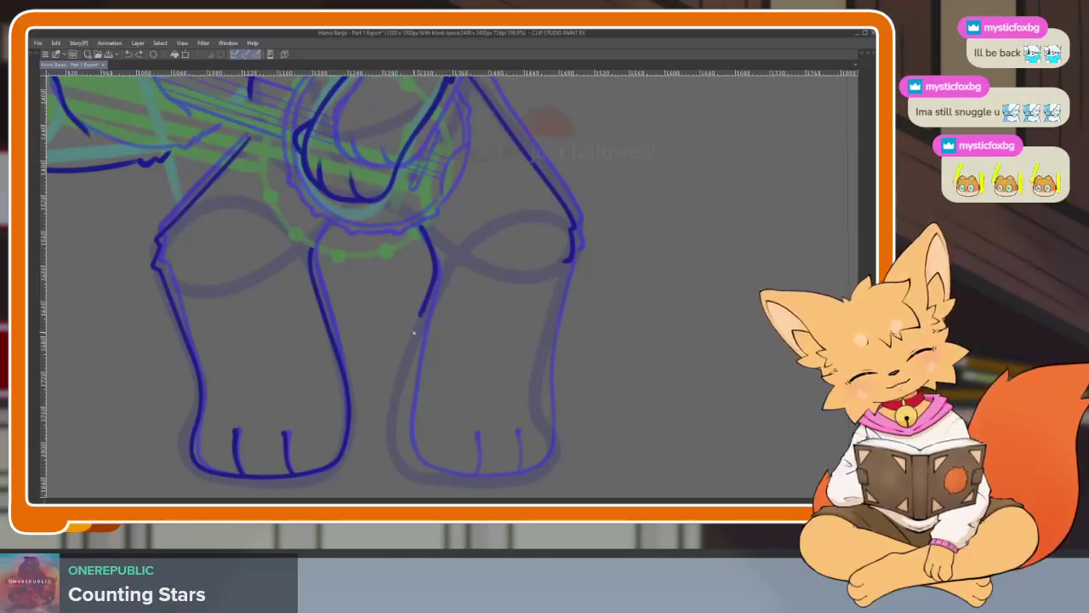
Extend the right leg's outline down toward the foot.
drag(418, 323, 400, 455)
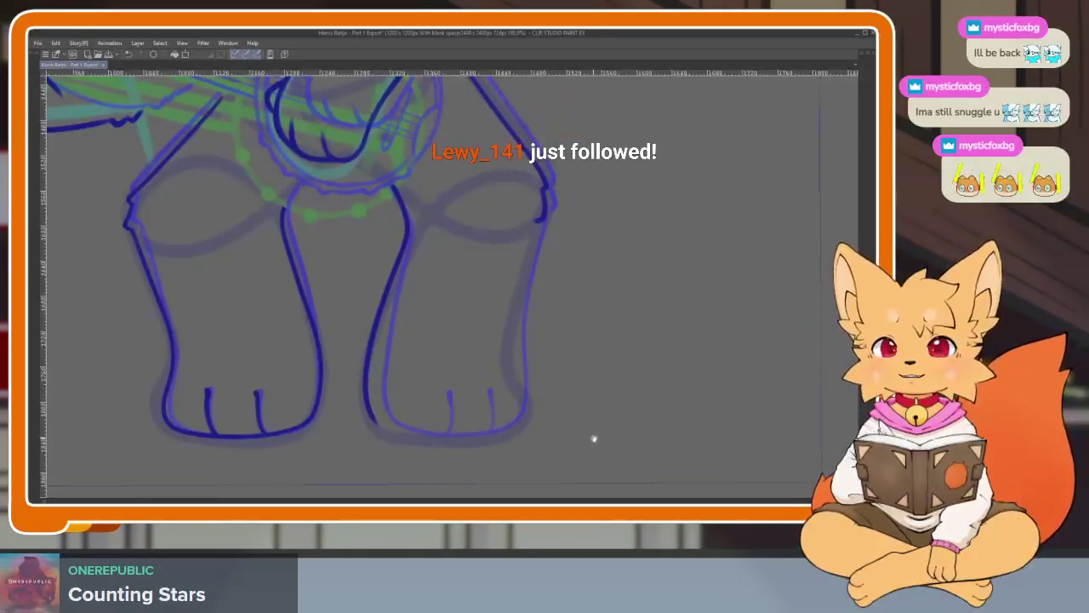
scroll(608, 408, up, 2)
scroll(622, 380, up, 2)
scroll(639, 366, up, 2)
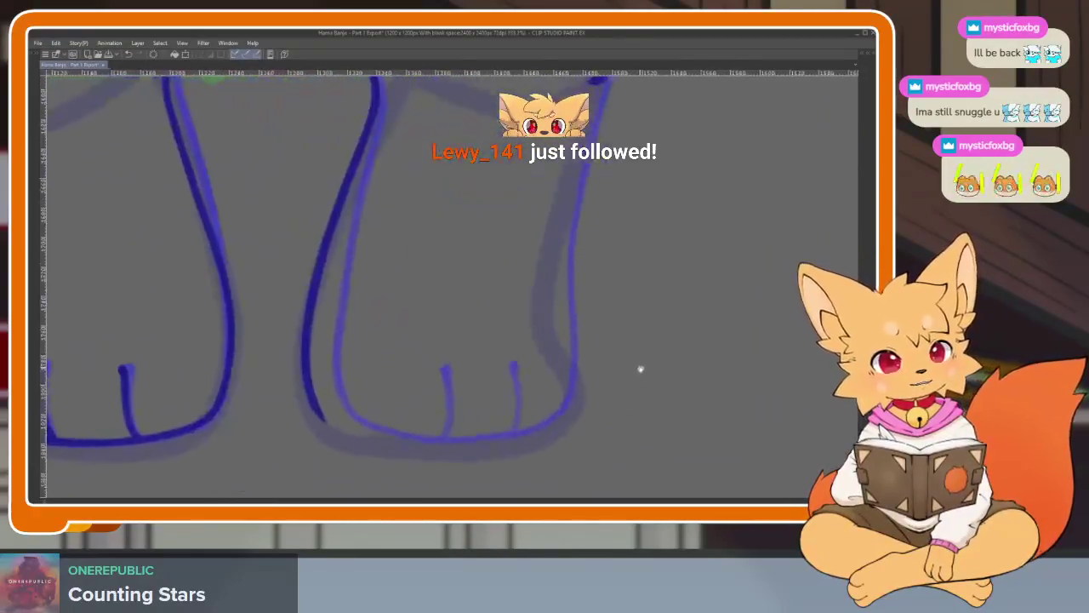
scroll(639, 366, down, 1)
scroll(639, 214, down, 1)
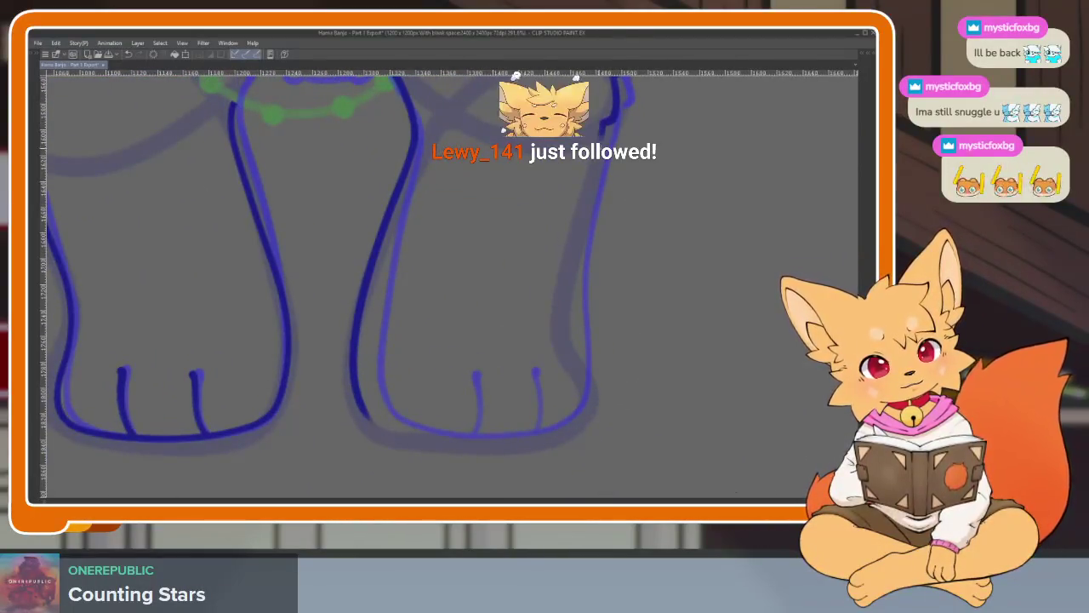
Trace the right foot's outer edge, redrawing the stroke after a first attempt.
drag(602, 121, 563, 364)
key(ctrl+z)
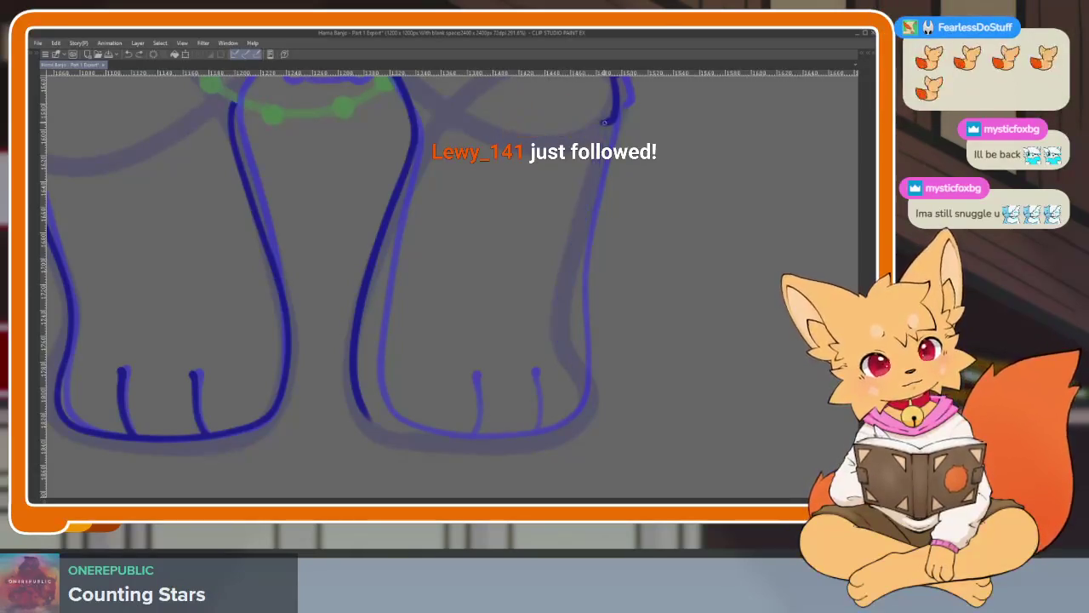
mouse_move(602, 126)
mouse_down()
mouse_move(566, 348)
mouse_move(357, 410)
mouse_up()
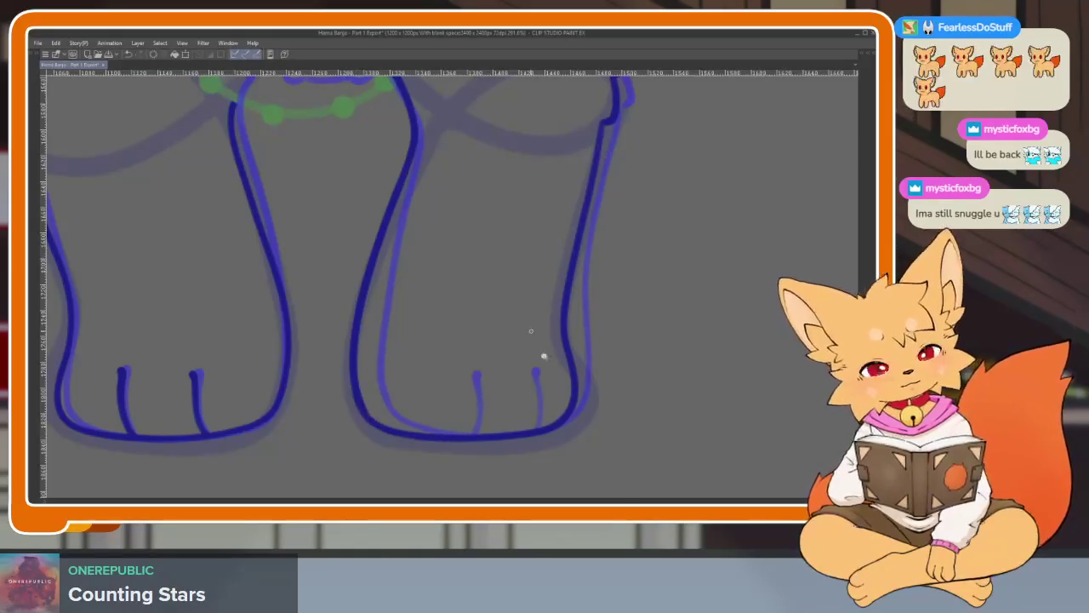
scroll(567, 389, down, 3)
scroll(570, 403, up, 1)
scroll(578, 412, down, 1)
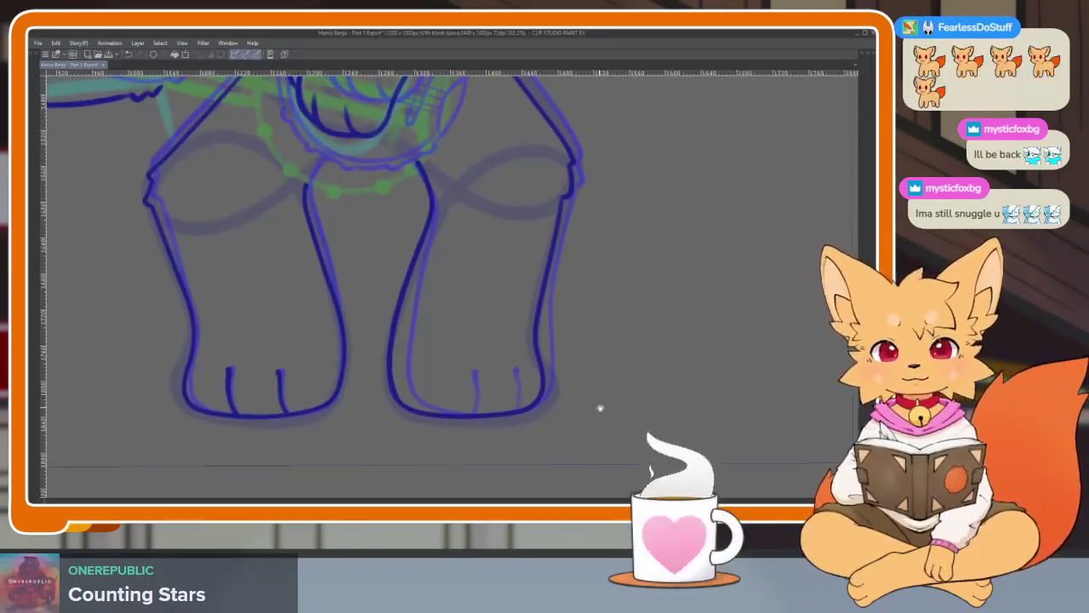
scroll(593, 406, down, 2)
scroll(525, 399, up, 4)
scroll(555, 432, up, 1)
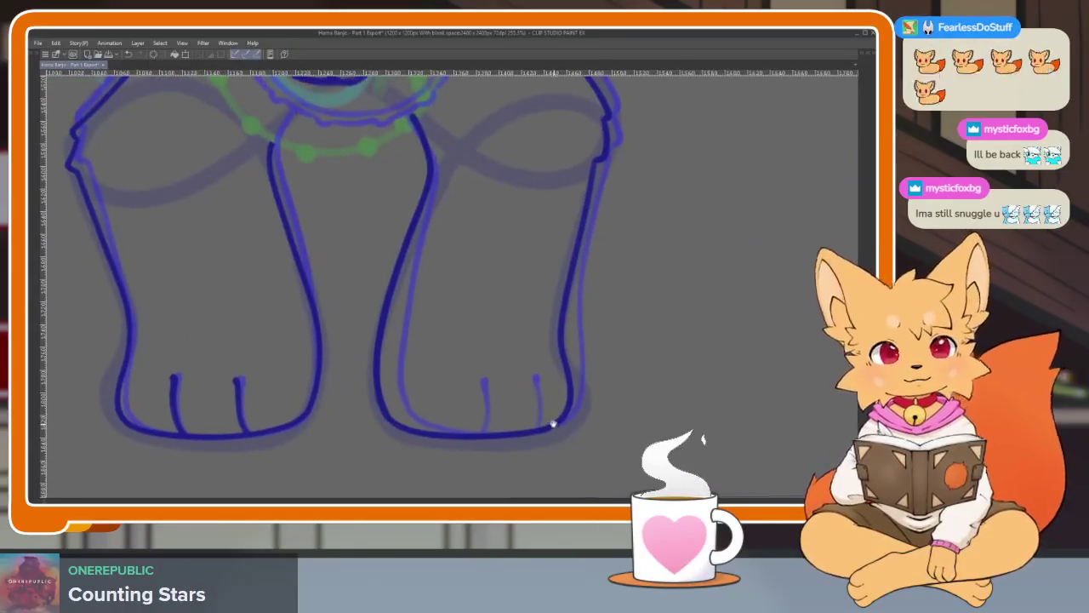
scroll(555, 430, up, 1)
scroll(557, 432, up, 1)
scroll(557, 434, up, 1)
scroll(556, 430, up, 1)
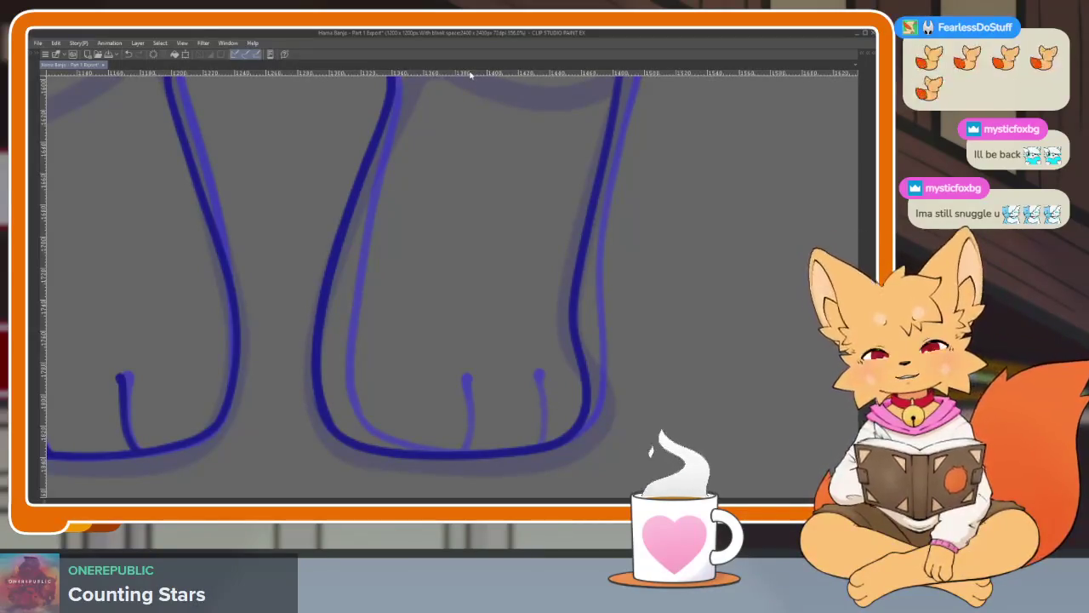
Remove a stray scribble and ink two toe lines on the right foot.
key(ctrl+z)
scroll(513, 448, up, 1)
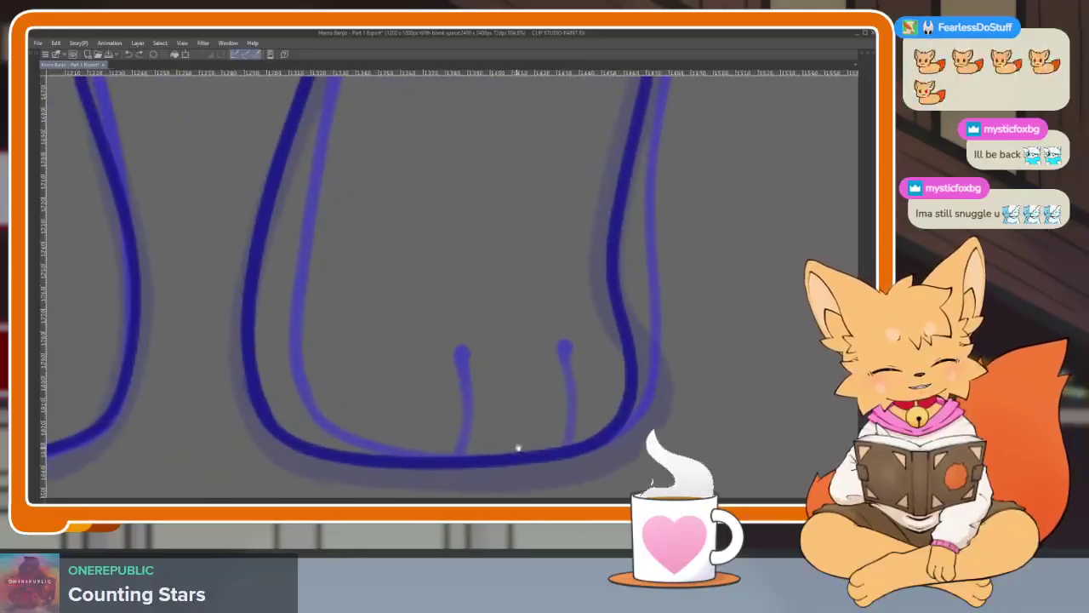
drag(537, 454, 540, 378)
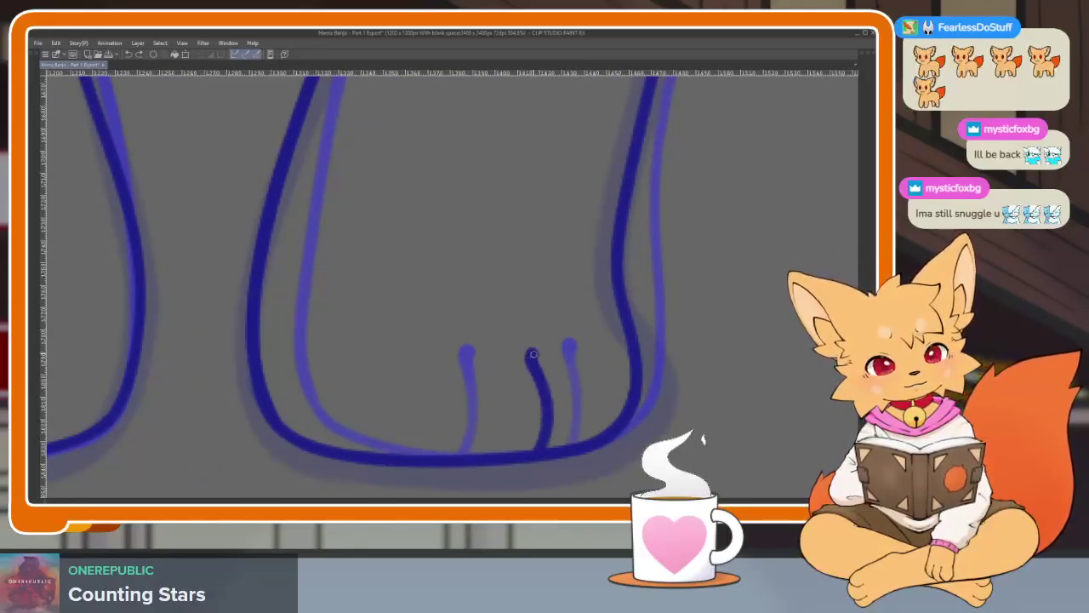
drag(435, 430, 416, 360)
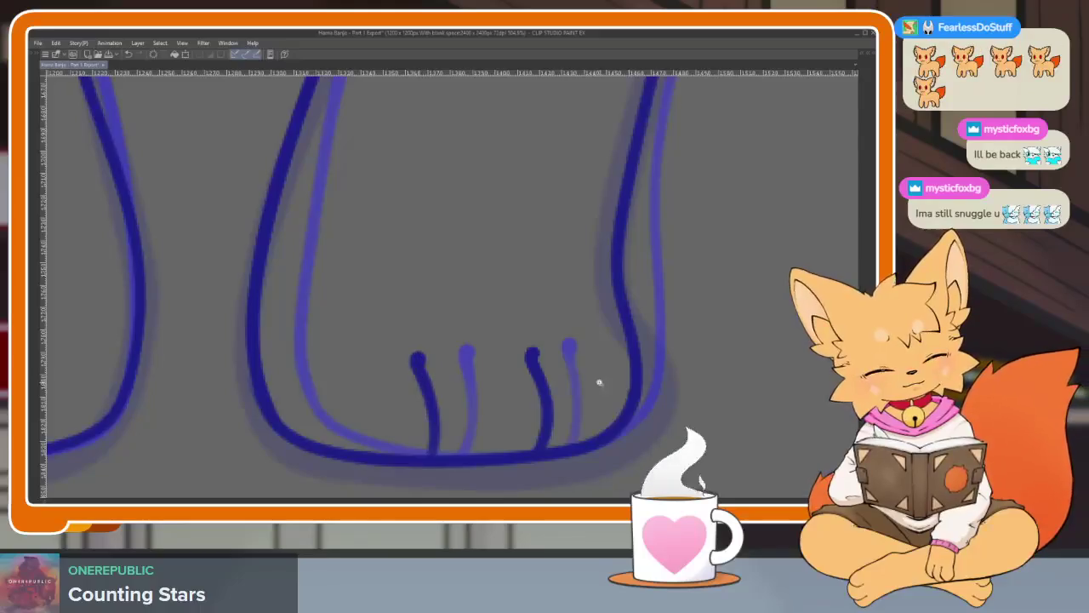
scroll(599, 382, down, 3)
scroll(584, 382, down, 1)
scroll(620, 370, up, 1)
scroll(652, 360, up, 1)
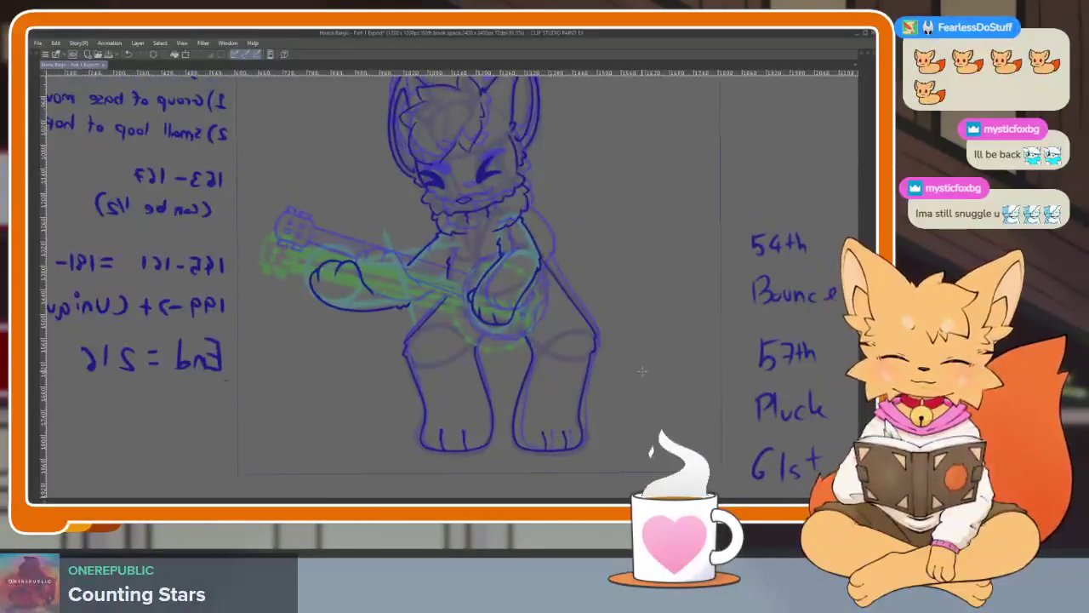
Advance to the next animation frame and zoom in on the banjo.
key(Right)
key(Right)
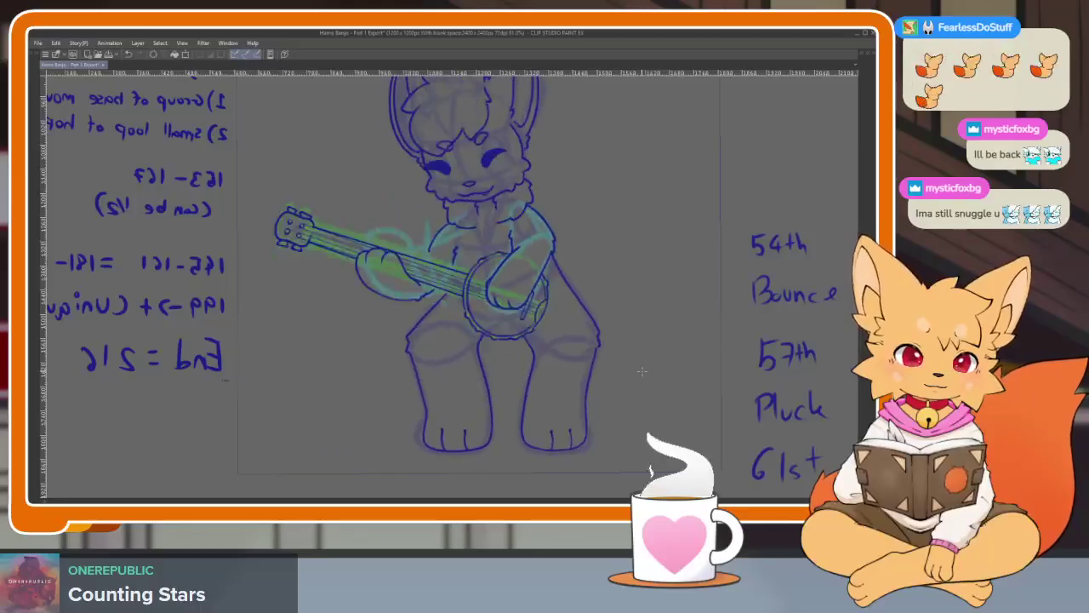
drag(641, 371, 579, 405)
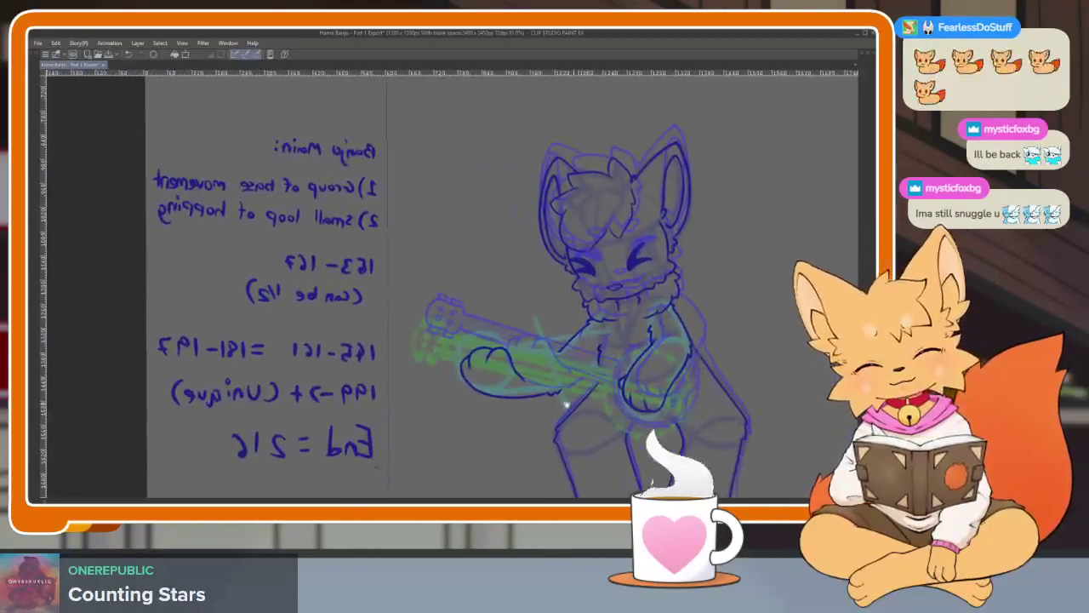
scroll(566, 409, up, 2)
scroll(566, 349, up, 1)
scroll(467, 393, up, 2)
scroll(473, 387, up, 1)
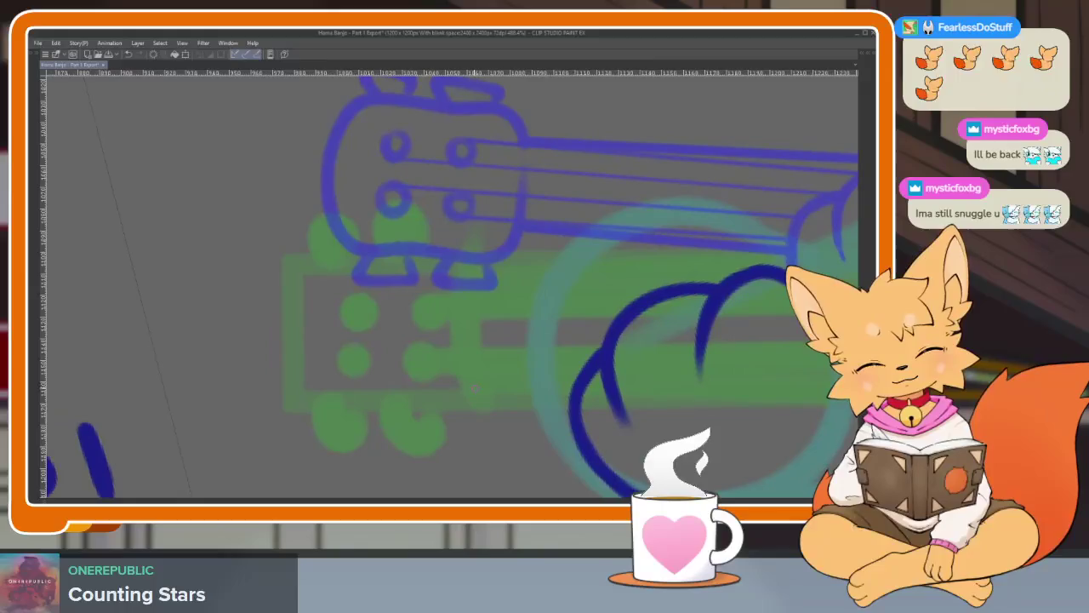
Ink the tuning-peg box on the banjo headstock, removing stray peg strokes.
mouse_move(287, 388)
mouse_down()
mouse_move(292, 270)
mouse_move(404, 259)
mouse_move(466, 280)
mouse_move(473, 396)
mouse_up()
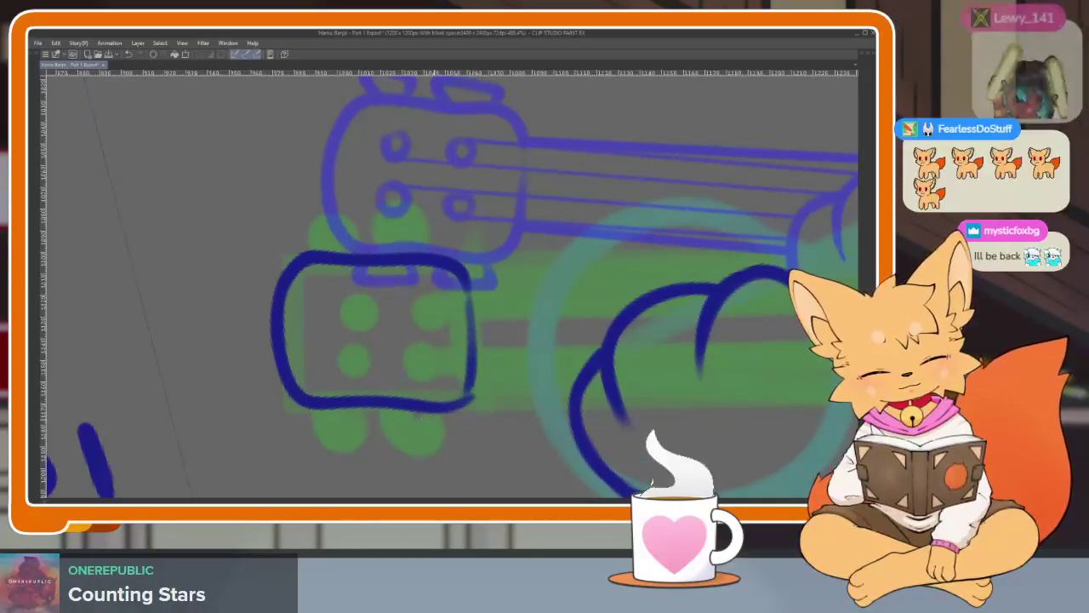
mouse_move(385, 410)
mouse_down()
mouse_move(438, 432)
mouse_move(442, 410)
mouse_up()
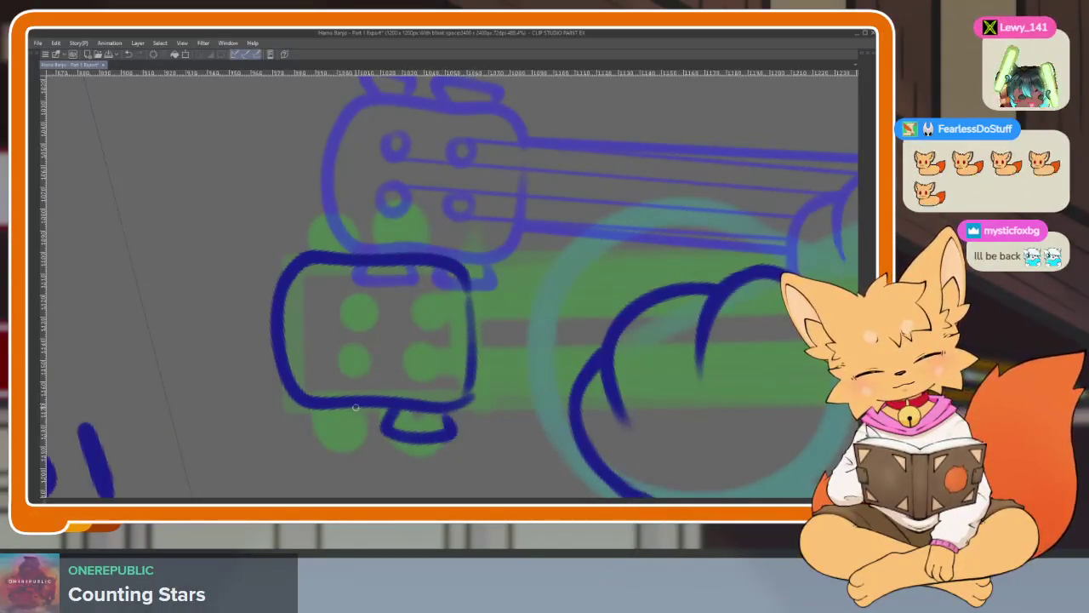
key(ctrl+z)
key(ctrl+z)
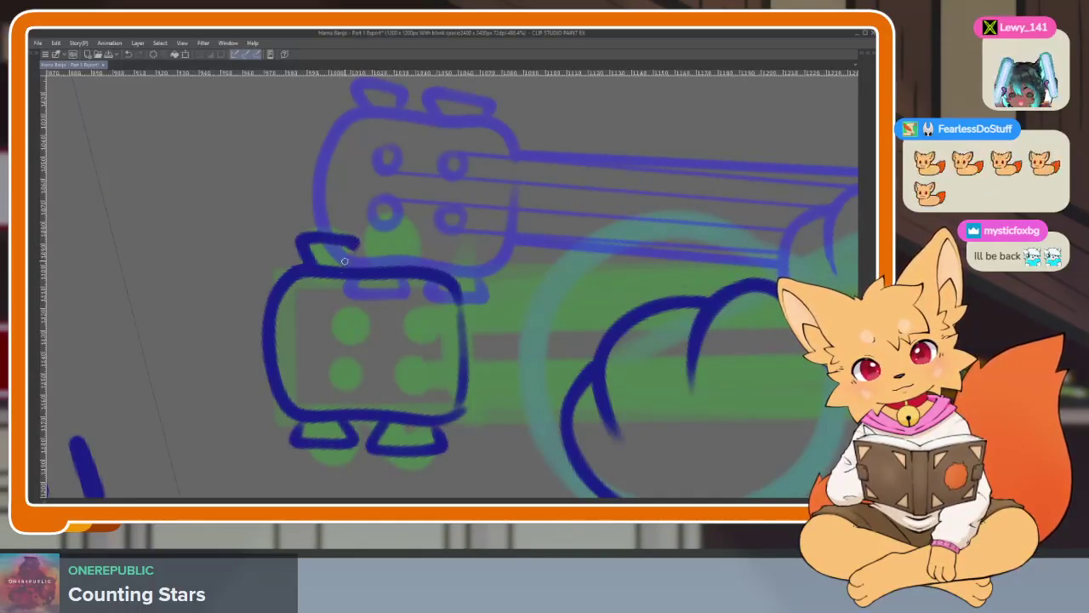
key(ctrl+z)
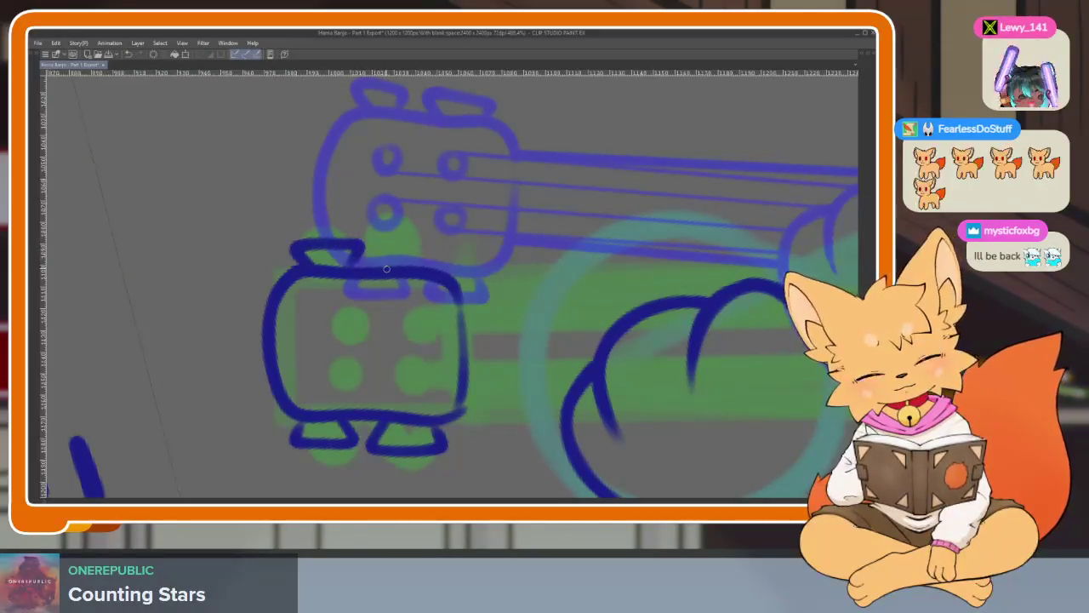
scroll(482, 283, down, 5)
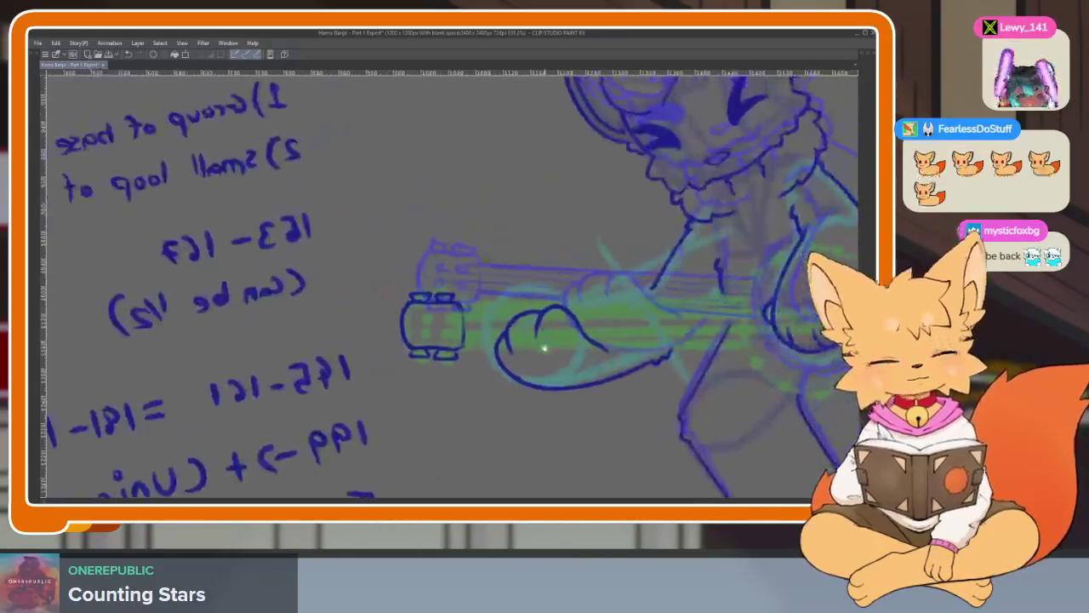
scroll(511, 357, up, 3)
scroll(519, 394, up, 2)
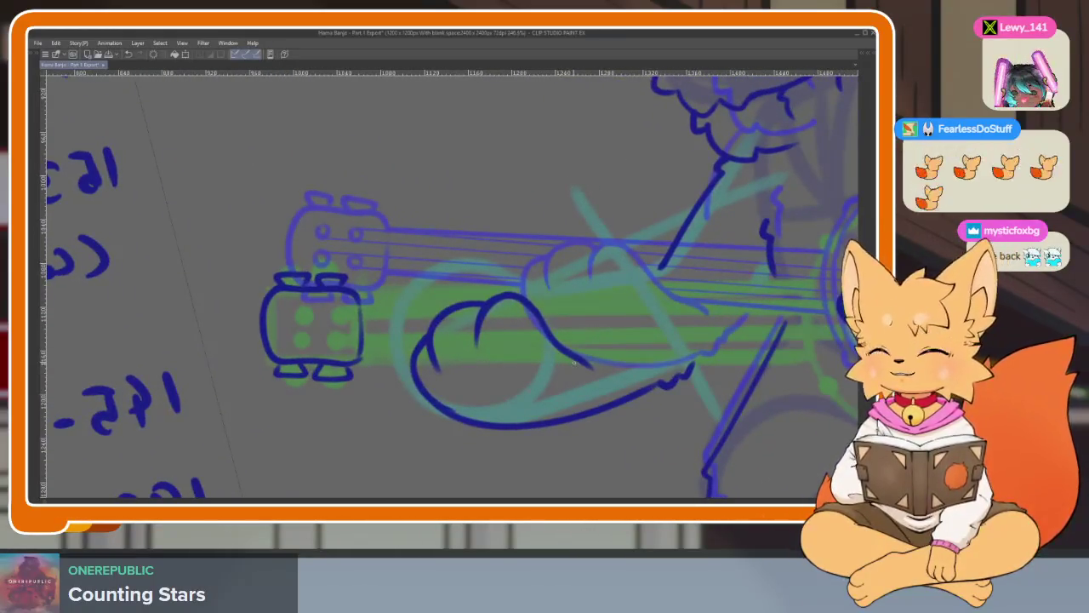
scroll(519, 394, down, 3)
scroll(612, 384, up, 2)
scroll(612, 384, up, 1)
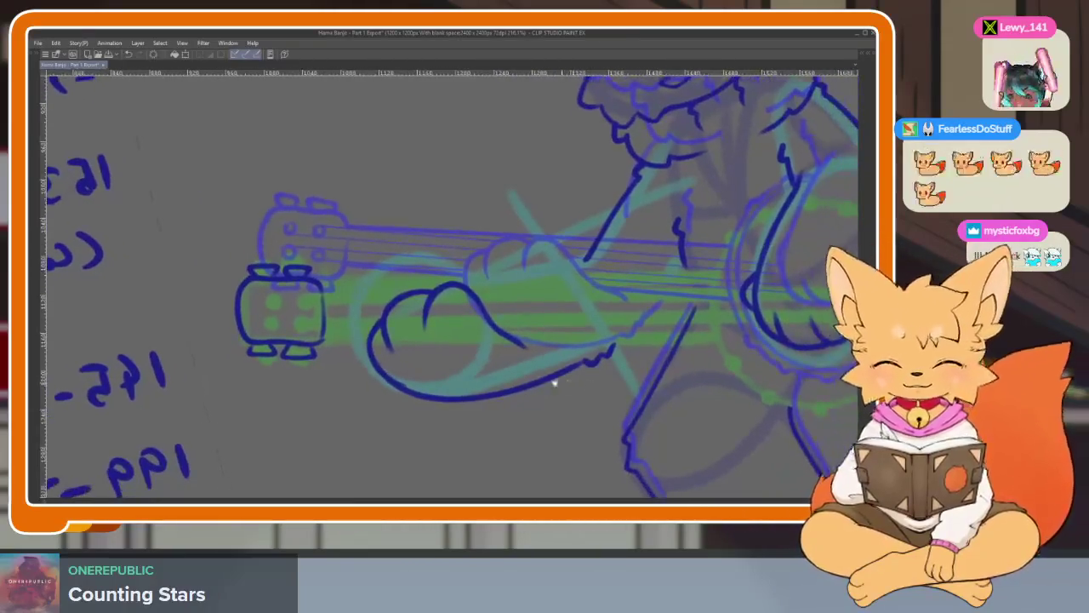
scroll(333, 384, up, 3)
scroll(467, 414, down, 1)
Lasso the lower pegs and reposition them with a transform.
key(Tab)
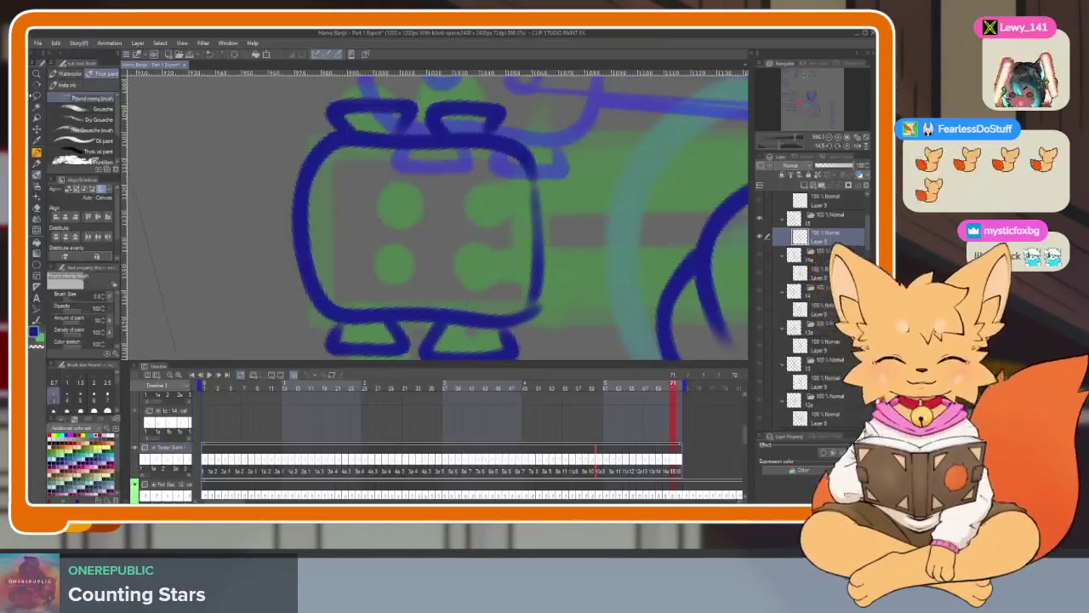
key(Tab)
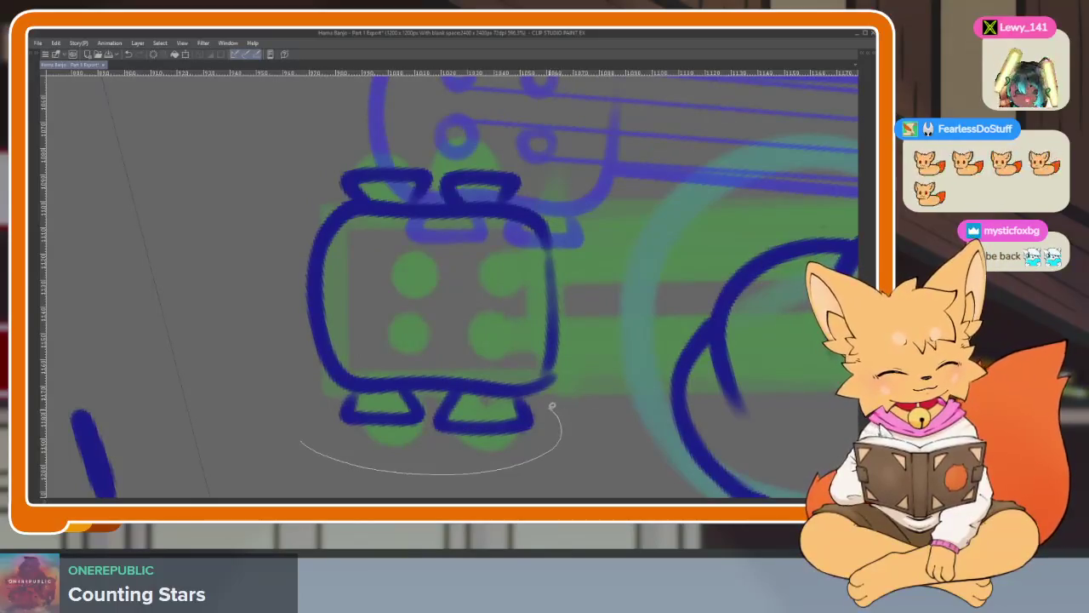
drag(461, 388, 501, 410)
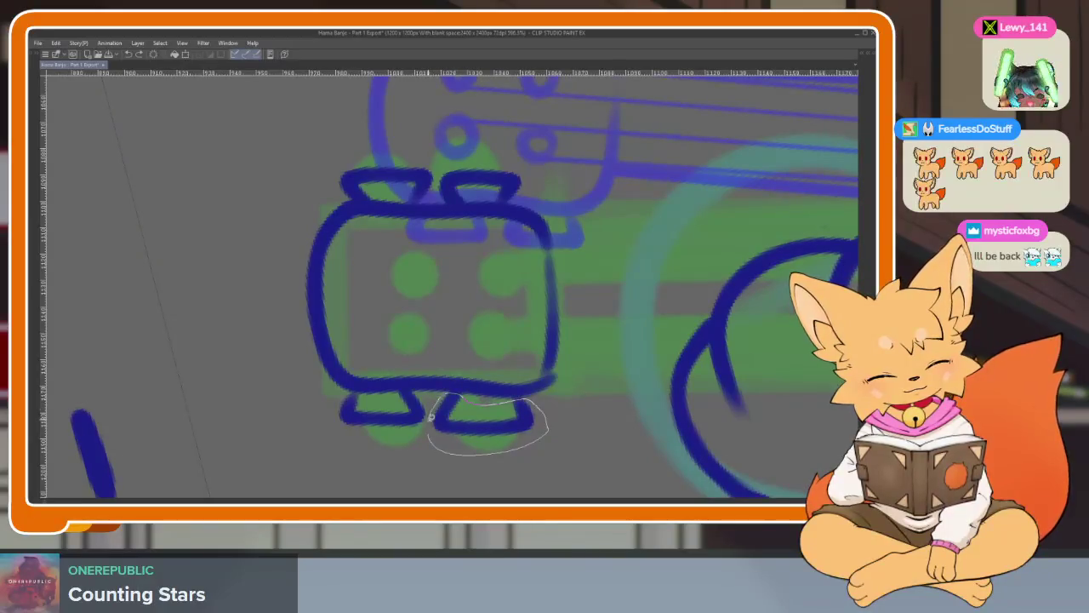
key(ctrl+t)
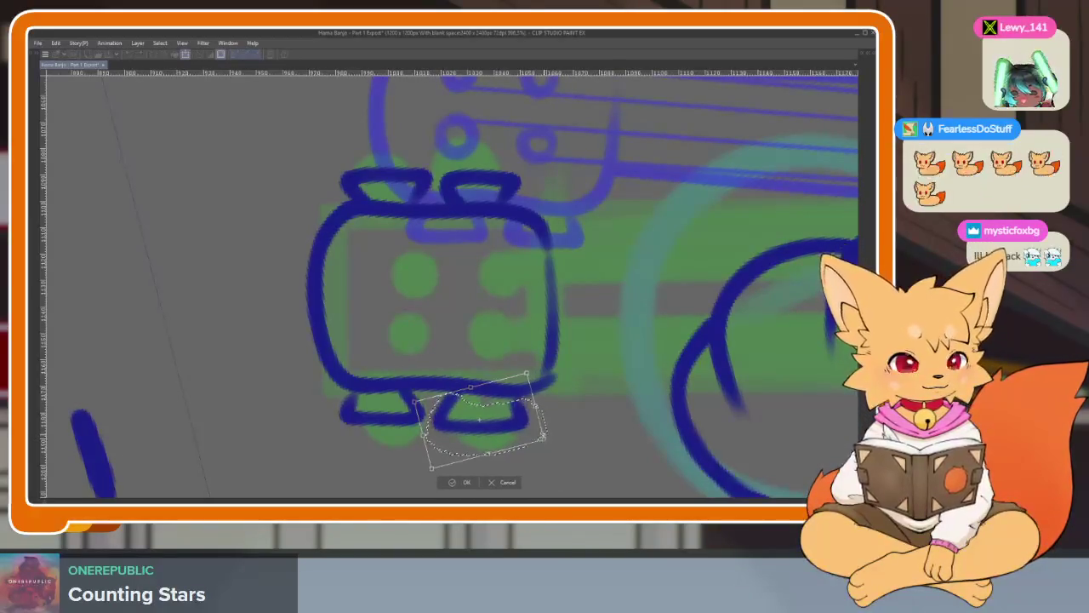
click(464, 484)
scroll(461, 478, down, 5)
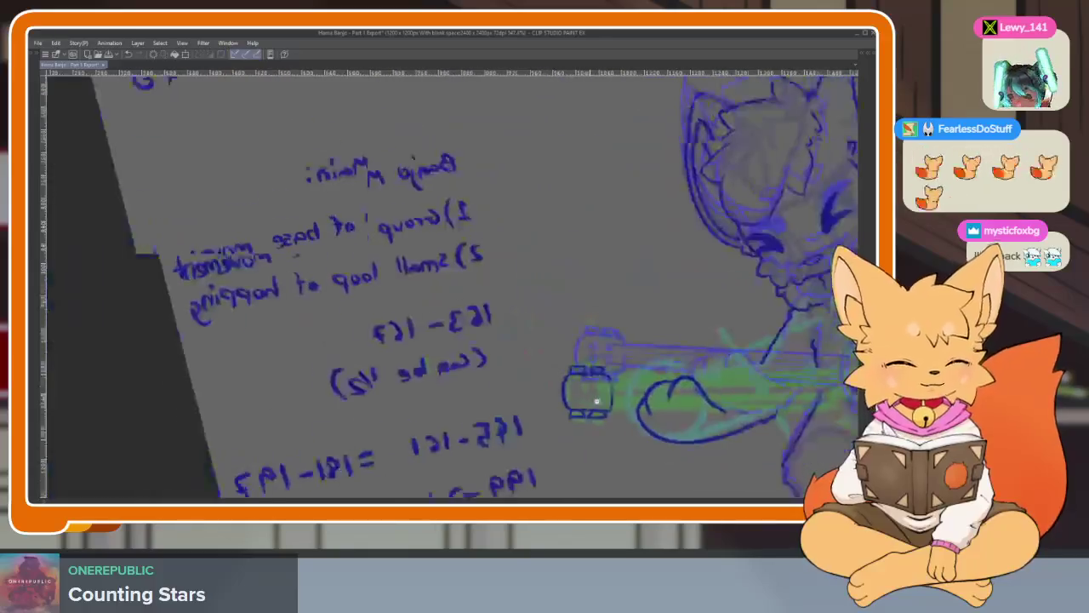
Zoom and pan the canvas to the banjo headstock with palettes hidden.
scroll(510, 426, up, 2)
scroll(595, 425, up, 2)
scroll(703, 436, up, 2)
scroll(703, 436, down, 1)
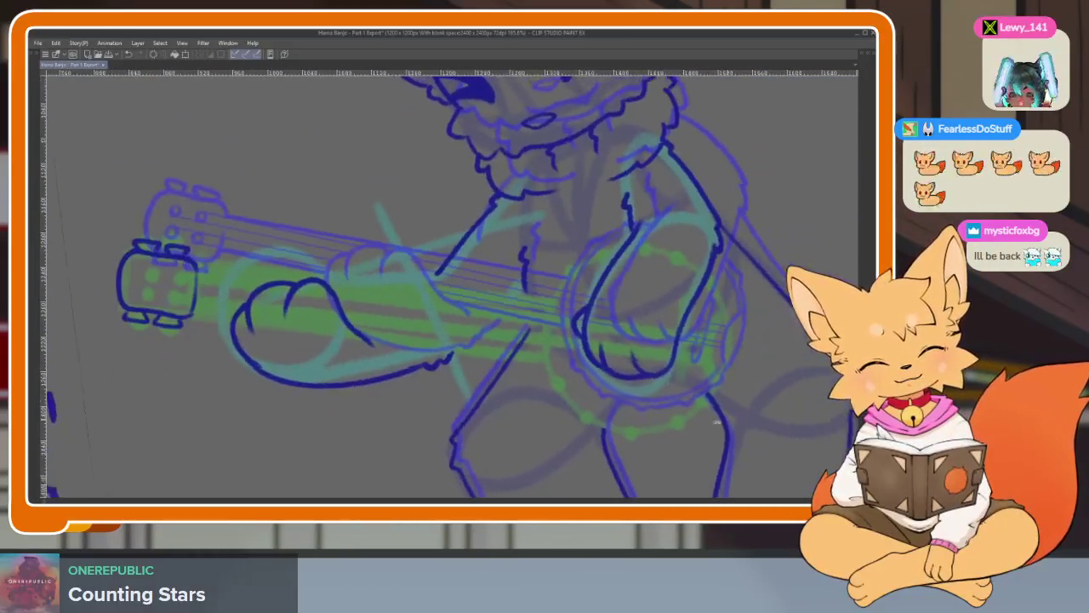
scroll(702, 437, down, 1)
scroll(703, 436, down, 1)
key(Tab)
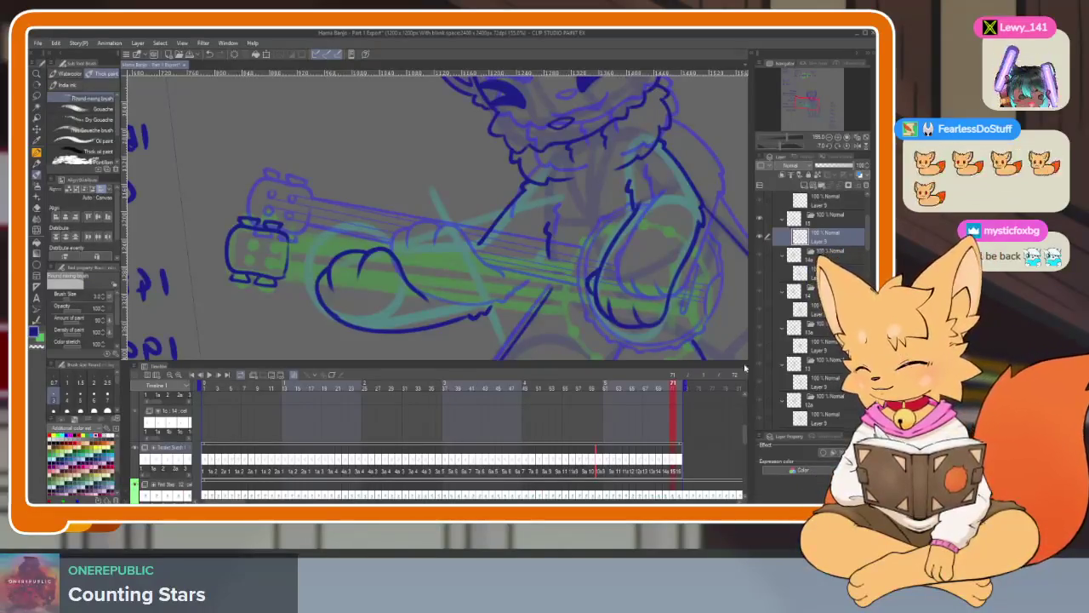
key(Tab)
scroll(571, 418, up, 1)
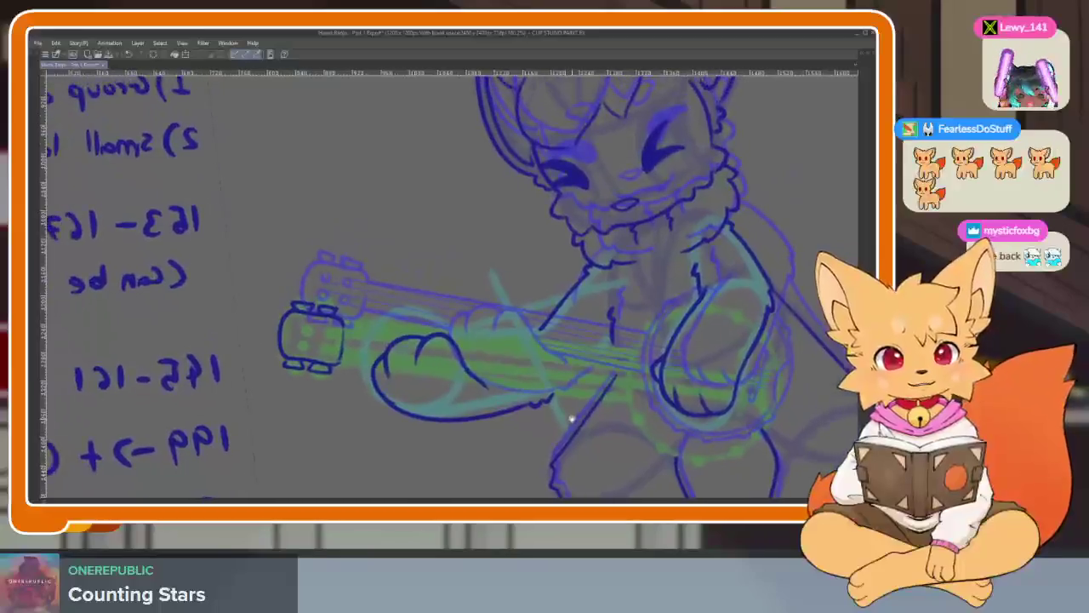
scroll(623, 417, up, 1)
scroll(638, 397, up, 1)
scroll(535, 389, up, 1)
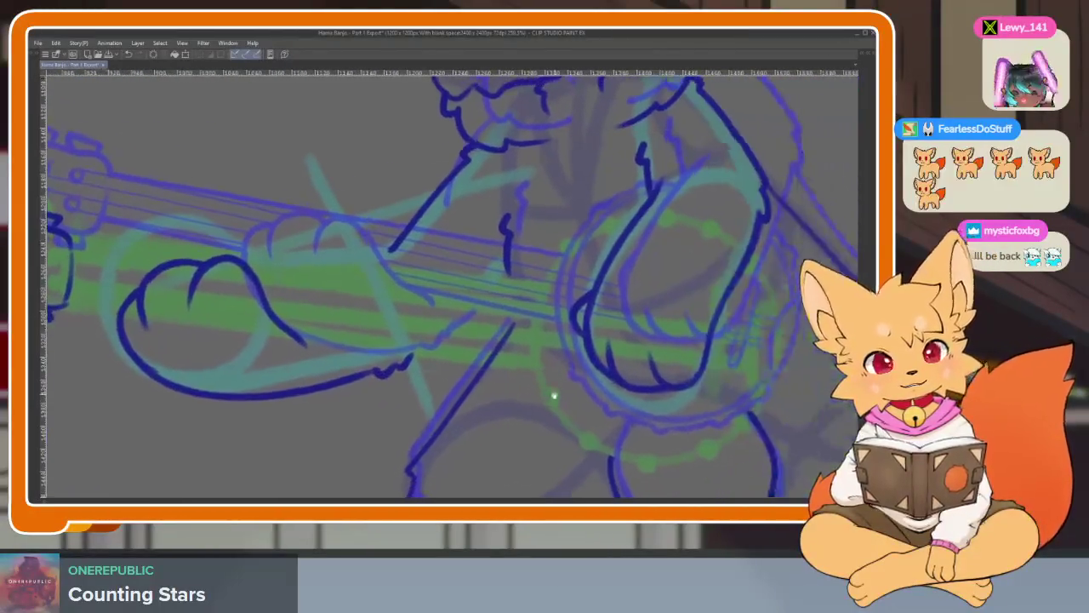
scroll(554, 389, up, 2)
drag(705, 430, 765, 466)
scroll(183, 274, up, 3)
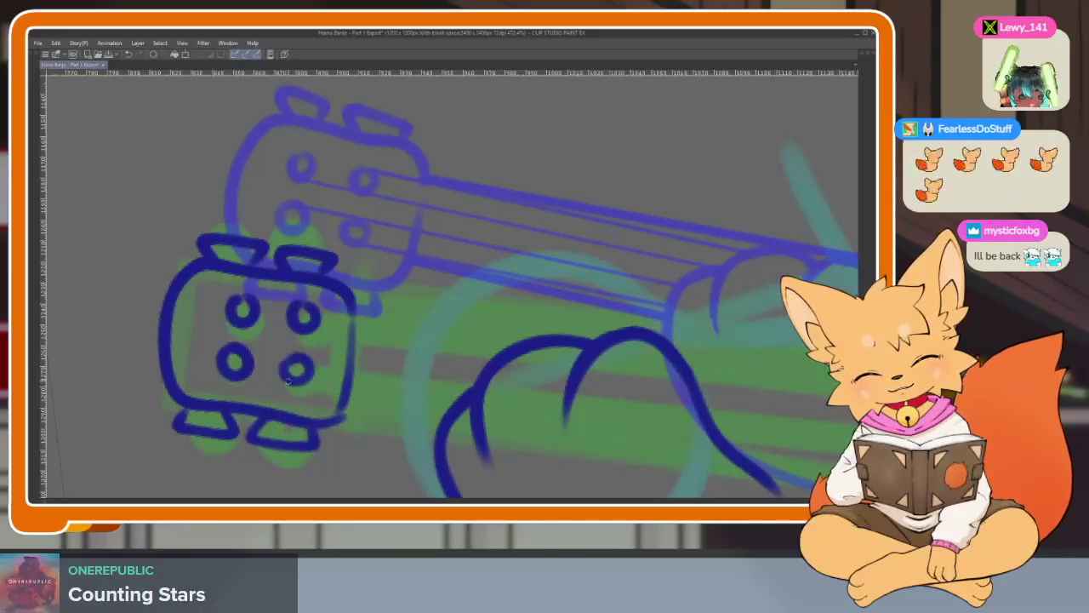
Ink a long straight neck line from the headstock across the fox's arm.
scroll(284, 380, down, 4)
scroll(595, 374, up, 1)
scroll(646, 375, up, 1)
scroll(683, 375, up, 1)
scroll(676, 379, down, 1)
scroll(668, 382, down, 1)
key(Tab)
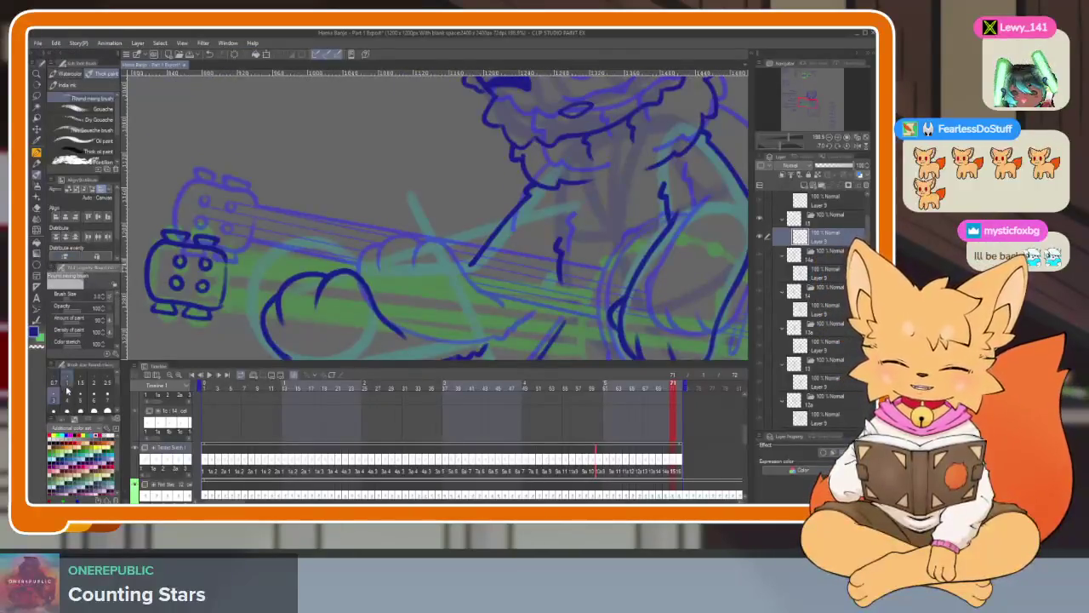
key(Tab)
scroll(404, 255, up, 2)
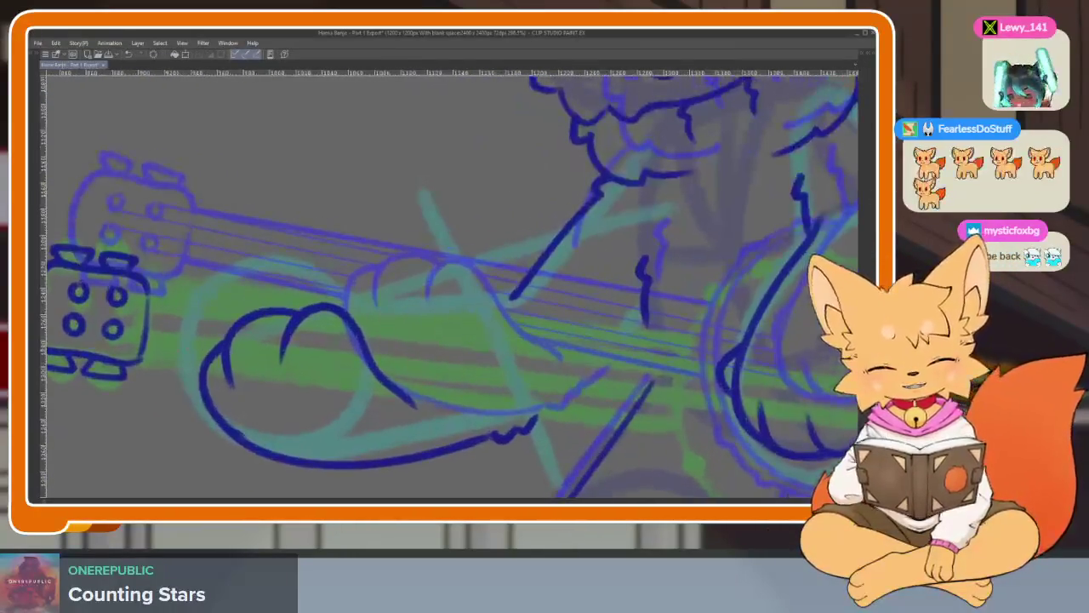
scroll(666, 384, down, 1)
drag(102, 323, 630, 397)
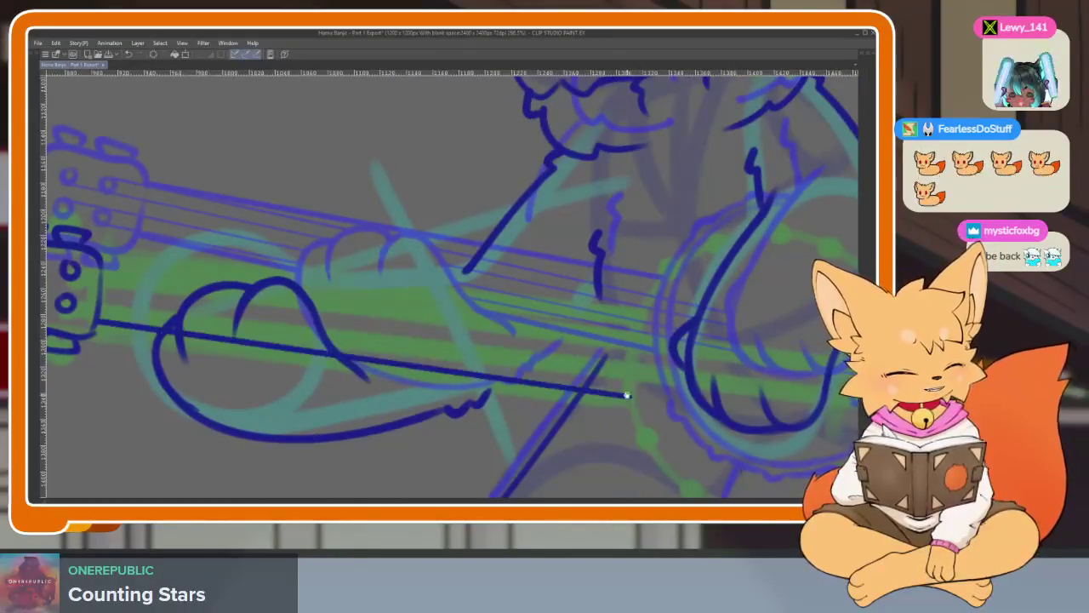
Undo the stray arm stroke and redraw the banjo neck's two straight edges.
scroll(629, 396, up, 1)
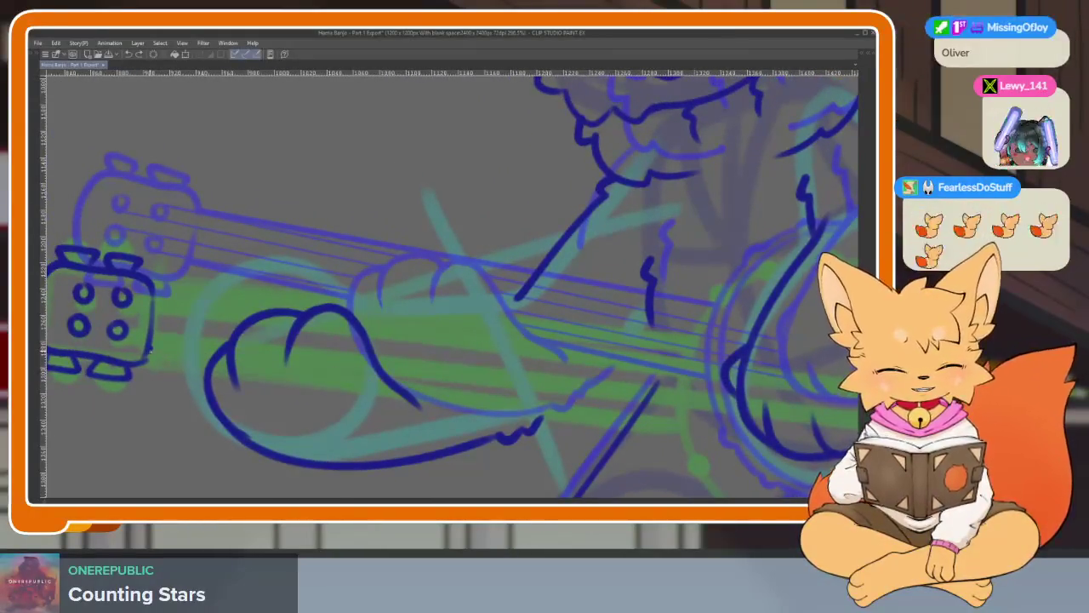
key(ctrl+z)
drag(148, 349, 677, 423)
scroll(622, 394, up, 1)
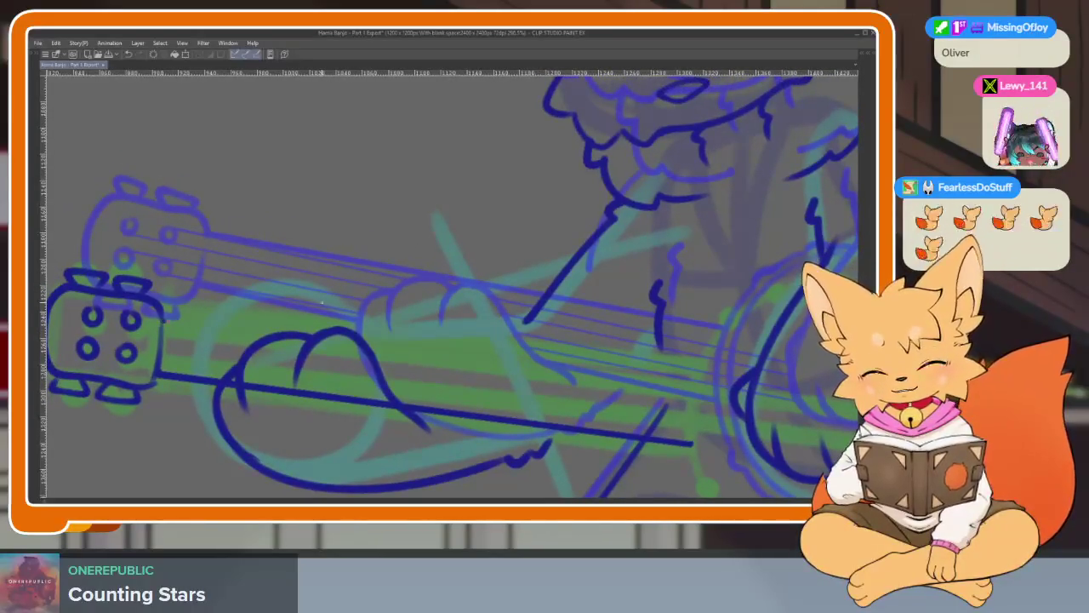
drag(698, 372, 697, 372)
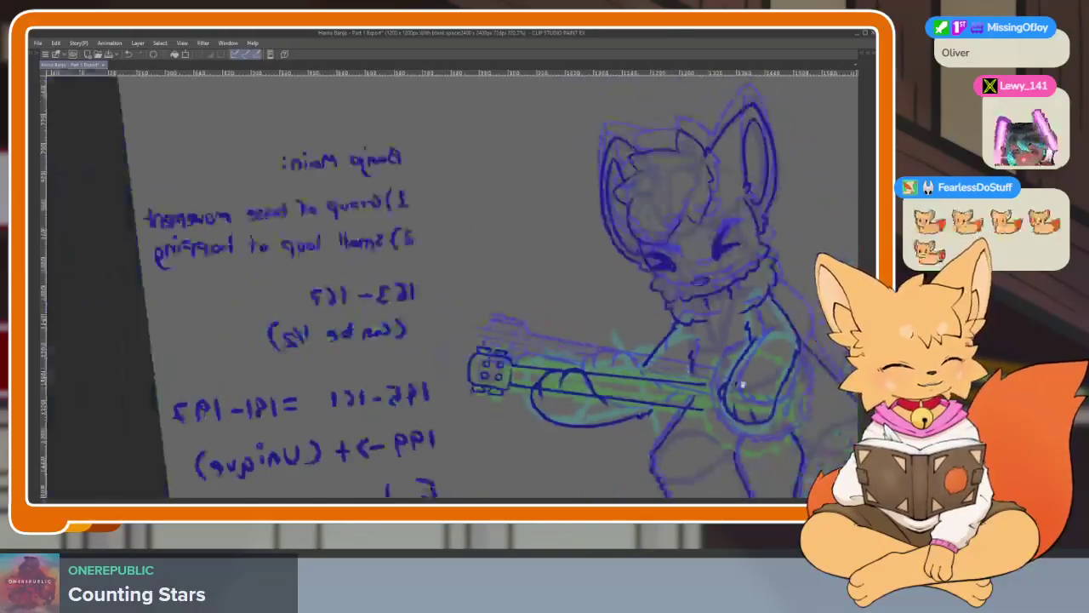
scroll(681, 382, down, 2)
scroll(649, 388, up, 2)
scroll(649, 388, down, 1)
scroll(613, 409, down, 1)
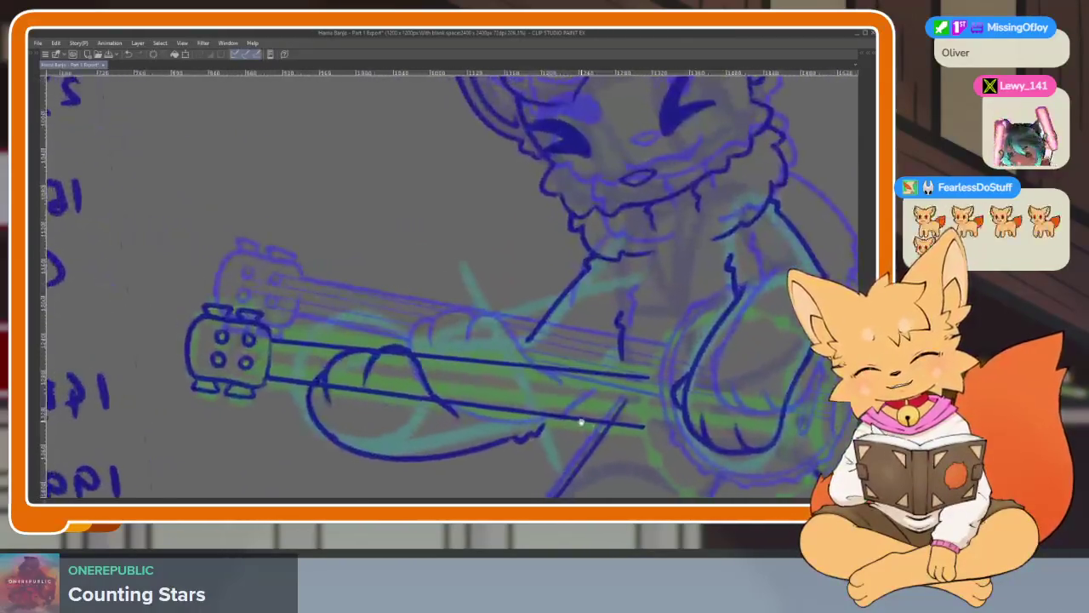
scroll(578, 426, down, 1)
Ink the drum's left rim curve and its lower rim along the green sketch.
key(Tab)
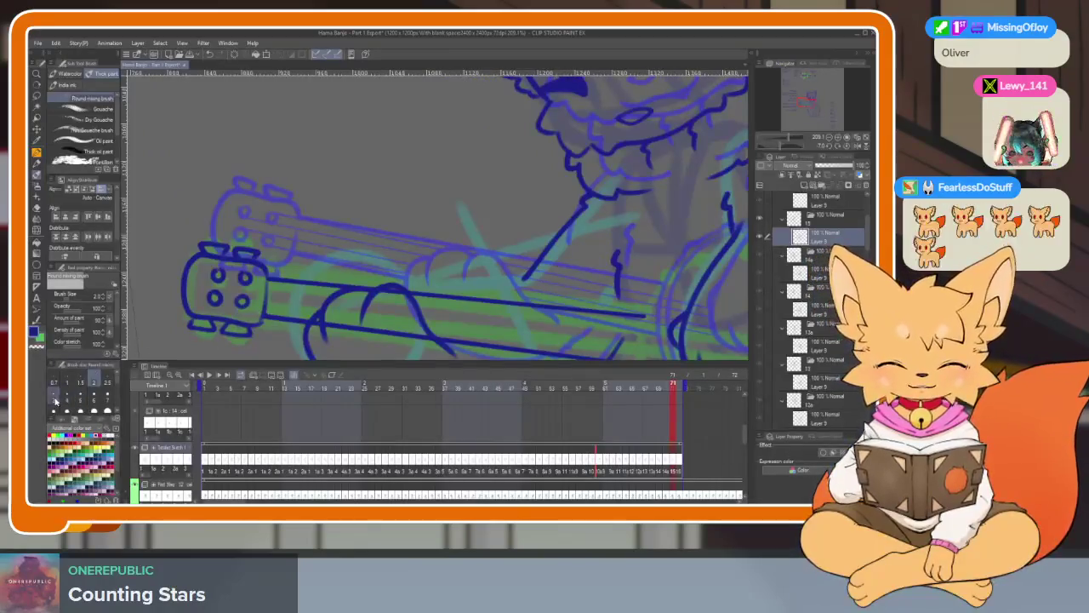
key(Tab)
drag(655, 425, 435, 389)
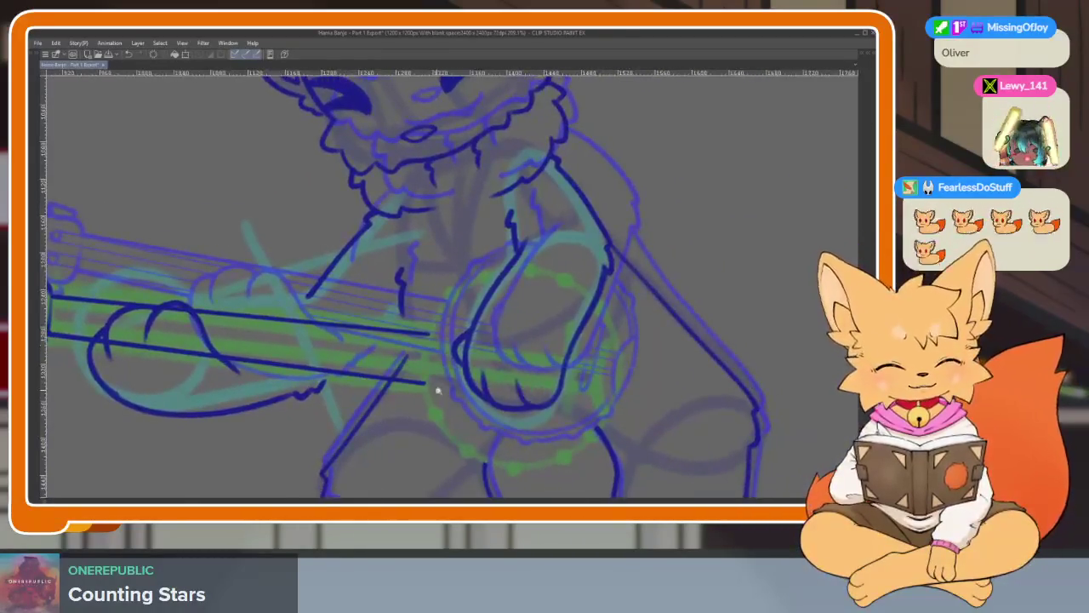
scroll(441, 269, up, 2)
mouse_move(423, 251)
mouse_down()
mouse_move(426, 417)
mouse_move(380, 344)
mouse_up()
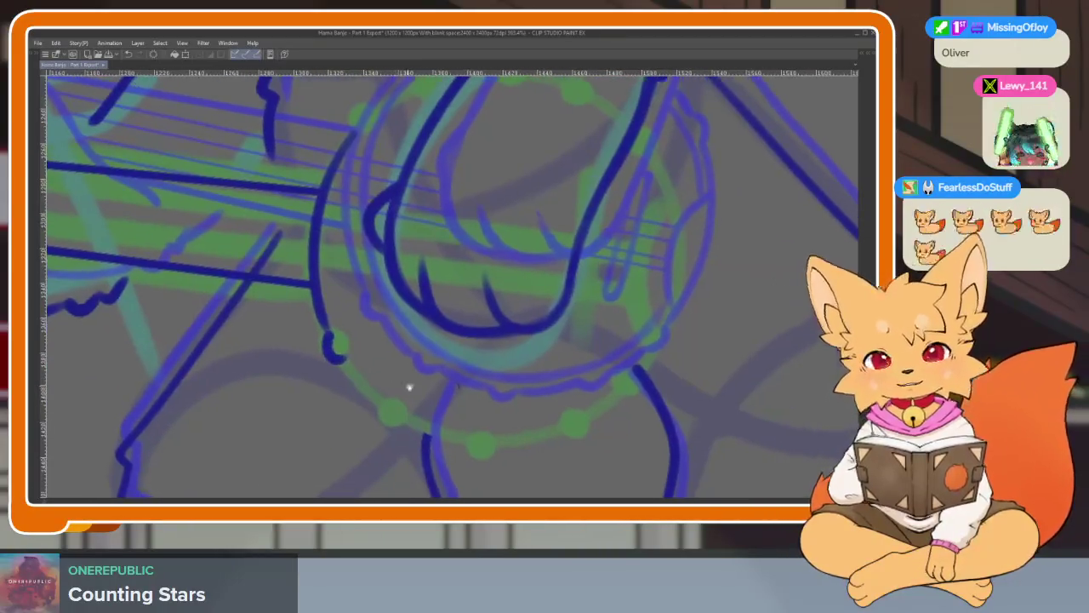
scroll(405, 382, right, 2)
scroll(425, 372, down, 1)
scroll(392, 395, up, 1)
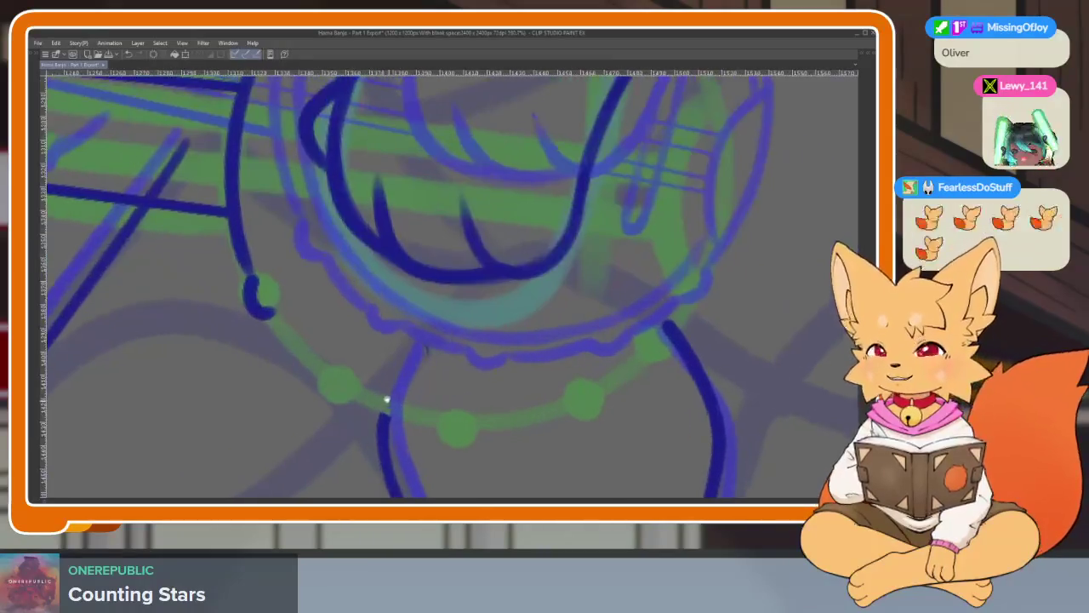
scroll(385, 399, up, 1)
mouse_move(218, 274)
mouse_down()
mouse_move(347, 398)
mouse_move(470, 444)
mouse_move(375, 403)
mouse_move(425, 413)
mouse_up()
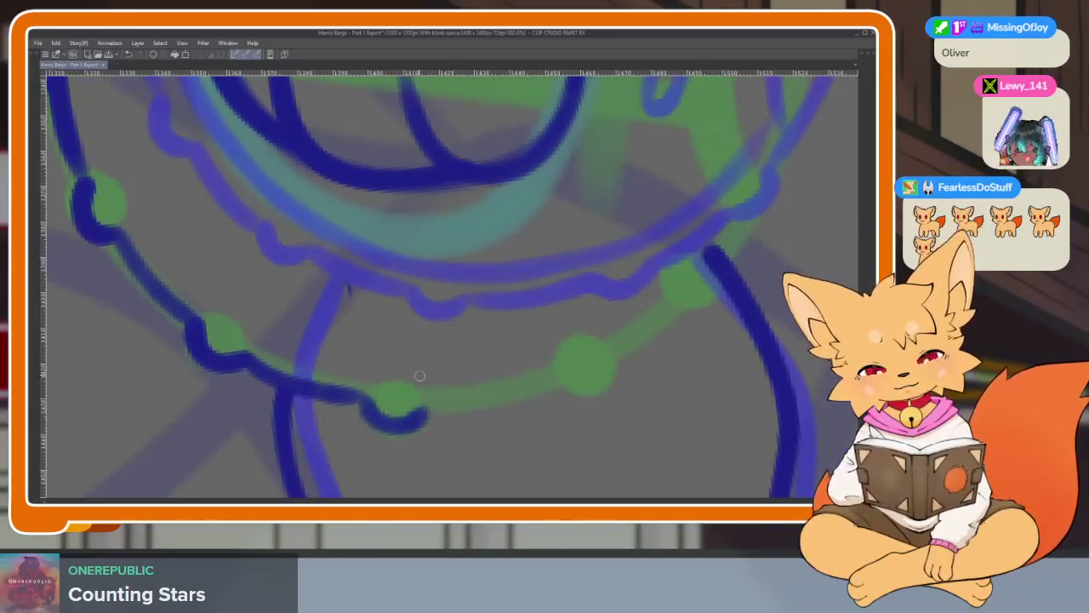
drag(393, 342, 580, 387)
mouse_move(361, 420)
mouse_down()
mouse_move(502, 387)
mouse_move(664, 282)
mouse_up()
Ink the right side of the banjo drum's rim.
scroll(675, 303, down, 3)
scroll(702, 301, up, 3)
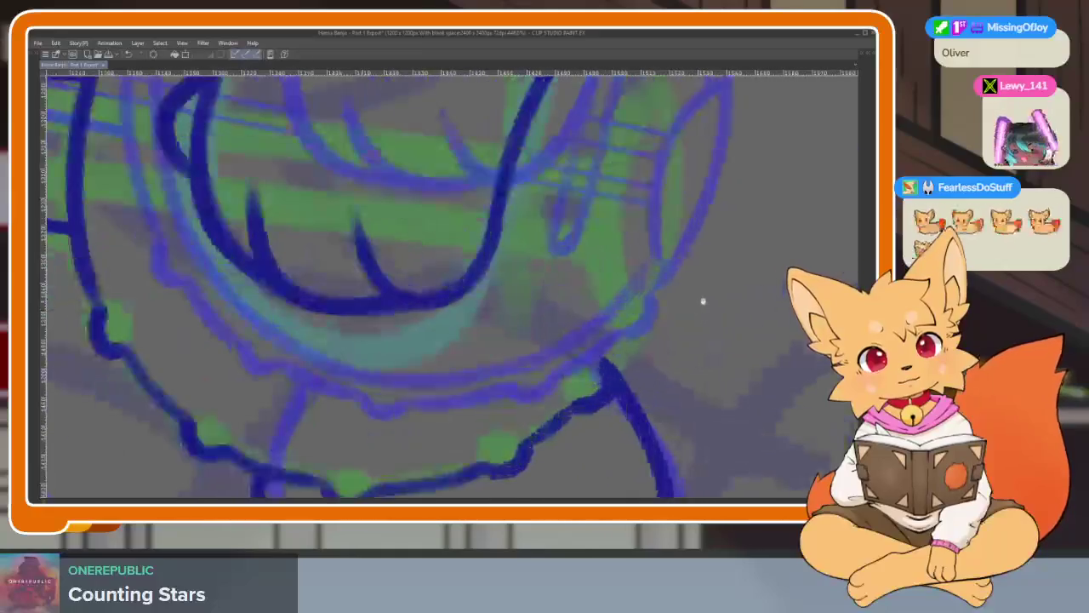
scroll(699, 295, down, 1)
scroll(698, 295, down, 2)
scroll(664, 316, down, 2)
scroll(688, 324, up, 3)
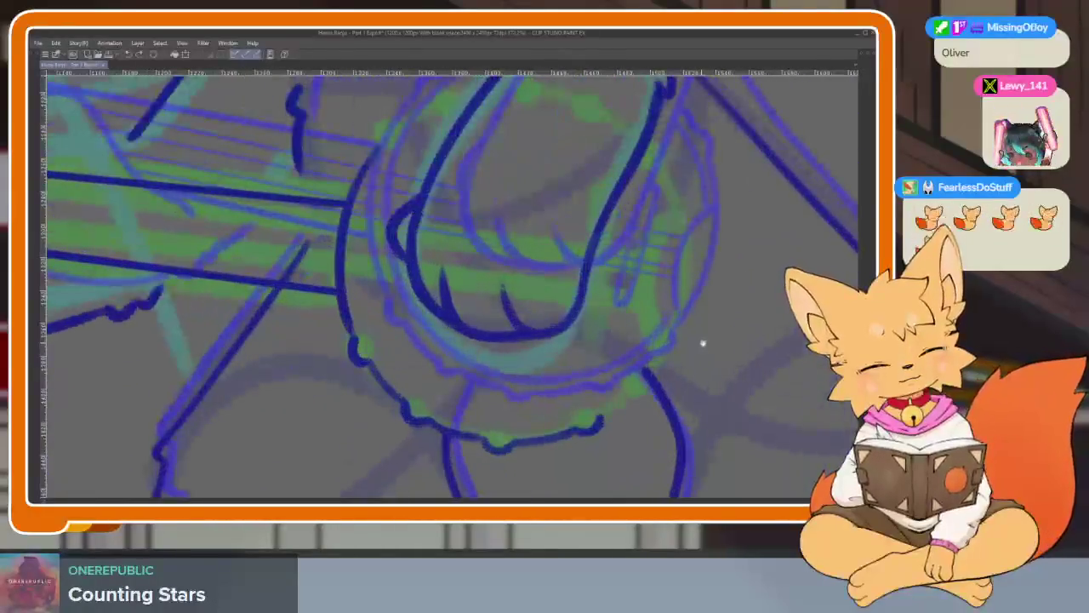
scroll(698, 340, up, 2)
scroll(653, 350, up, 1)
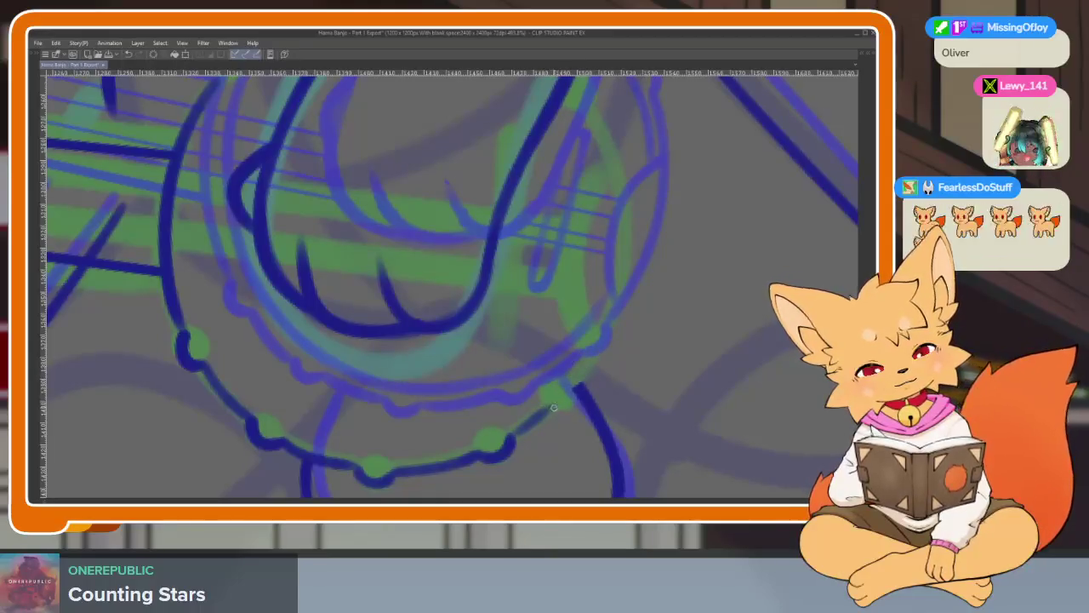
drag(576, 386, 573, 437)
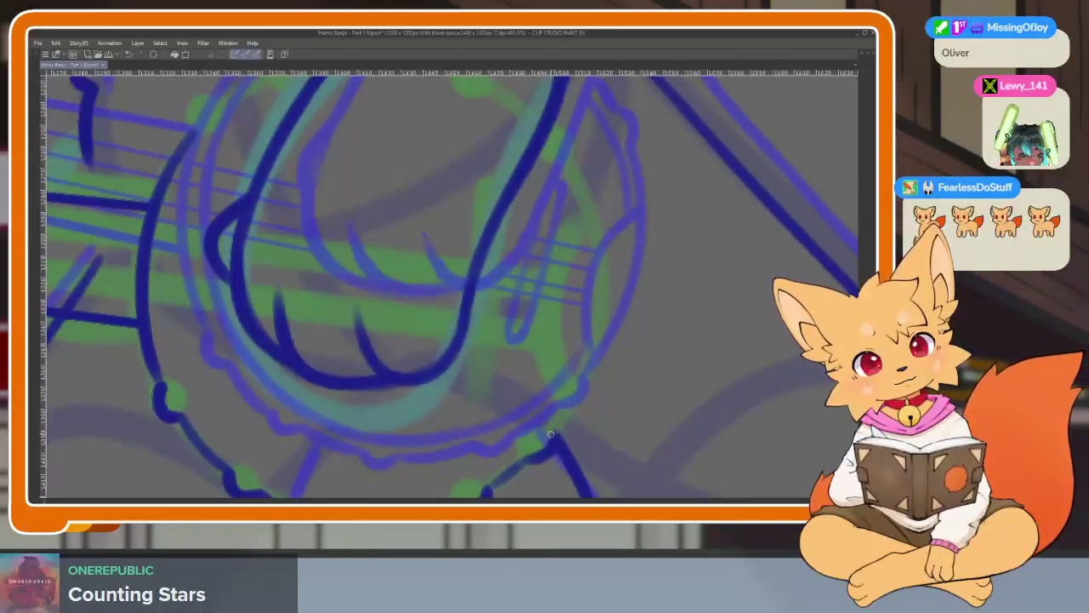
mouse_move(576, 394)
mouse_down()
mouse_move(606, 285)
mouse_move(561, 126)
mouse_up()
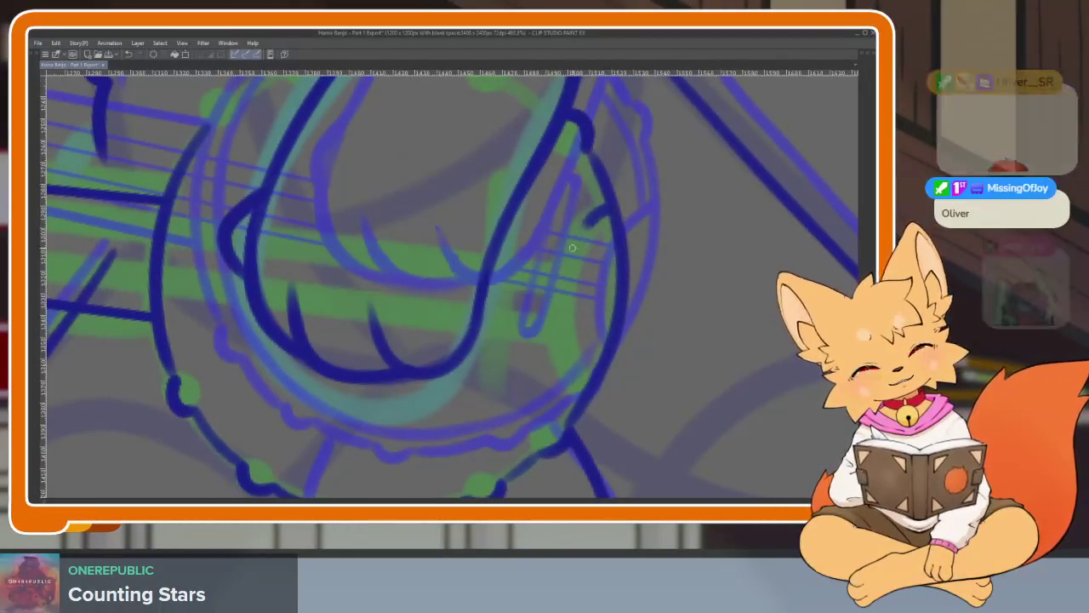
Add an inner curve along the drum's right side, extending it downward.
drag(618, 211, 566, 385)
drag(527, 191, 473, 371)
scroll(495, 269, down, 10)
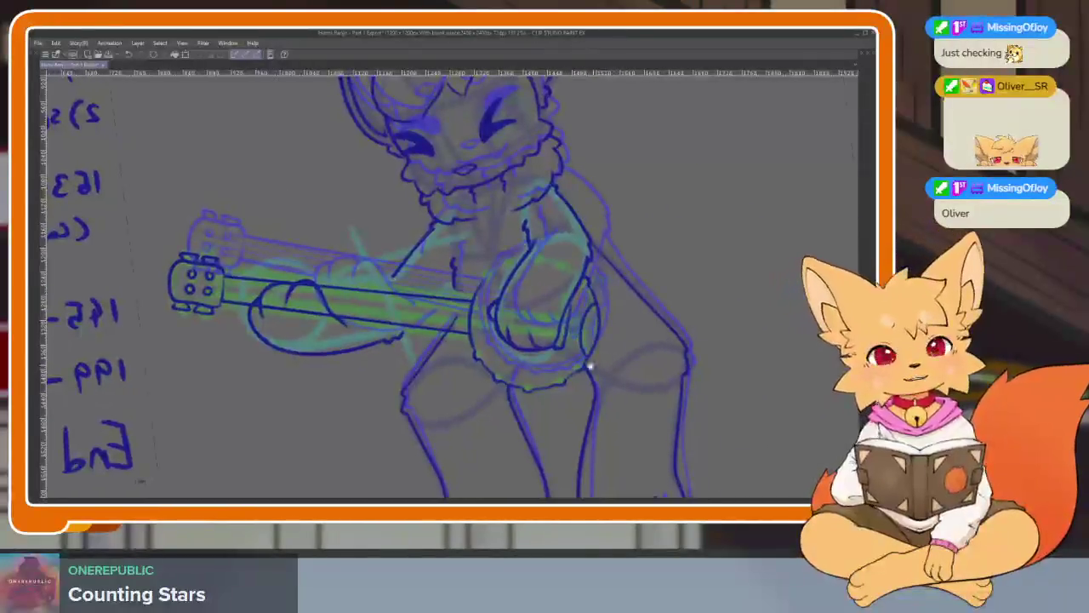
scroll(588, 384, up, 4)
scroll(575, 387, up, 3)
scroll(576, 396, up, 2)
scroll(586, 406, up, 2)
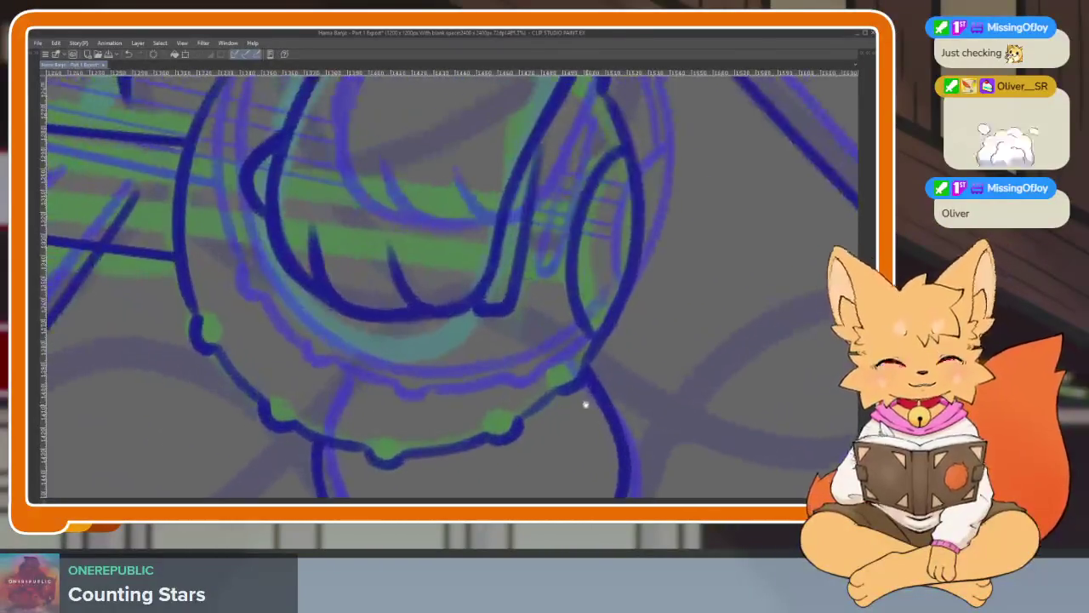
scroll(579, 404, down, 3)
scroll(588, 422, up, 1)
scroll(450, 236, up, 3)
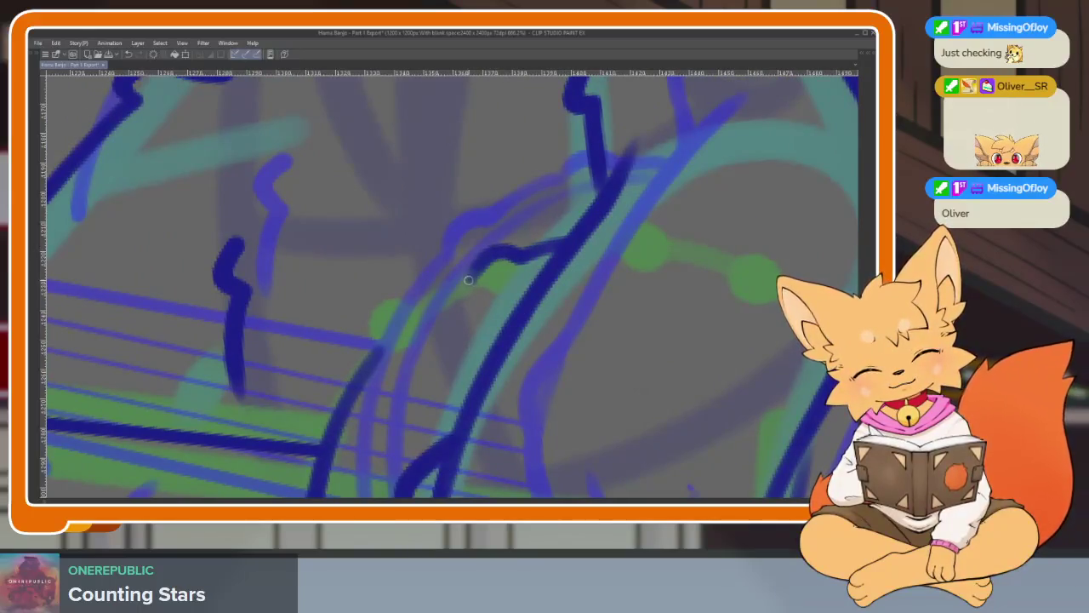
scroll(573, 360, down, 5)
scroll(553, 300, up, 2)
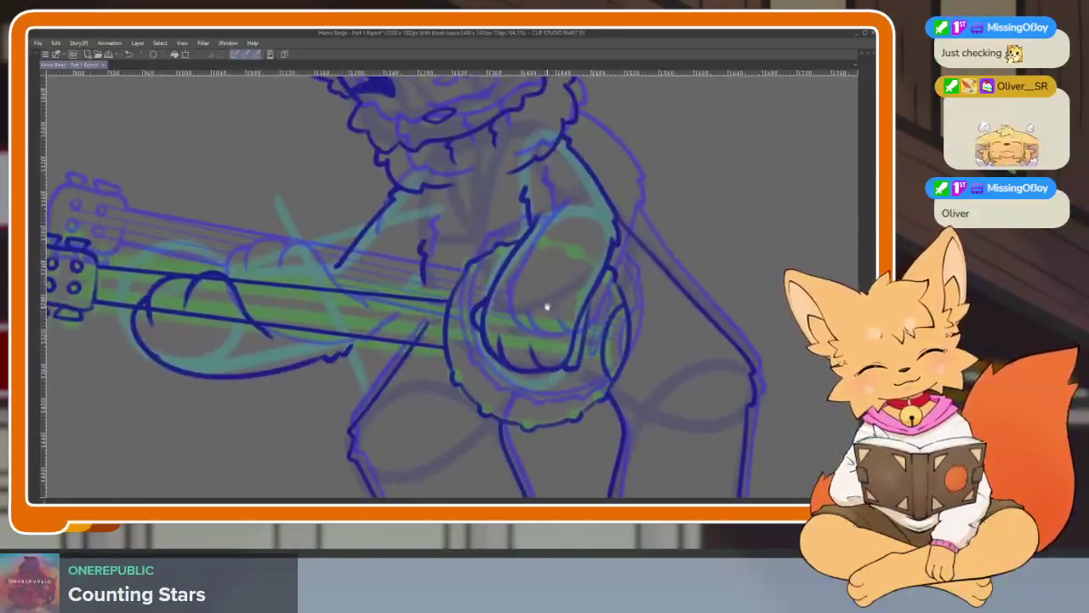
scroll(553, 300, up, 3)
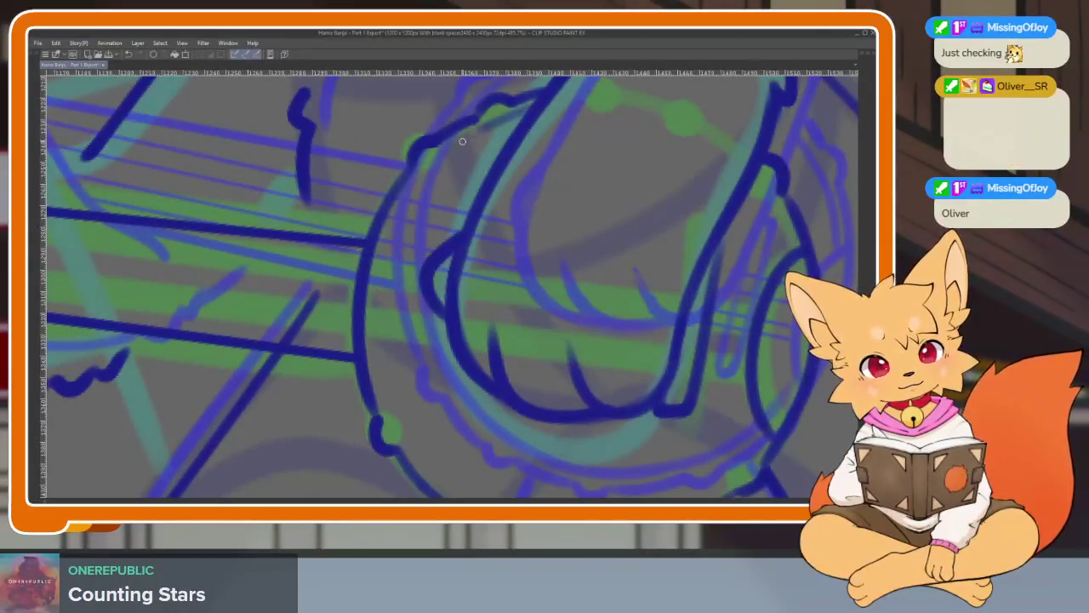
Ink the drum's inner arc and reinforce the right edge of the inner line.
mouse_move(397, 214)
mouse_down()
mouse_move(381, 289)
mouse_move(383, 417)
mouse_move(420, 316)
mouse_move(328, 374)
mouse_move(304, 275)
mouse_move(283, 288)
mouse_move(281, 260)
mouse_move(270, 407)
mouse_up()
drag(313, 459, 246, 318)
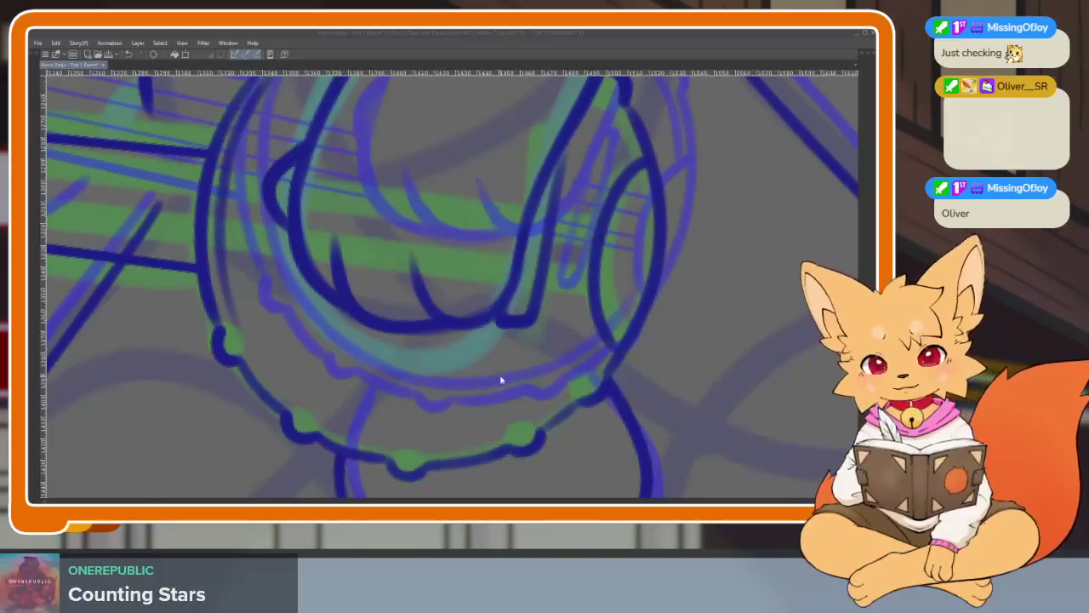
drag(499, 365, 542, 389)
scroll(542, 390, up, 2)
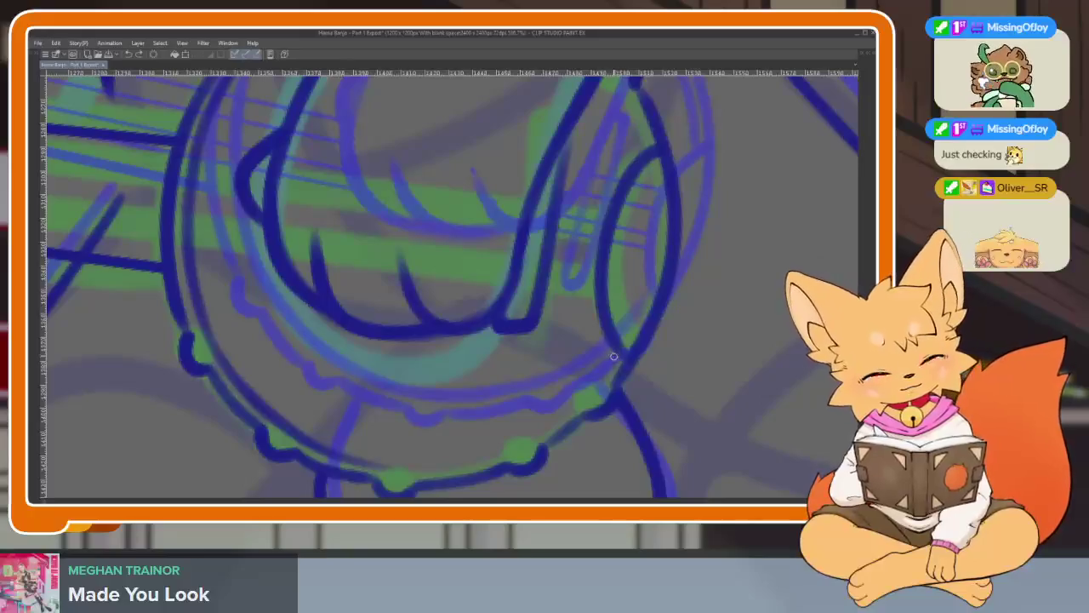
scroll(654, 326, down, 3)
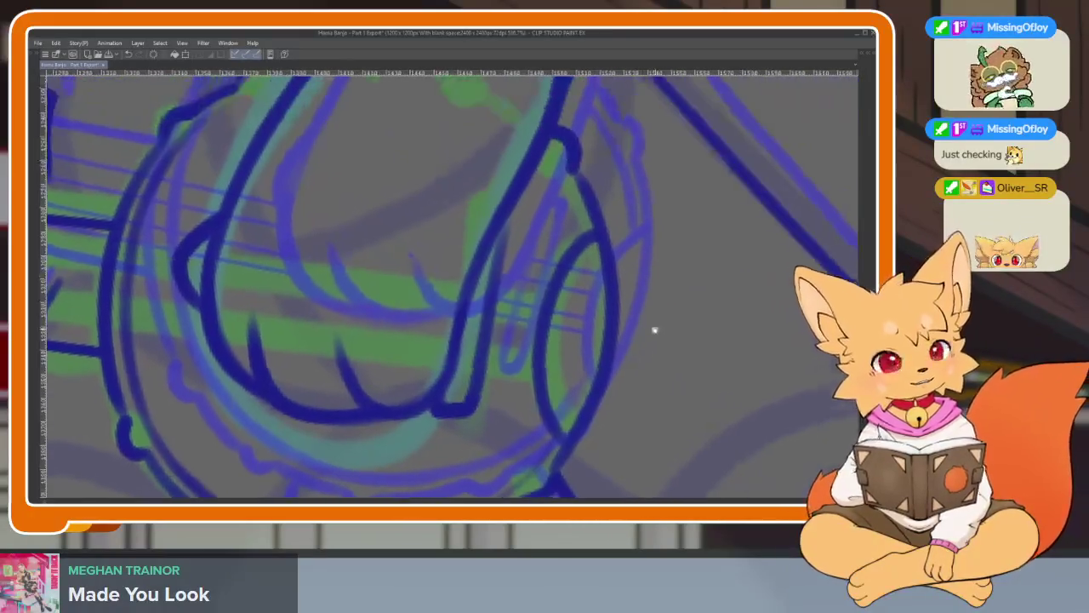
scroll(516, 236, down, 2)
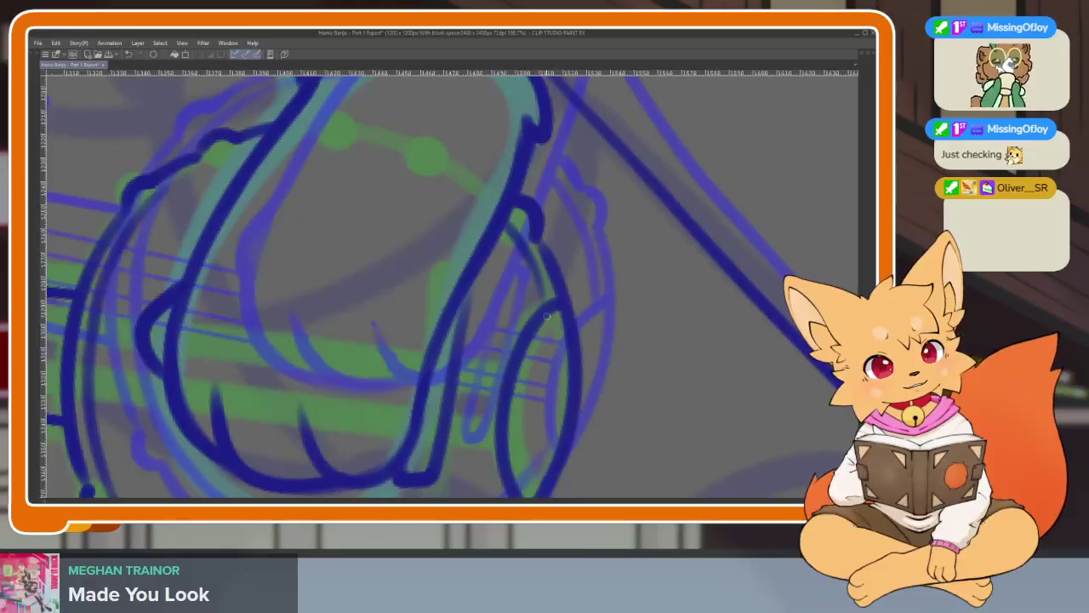
scroll(618, 323, down, 3)
scroll(546, 241, up, 3)
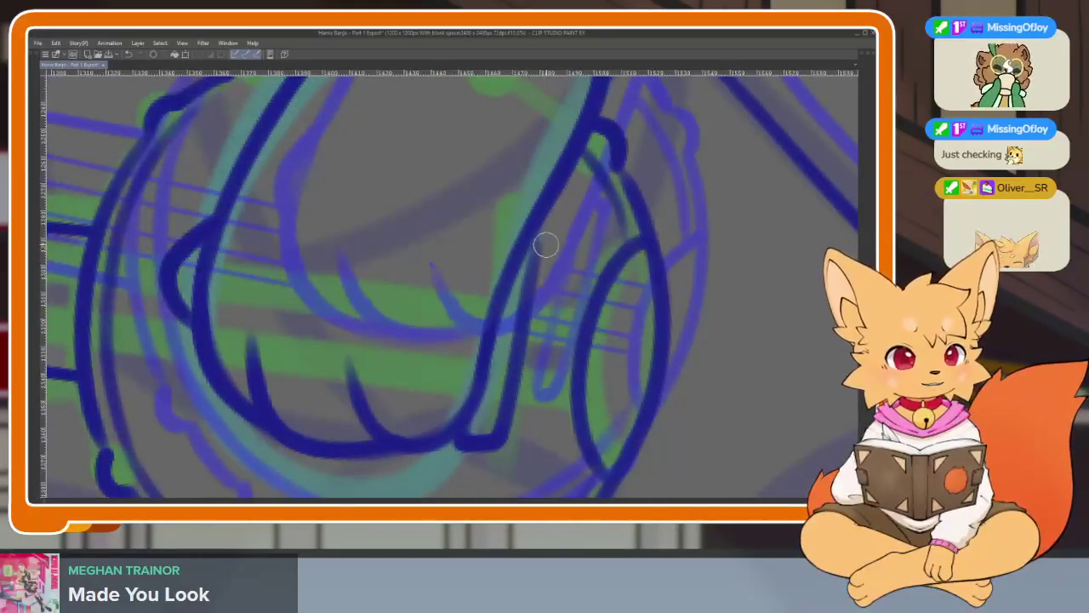
drag(546, 247, 519, 405)
drag(539, 212, 487, 444)
scroll(509, 334, down, 5)
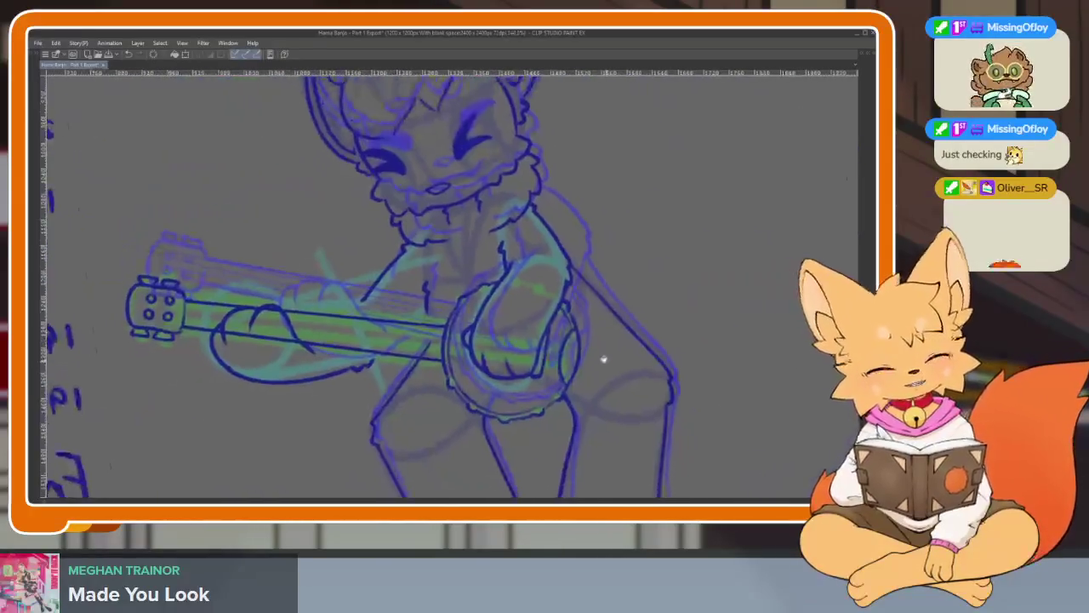
Draw thin straight string lines from the headstock pegs along the neck onto the drum.
scroll(340, 358, up, 2)
scroll(308, 364, up, 1)
scroll(307, 364, up, 1)
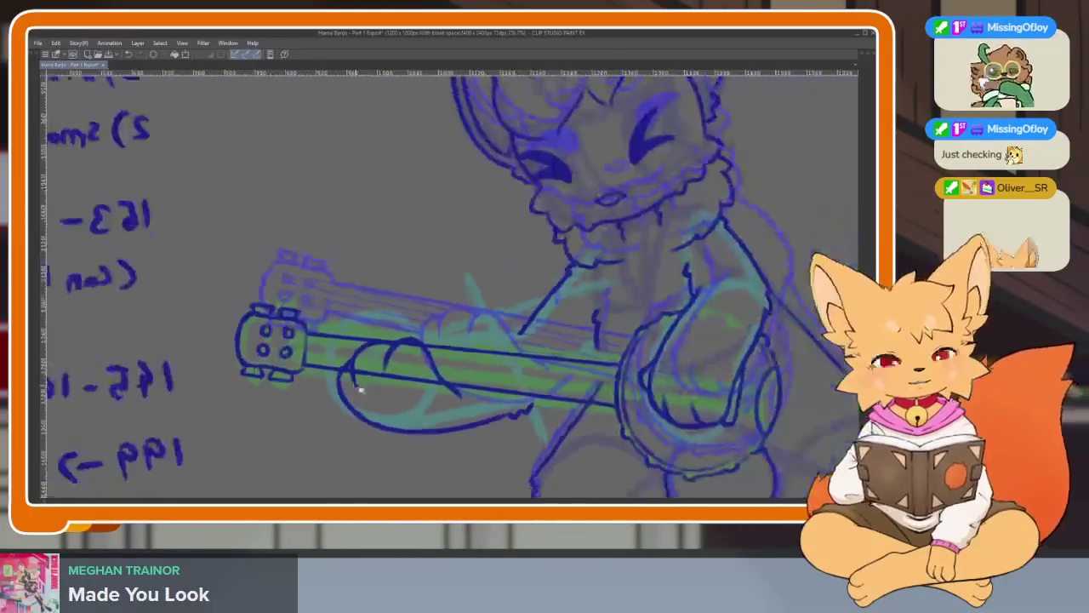
scroll(307, 364, up, 1)
scroll(307, 364, up, 1)
key(Tab)
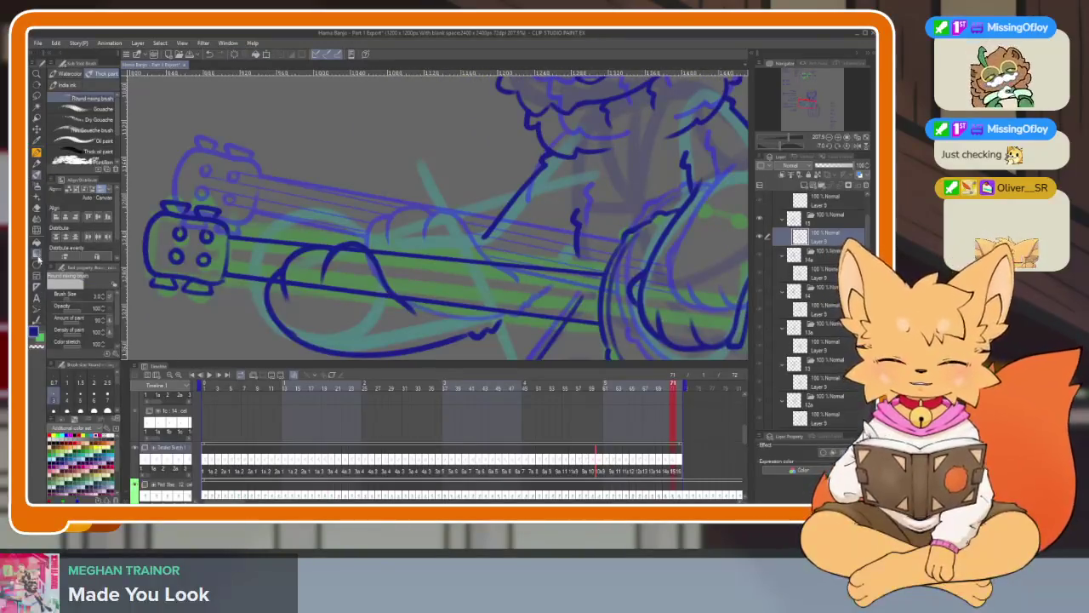
key(Tab)
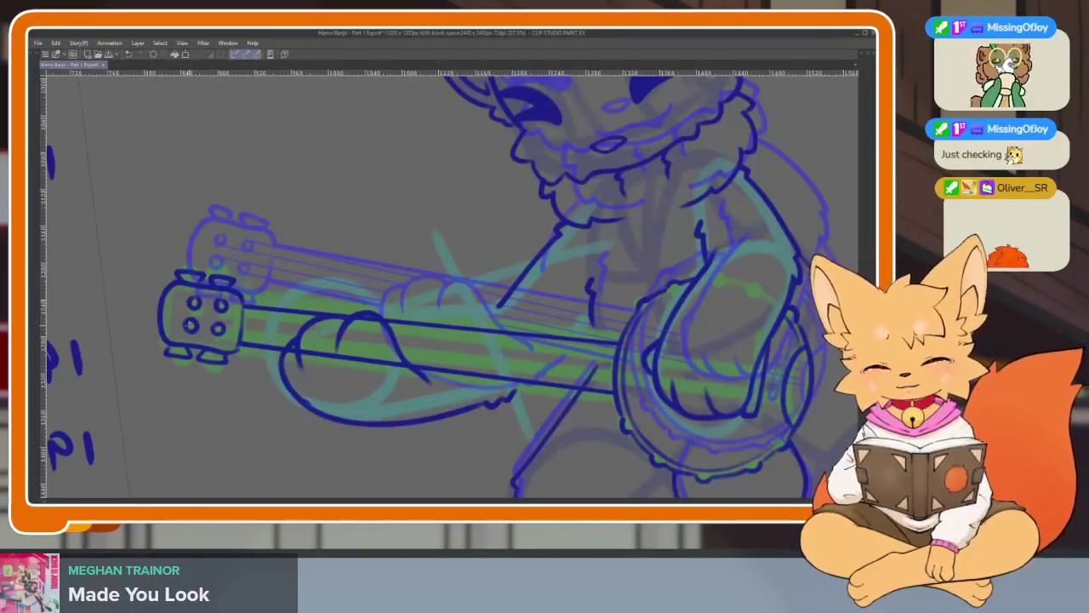
drag(516, 343, 552, 371)
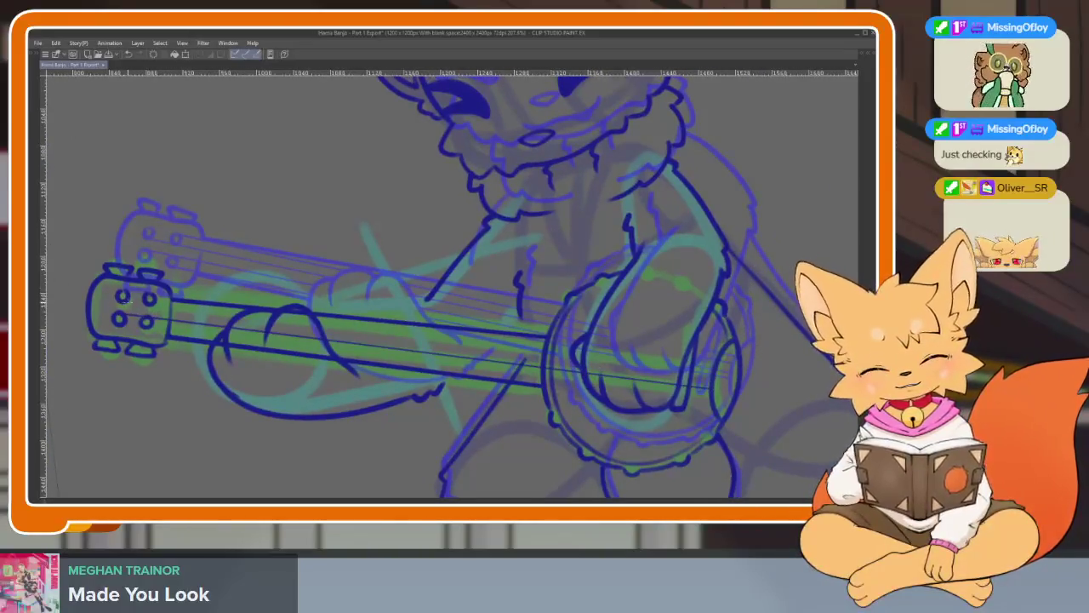
shift+click(703, 371)
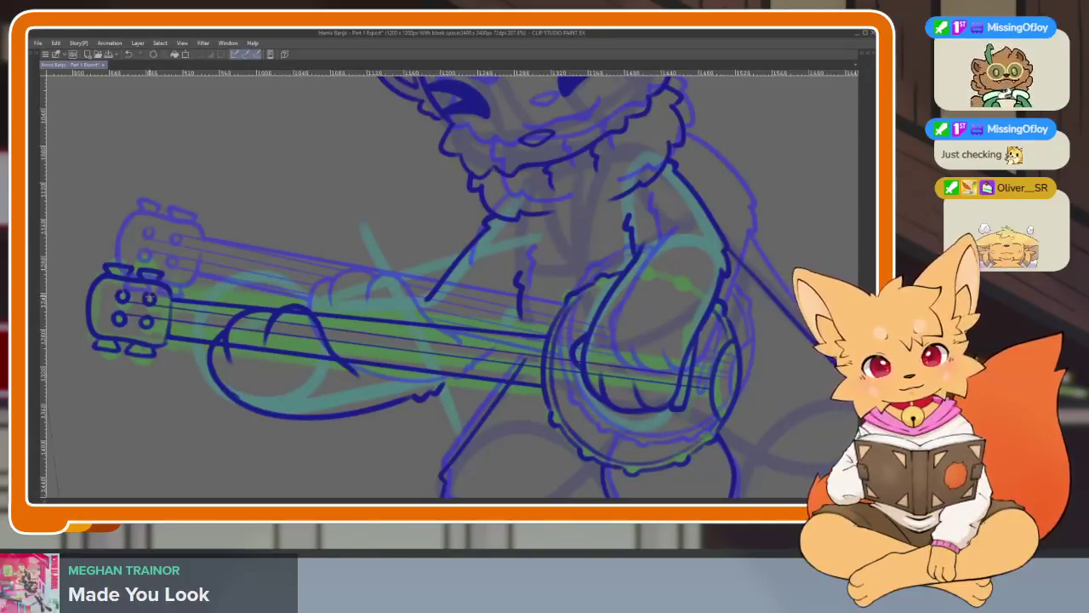
shift+click(712, 372)
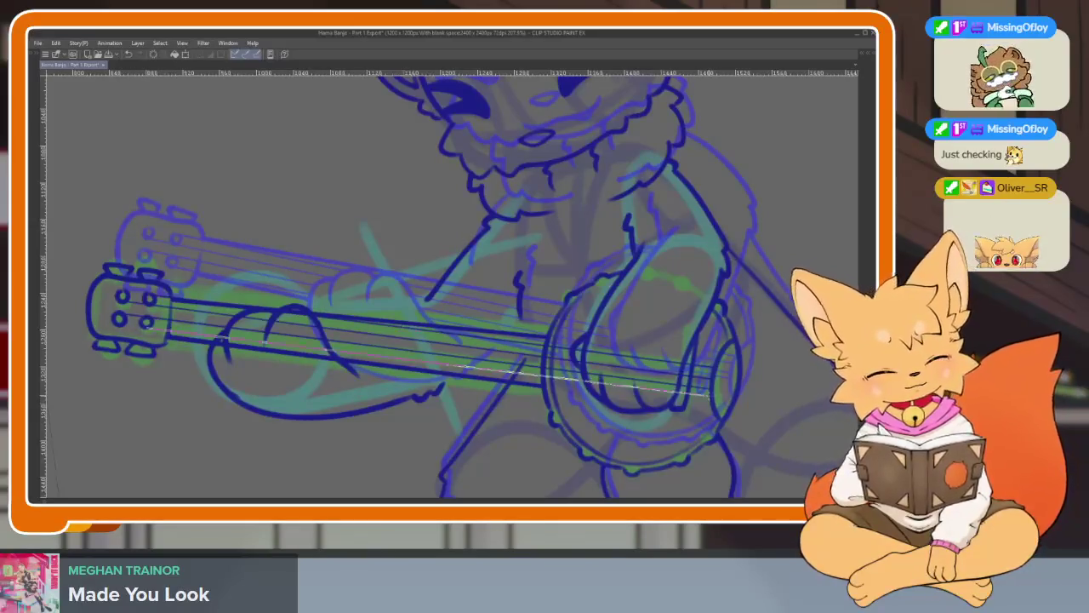
scroll(491, 378, up, 5)
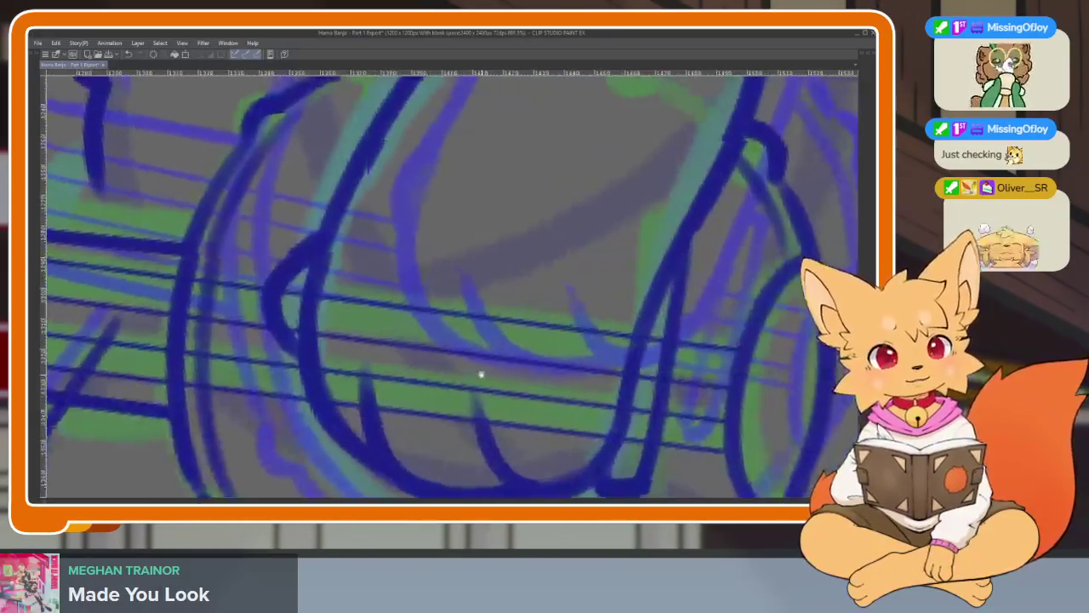
Erase the string ends overlapping the paw and the leftover stubs on the drum.
scroll(292, 347, down, 2)
scroll(301, 345, up, 2)
scroll(390, 380, down, 2)
scroll(389, 380, up, 2)
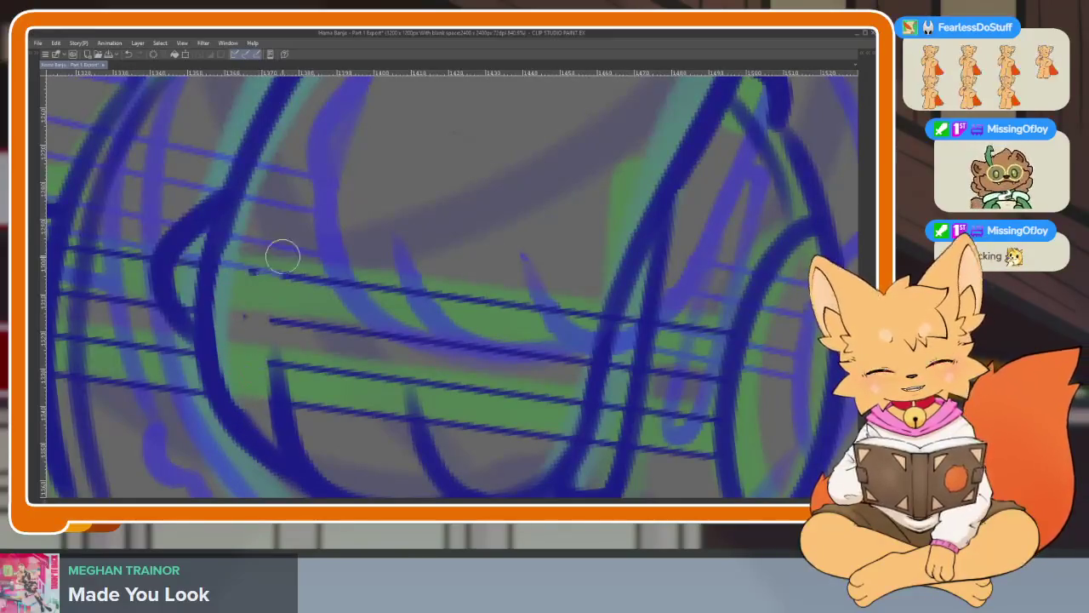
mouse_move(311, 432)
mouse_down()
mouse_move(296, 266)
mouse_move(397, 443)
mouse_move(433, 246)
mouse_move(425, 372)
mouse_up()
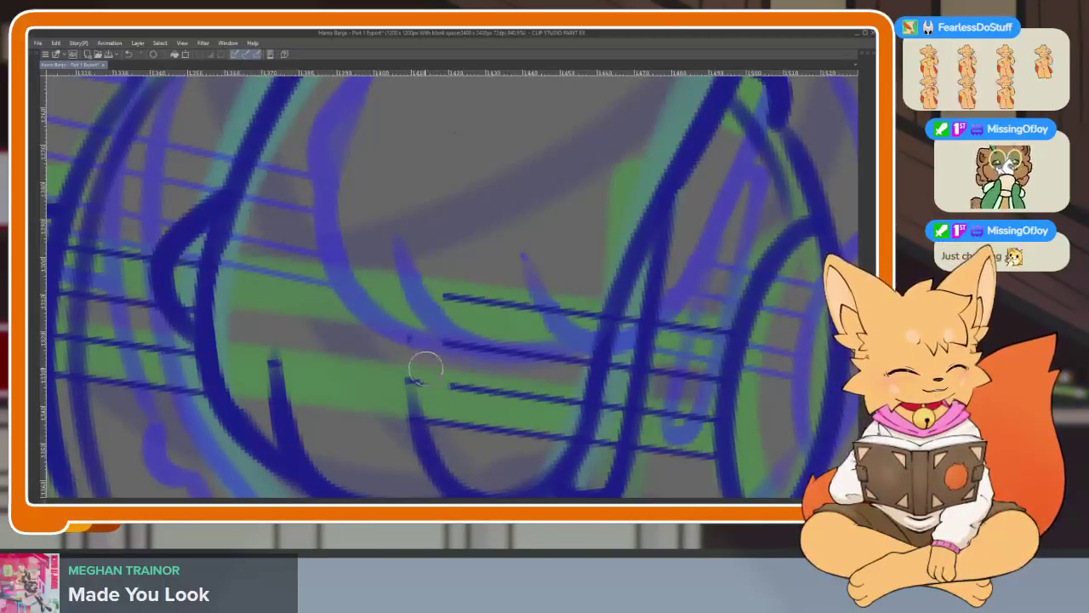
drag(459, 263, 491, 396)
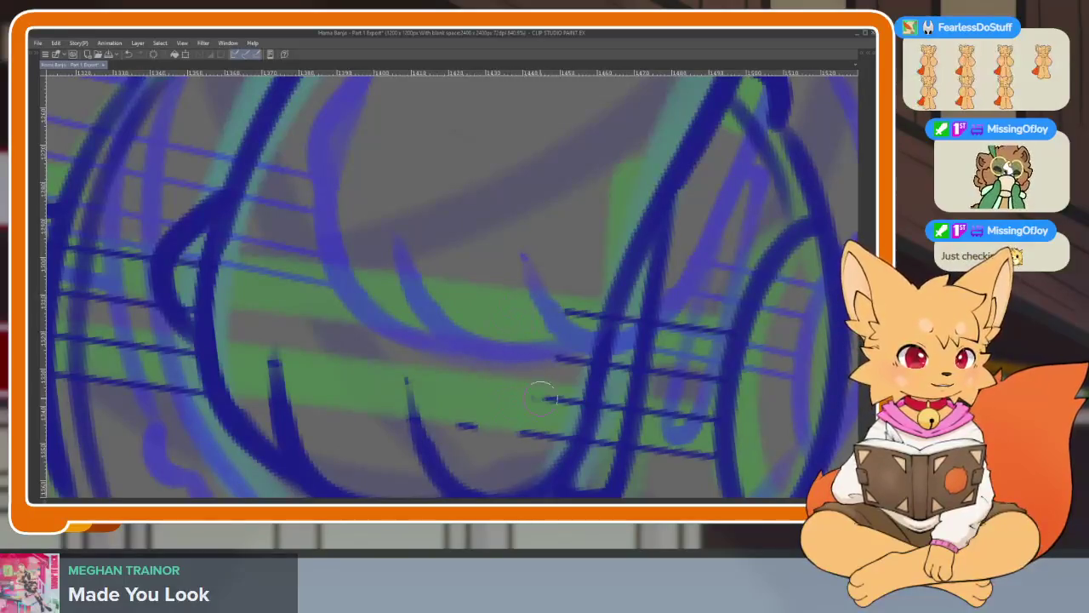
mouse_move(575, 390)
mouse_down()
mouse_move(486, 442)
mouse_move(534, 414)
mouse_up()
Cut the strings where the loop and diagonal strokes cross them, trimming left ends.
scroll(575, 388, down, 5)
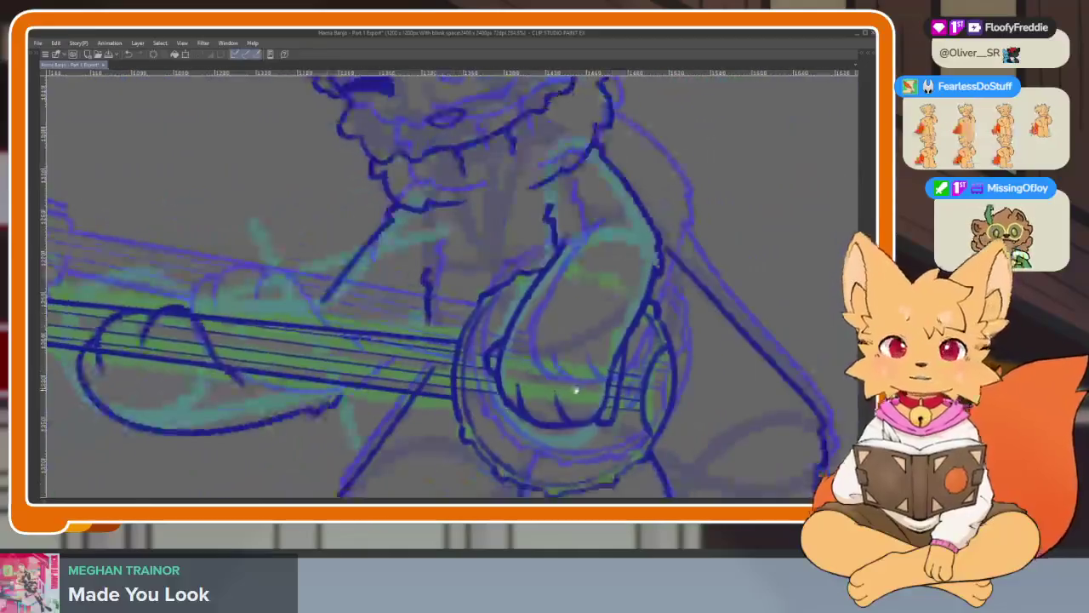
scroll(513, 389, up, 2)
scroll(487, 405, up, 2)
scroll(488, 405, left, 6)
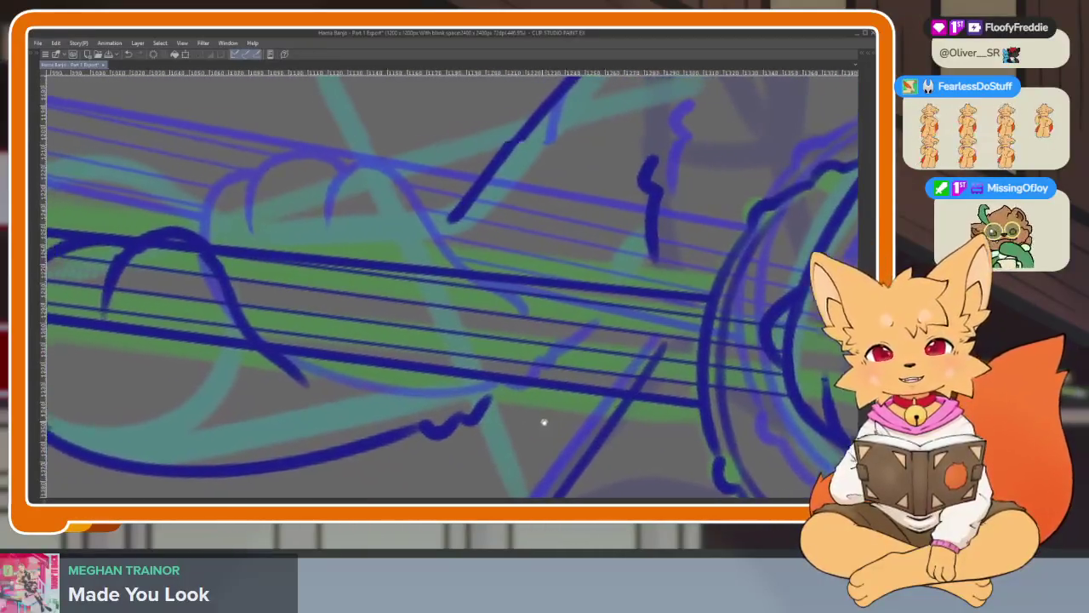
scroll(547, 391, left, 2)
scroll(363, 385, up, 2)
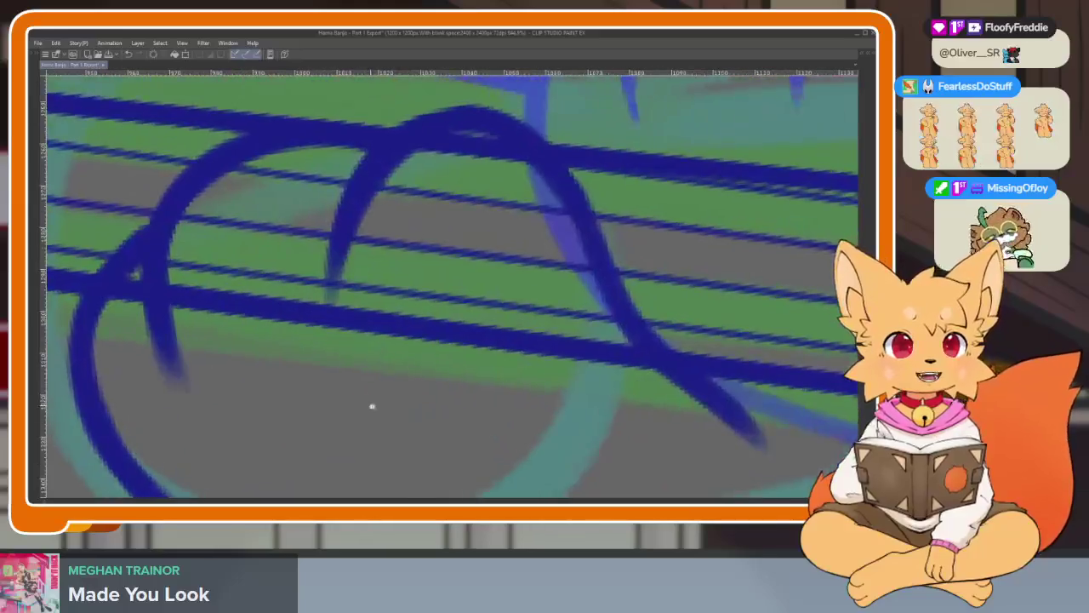
scroll(369, 401, up, 2)
scroll(376, 417, up, 2)
mouse_move(479, 118)
mouse_down()
mouse_move(365, 194)
mouse_move(338, 388)
mouse_up()
scroll(400, 153, right, 2)
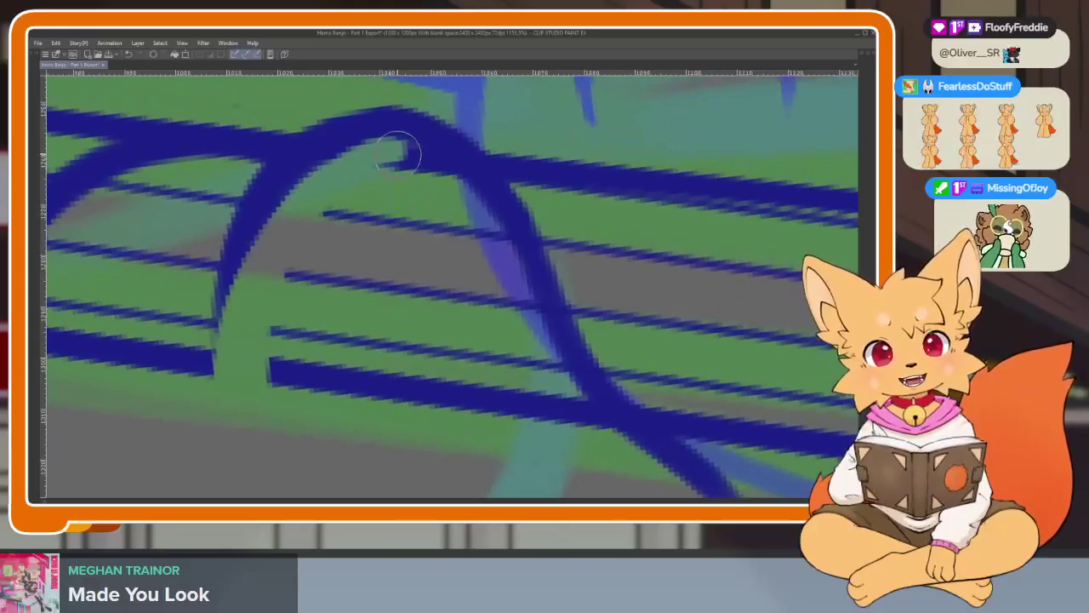
mouse_move(497, 251)
mouse_down()
mouse_move(574, 401)
mouse_move(630, 442)
mouse_move(383, 391)
mouse_move(287, 312)
mouse_move(358, 213)
mouse_up()
drag(276, 379, 385, 200)
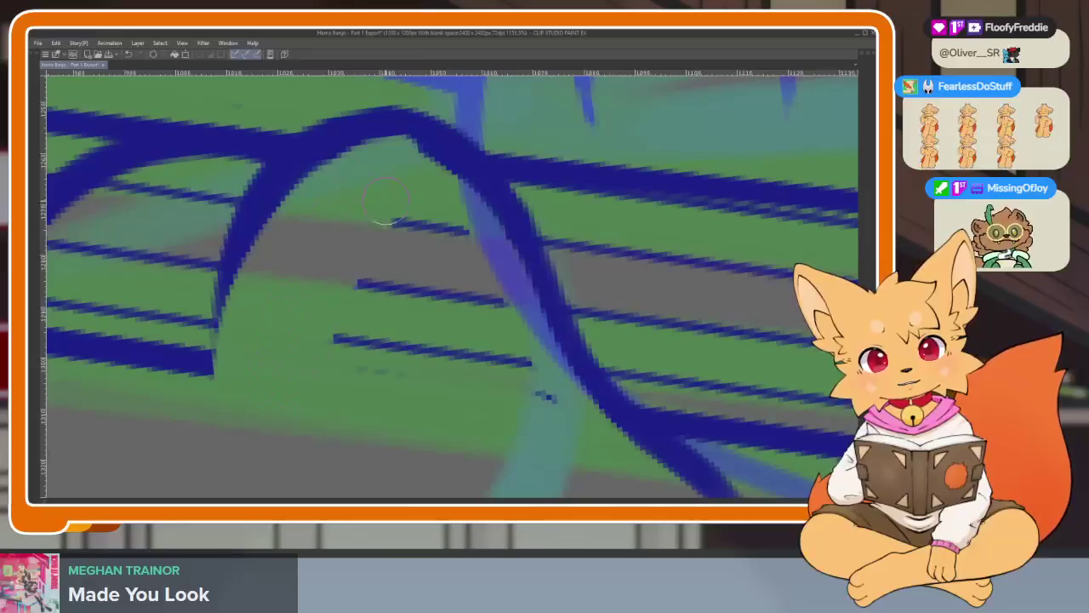
mouse_move(374, 343)
mouse_down()
mouse_move(437, 280)
mouse_move(484, 279)
mouse_up()
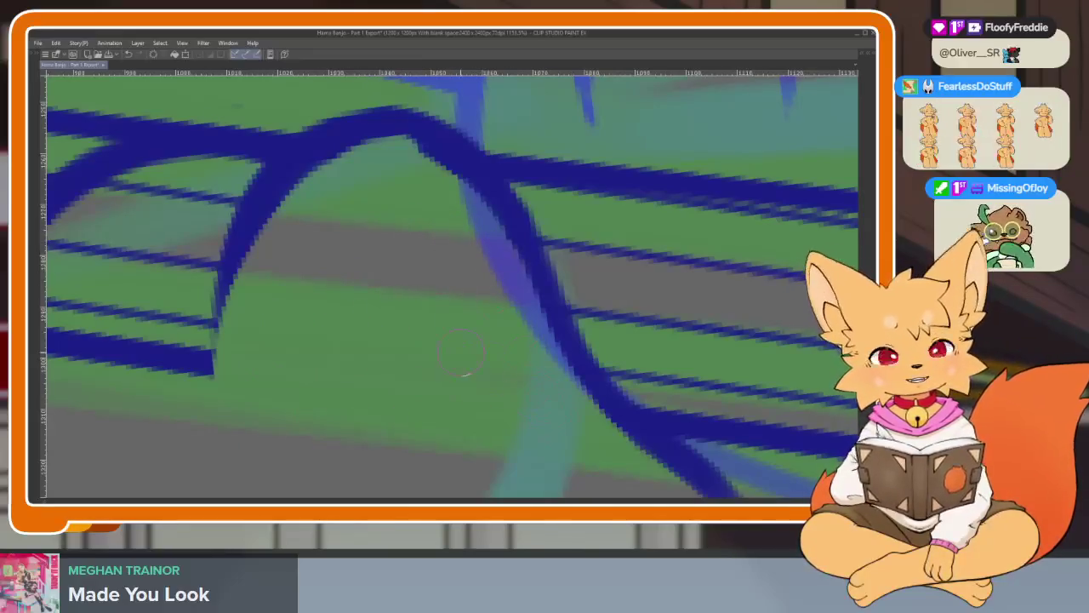
Erase the remaining string ends and short stubs between the frame lines.
drag(372, 232, 585, 229)
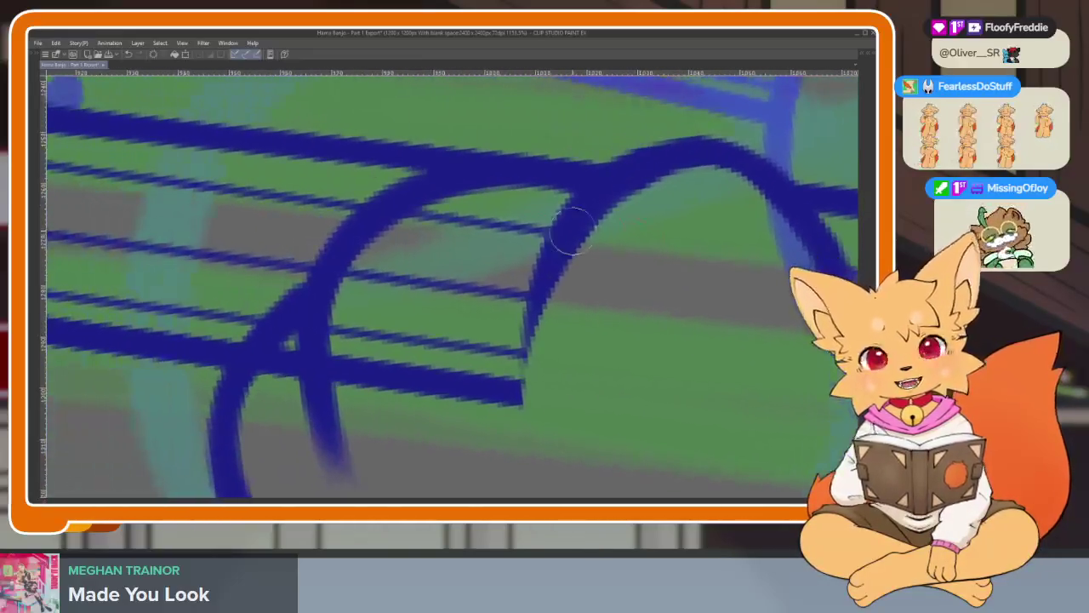
mouse_move(456, 209)
mouse_down()
mouse_move(350, 336)
mouse_move(376, 243)
mouse_move(347, 375)
mouse_up()
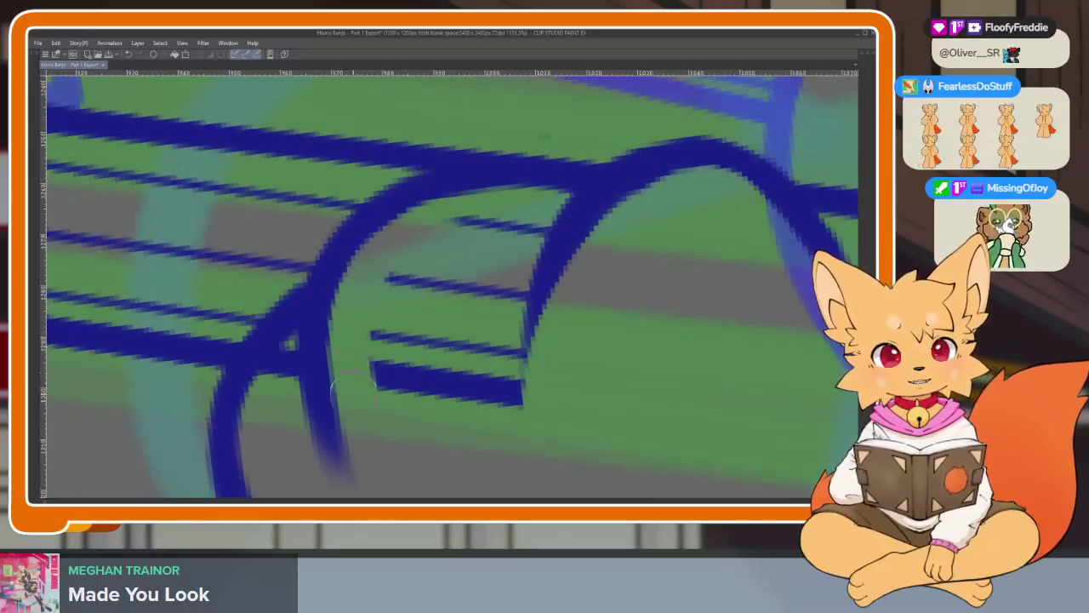
mouse_move(462, 231)
mouse_down()
mouse_move(401, 418)
mouse_move(439, 449)
mouse_up()
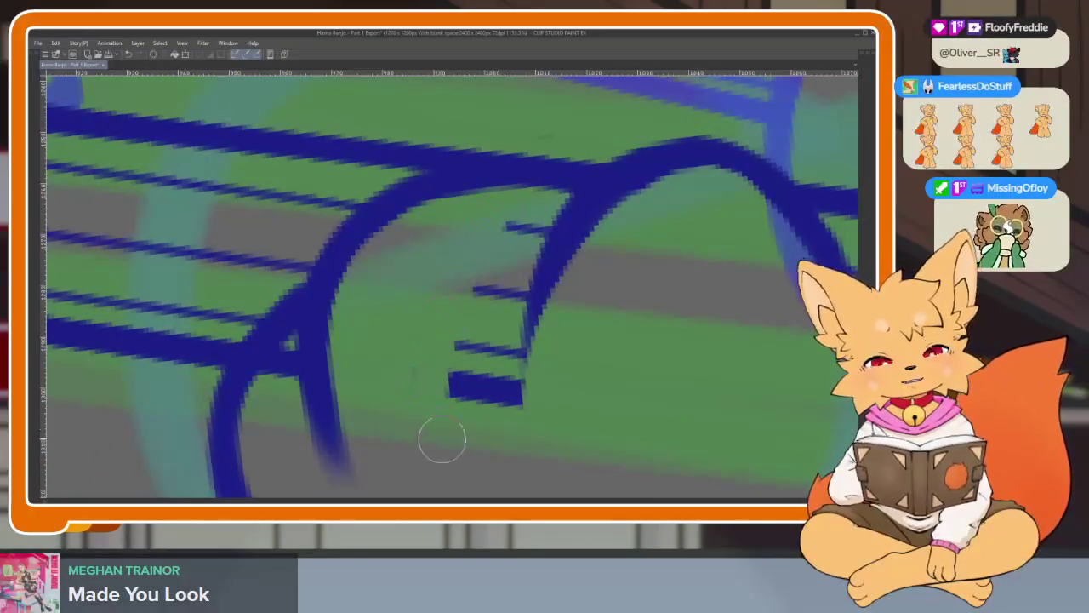
mouse_move(551, 208)
mouse_down()
mouse_move(509, 400)
mouse_move(469, 436)
mouse_up()
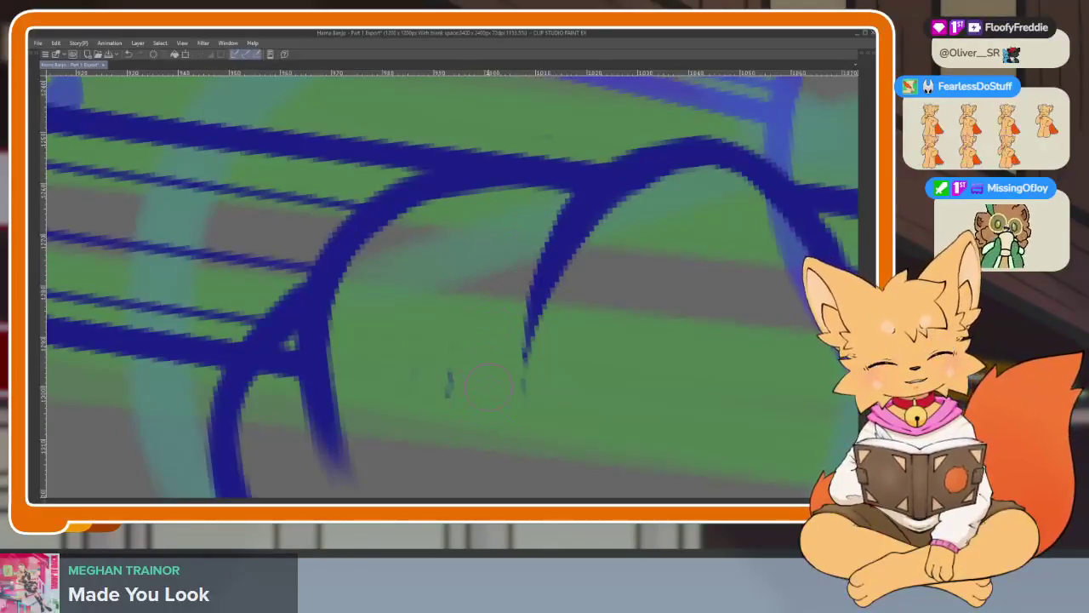
drag(542, 430, 534, 374)
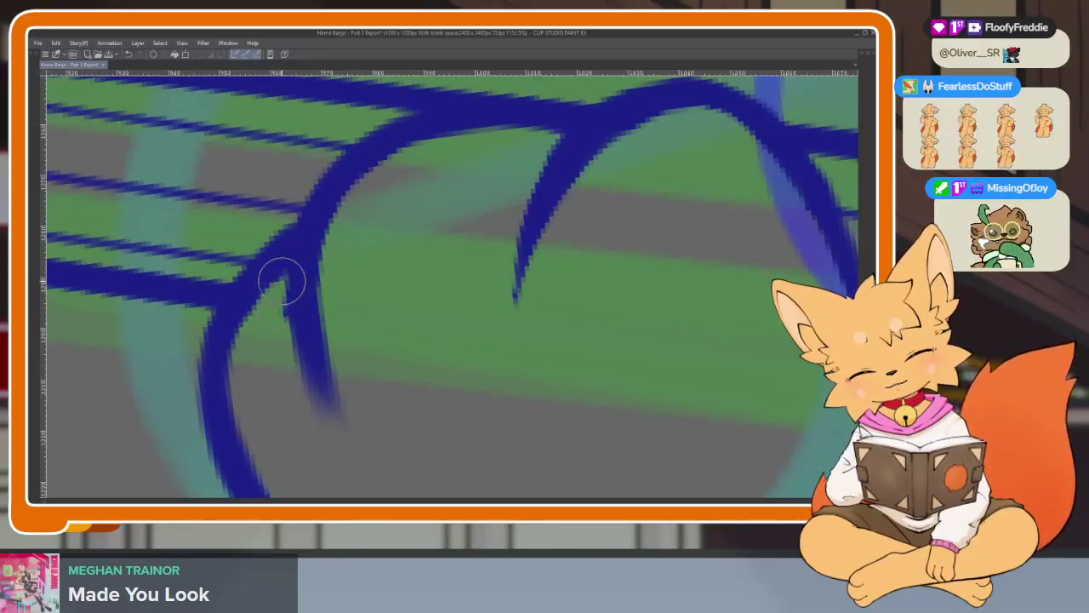
scroll(373, 370, down, 5)
With the pen, draw one dark stroke linking the banjo strings to the diagonal arm line.
scroll(737, 323, down, 2)
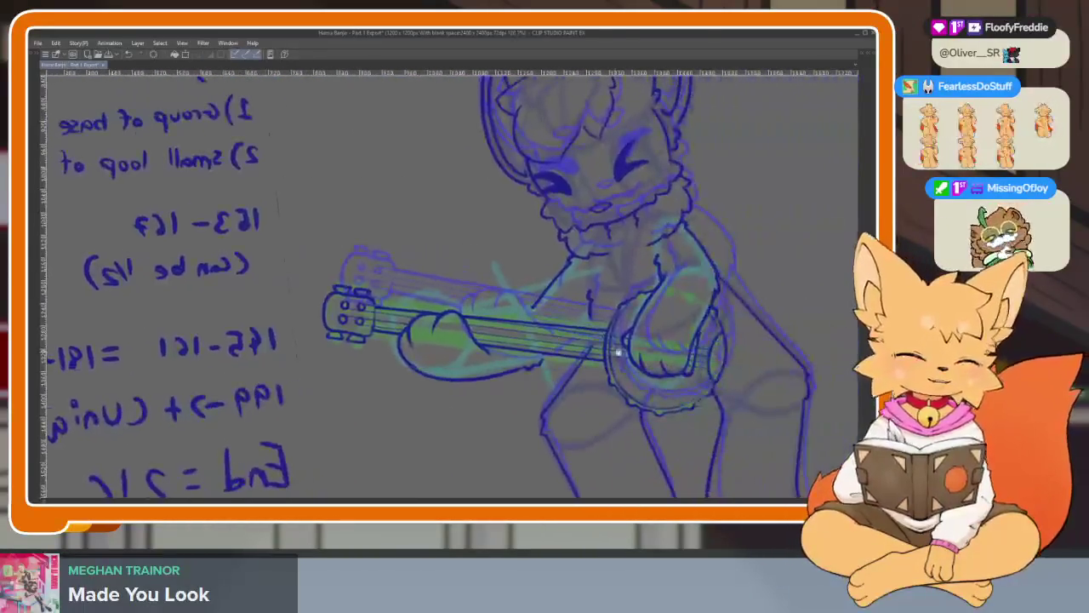
scroll(631, 367, up, 5)
scroll(586, 346, up, 2)
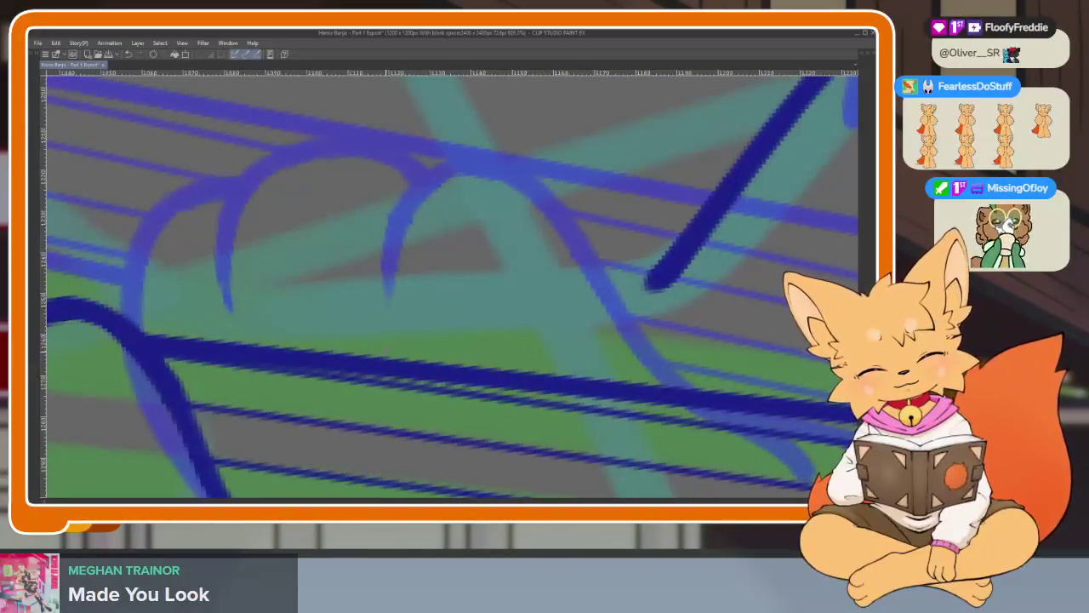
key(Tab)
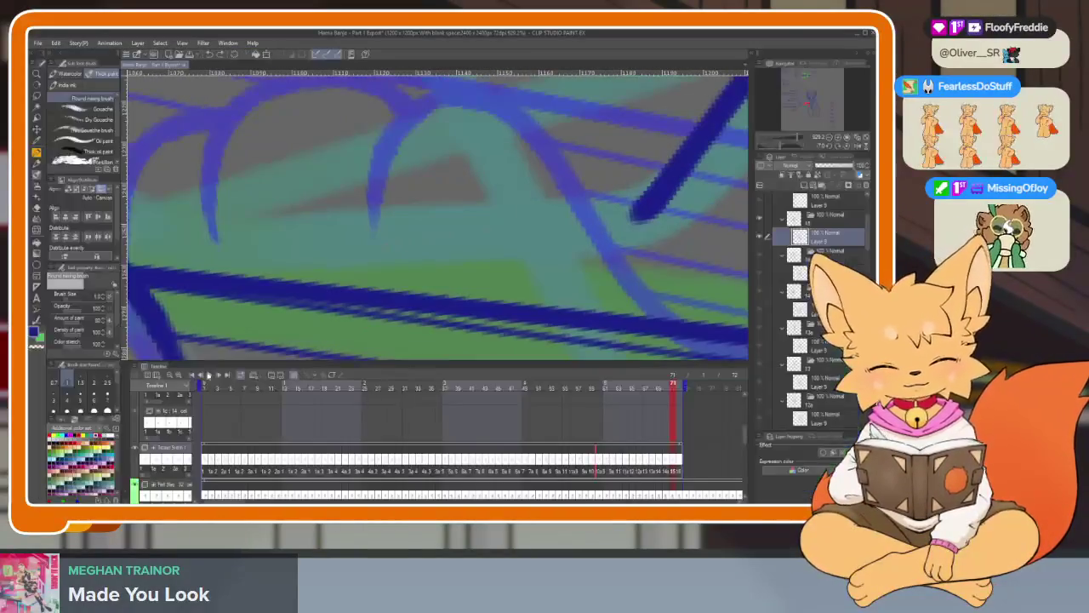
key(Tab)
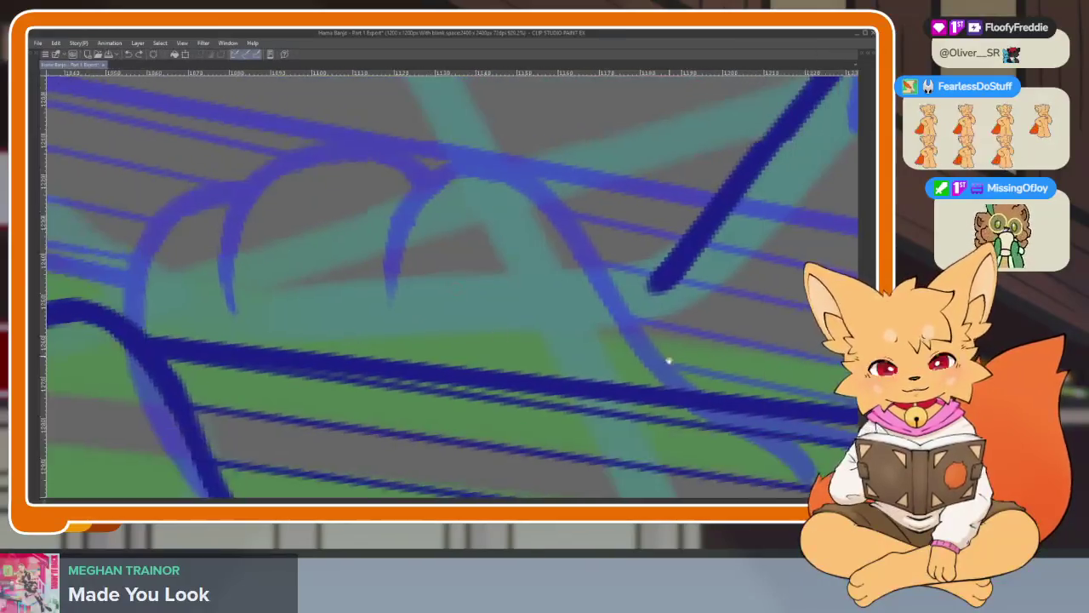
drag(414, 387, 628, 316)
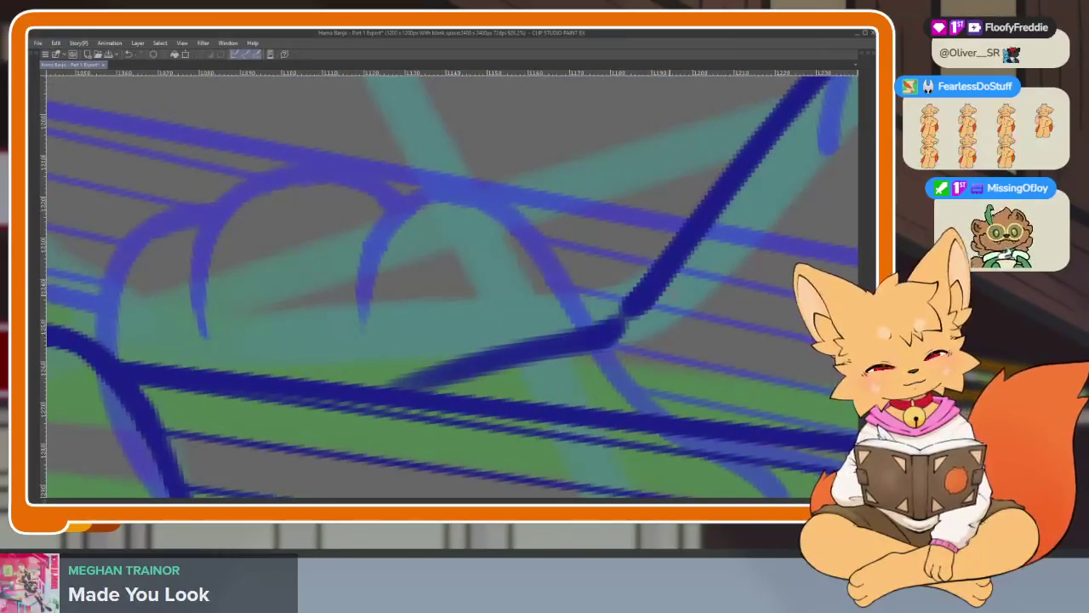
scroll(639, 309, down, 4)
scroll(713, 361, down, 2)
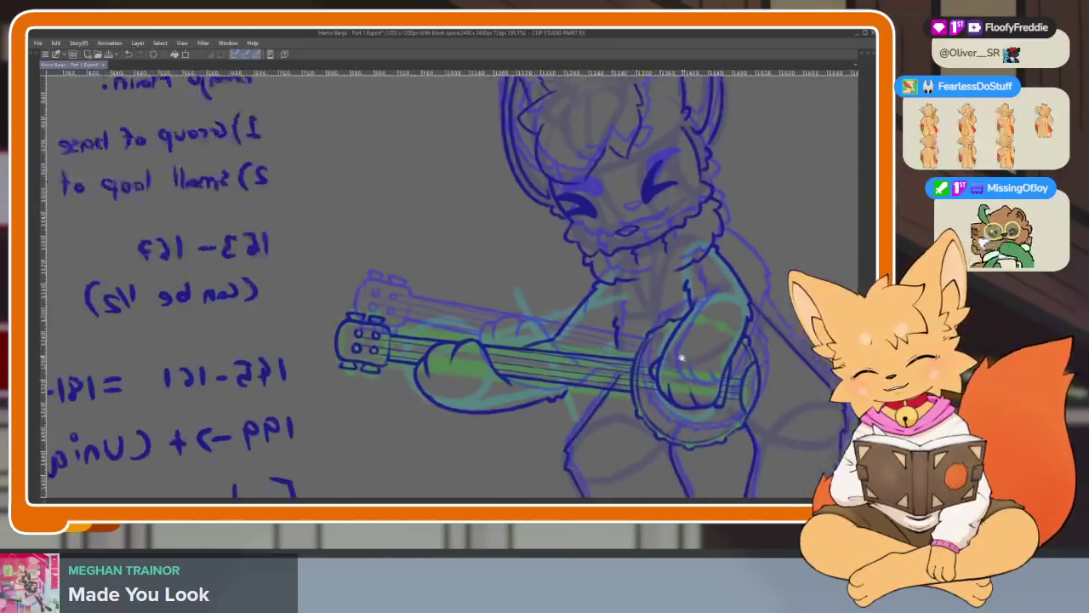
scroll(669, 364, down, 2)
scroll(607, 363, down, 1)
scroll(595, 361, up, 5)
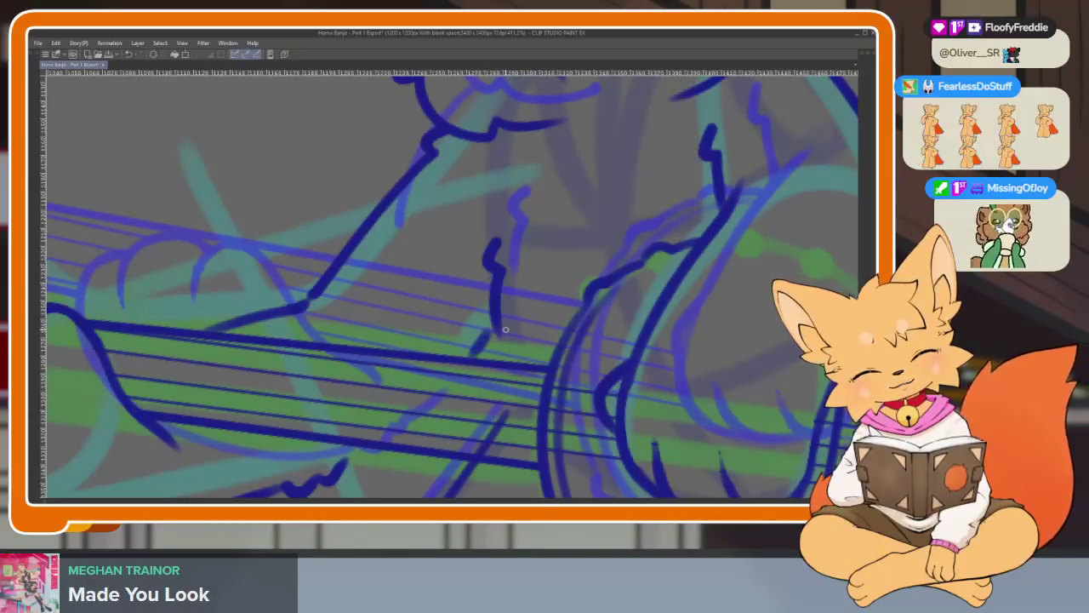
scroll(505, 329, down, 2)
scroll(548, 306, up, 2)
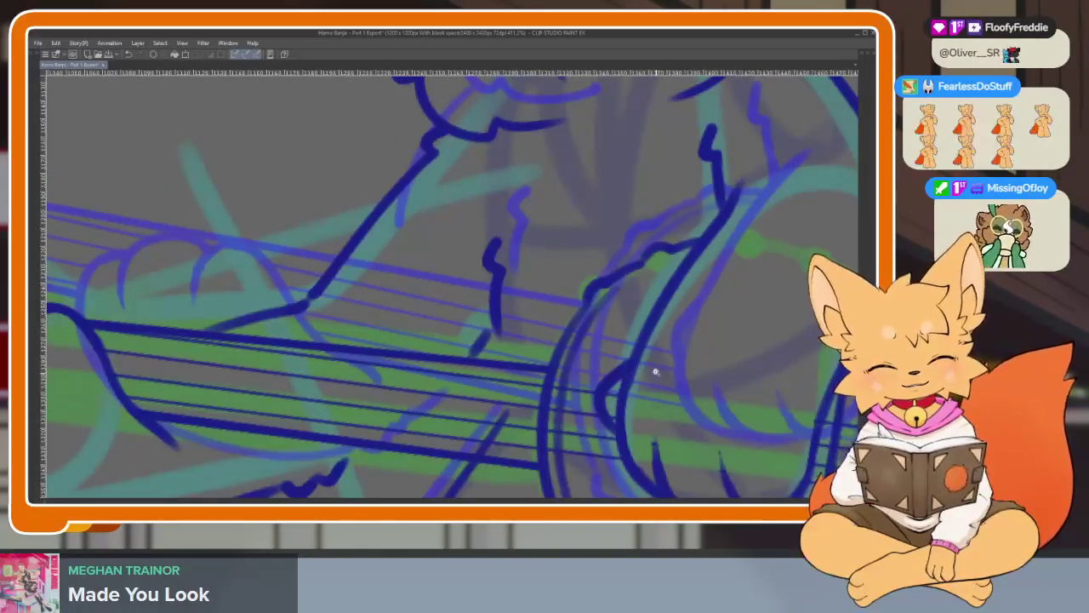
scroll(659, 375, down, 3)
scroll(707, 377, down, 1)
scroll(675, 360, down, 1)
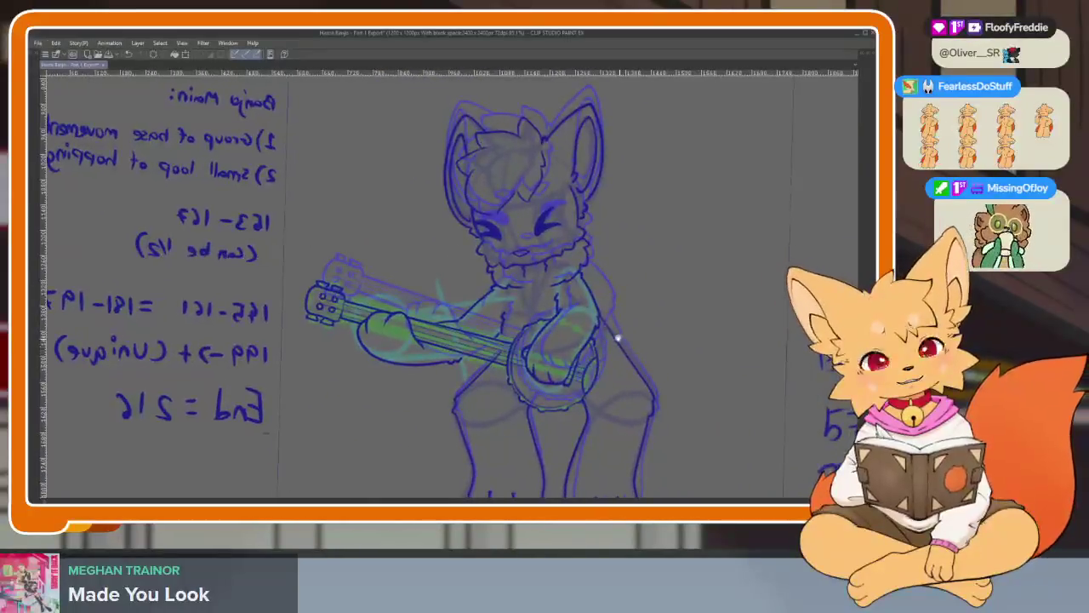
key(Tab)
key(Tab)
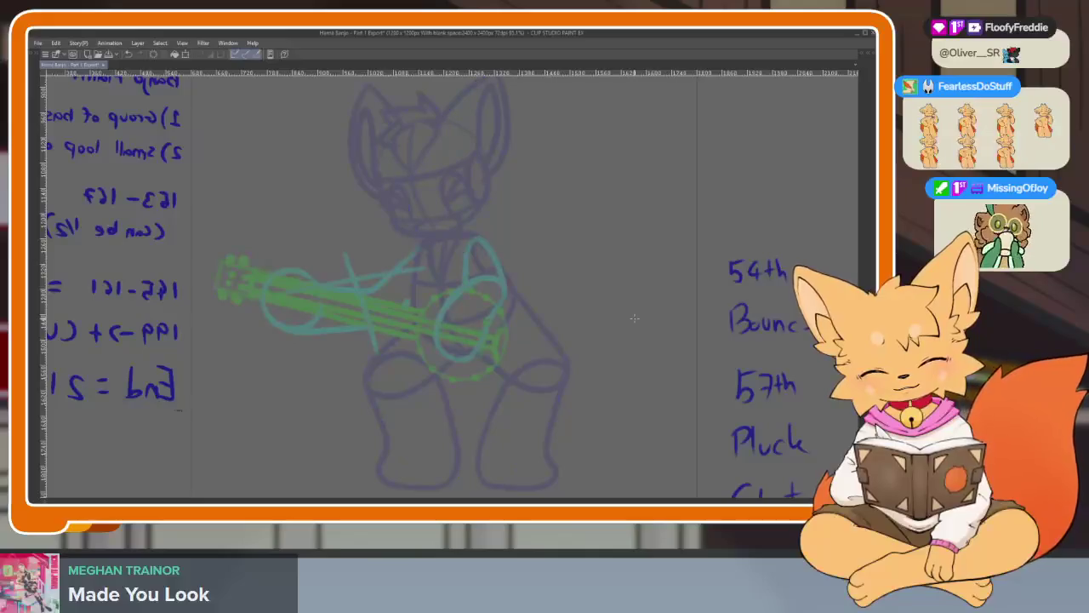
Ink a spiky hair tuft line over the fox's head sketch.
mouse_move(549, 371)
mouse_down()
mouse_move(578, 388)
mouse_move(555, 404)
mouse_up()
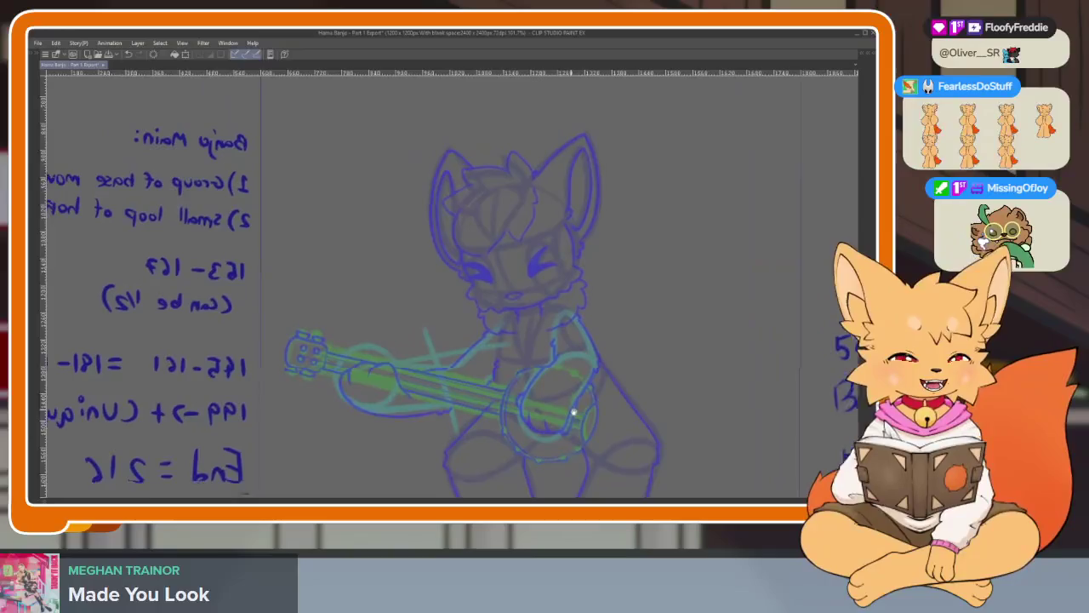
scroll(555, 404, down, 1)
scroll(544, 340, up, 3)
scroll(406, 343, up, 3)
scroll(403, 355, up, 2)
scroll(460, 370, down, 2)
scroll(516, 383, up, 1)
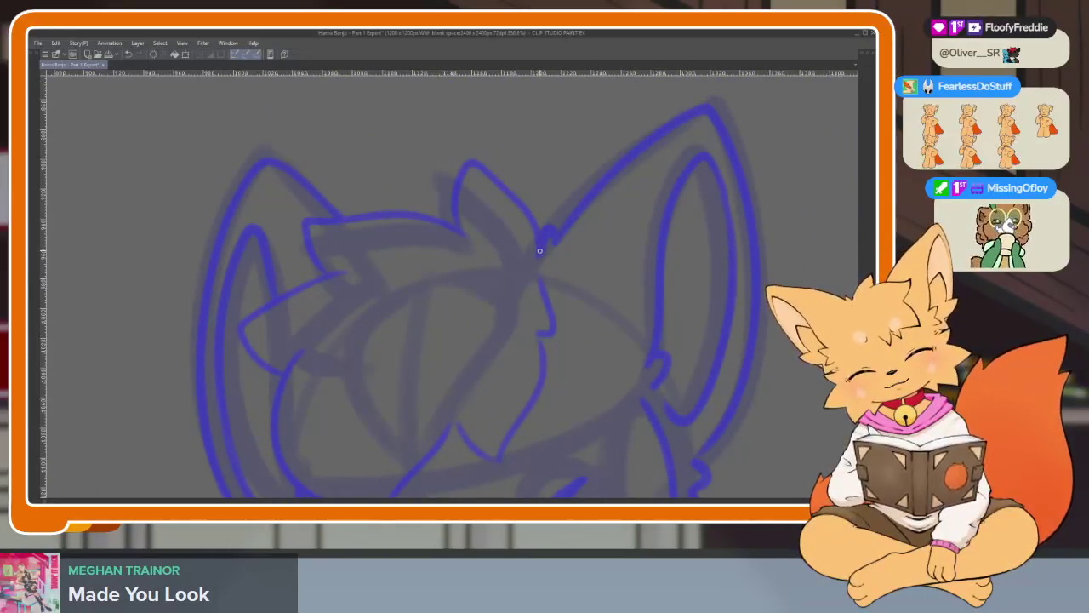
mouse_move(531, 214)
mouse_down()
mouse_move(470, 174)
mouse_move(346, 293)
mouse_move(374, 246)
mouse_up()
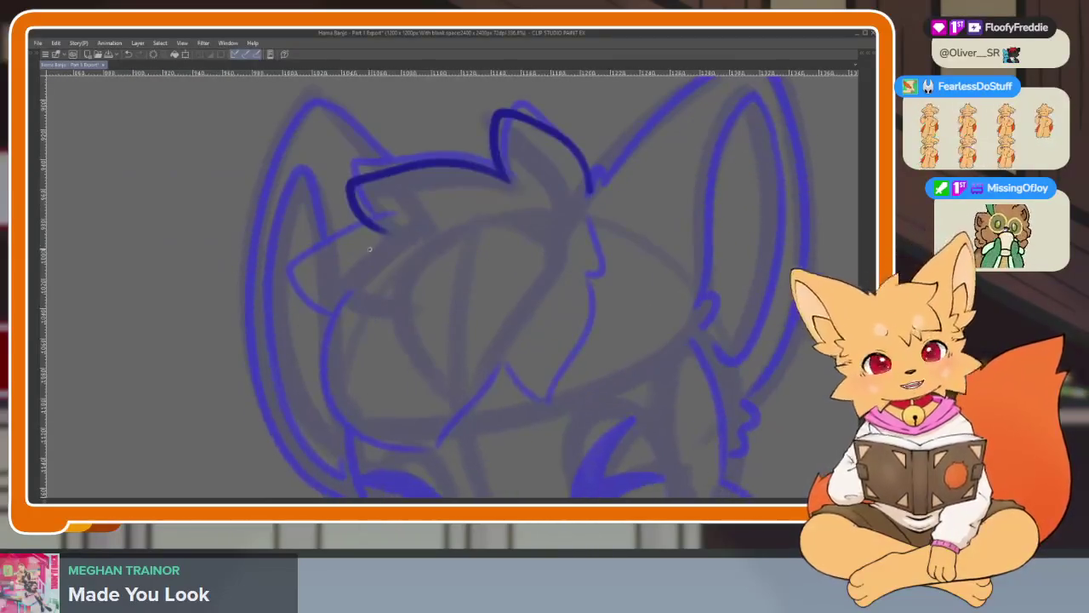
Ink the left side of the face outline, redoing the first attempt.
drag(321, 329, 487, 388)
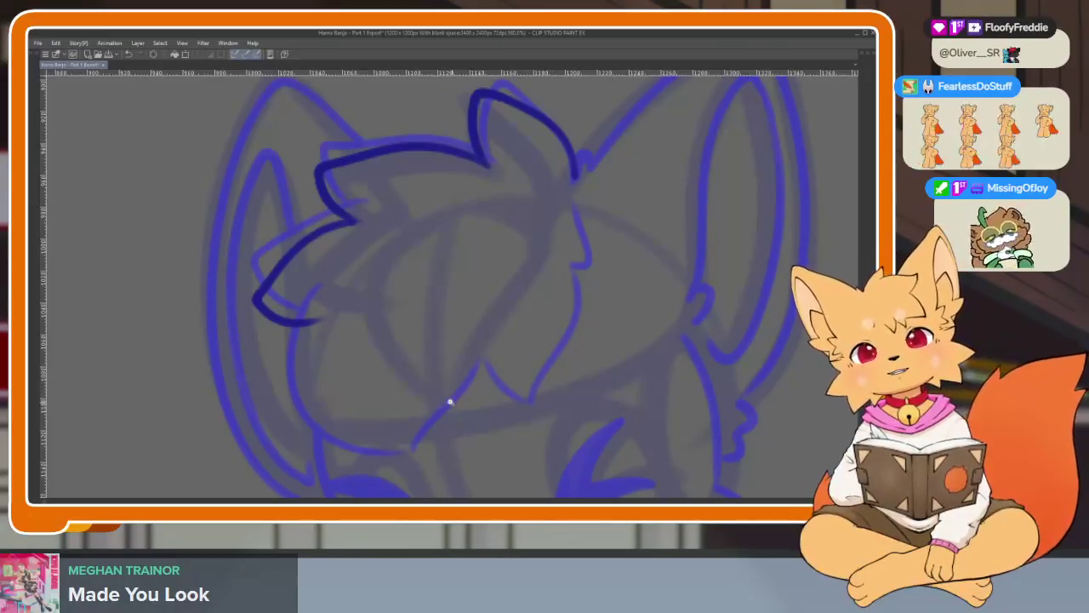
scroll(465, 408, up, 2)
scroll(464, 409, down, 2)
scroll(468, 417, up, 2)
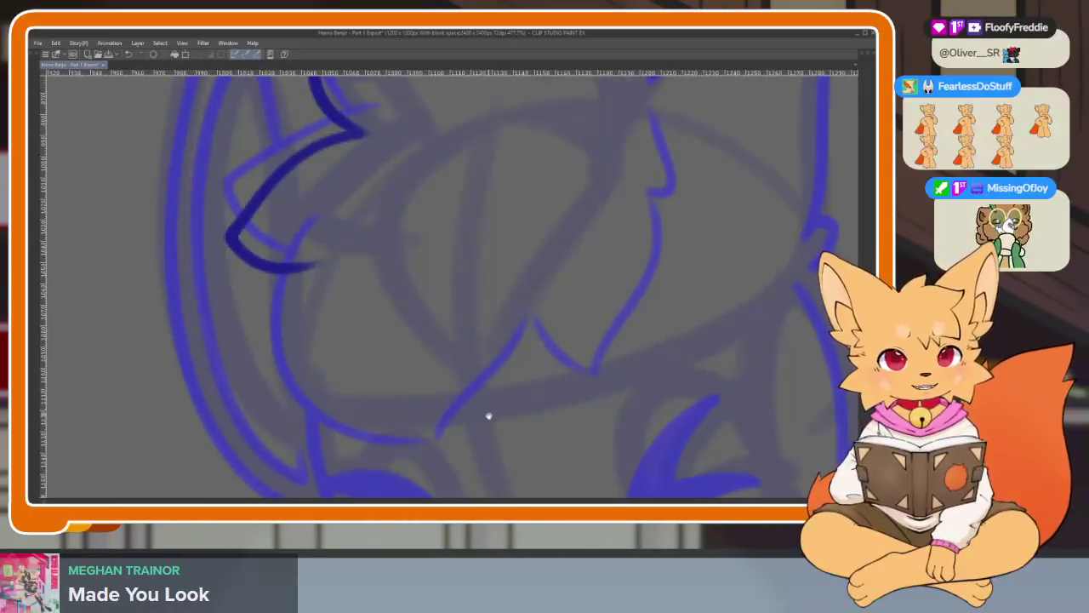
scroll(488, 414, down, 1)
scroll(502, 372, up, 1)
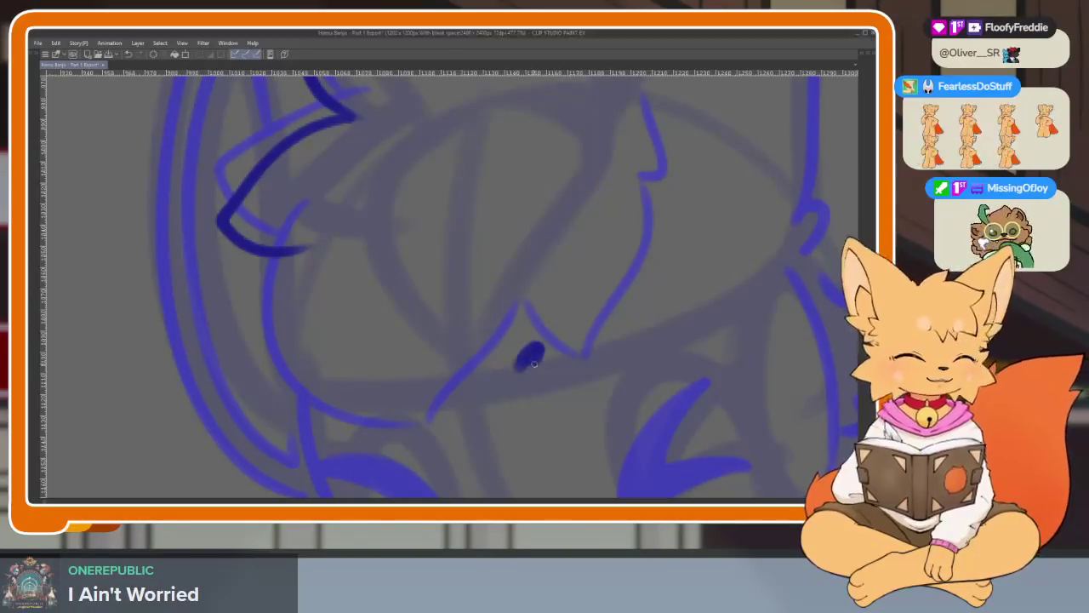
scroll(510, 391, down, 1)
scroll(508, 394, down, 1)
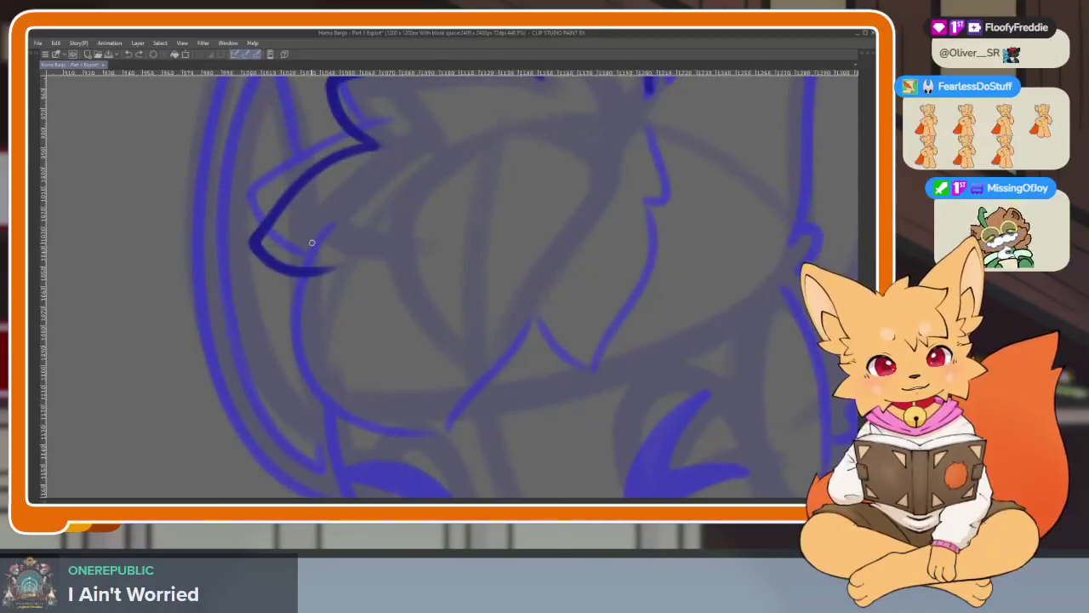
mouse_move(321, 252)
mouse_down()
mouse_move(303, 349)
mouse_move(389, 439)
mouse_up()
key(ctrl+z)
mouse_move(330, 238)
mouse_down()
mouse_move(303, 340)
mouse_move(395, 439)
mouse_move(438, 449)
mouse_up()
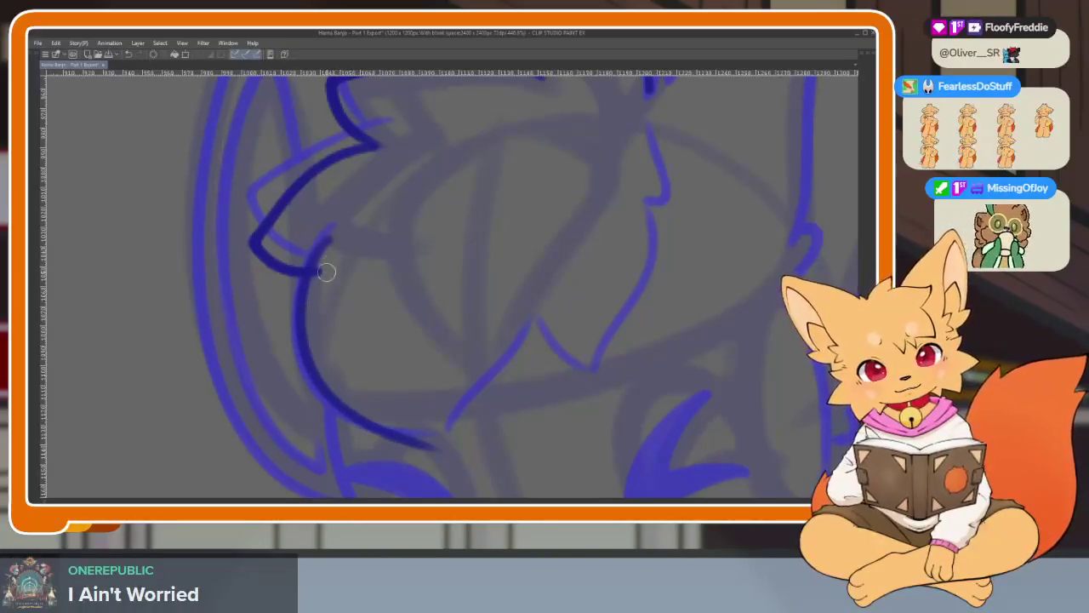
Extend the face outline upward and redraw the face edge along the sketch.
drag(556, 336, 413, 467)
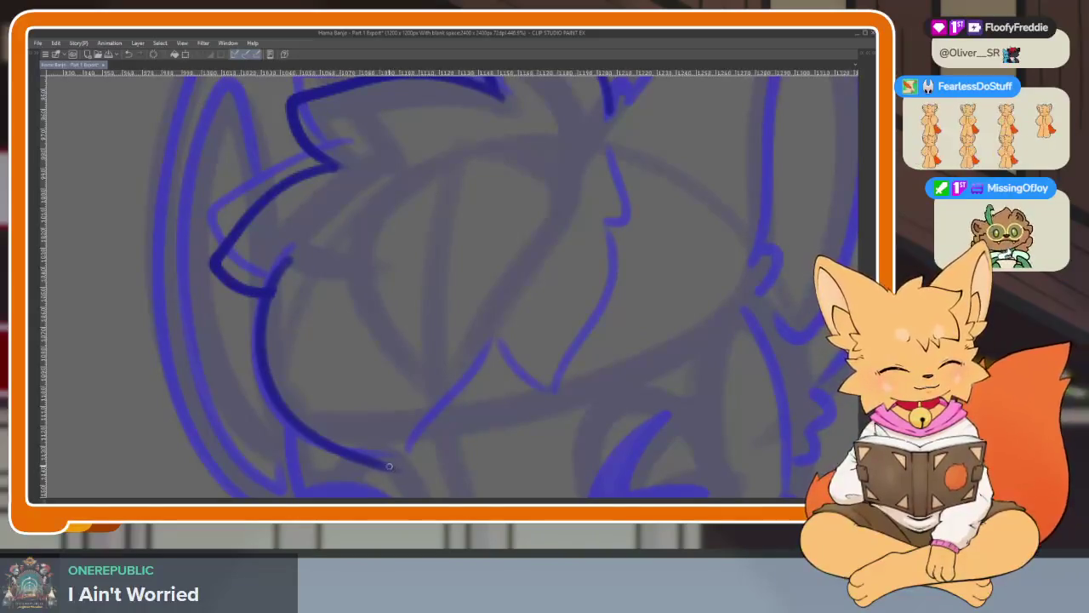
mouse_move(481, 379)
mouse_down()
mouse_move(494, 355)
mouse_move(434, 363)
mouse_up()
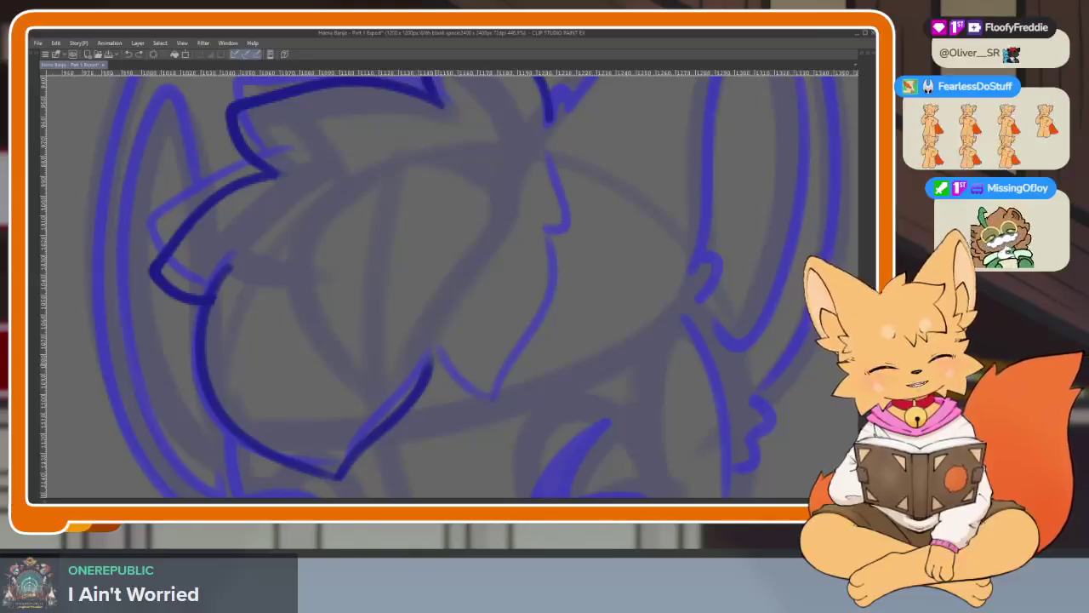
drag(553, 271, 553, 234)
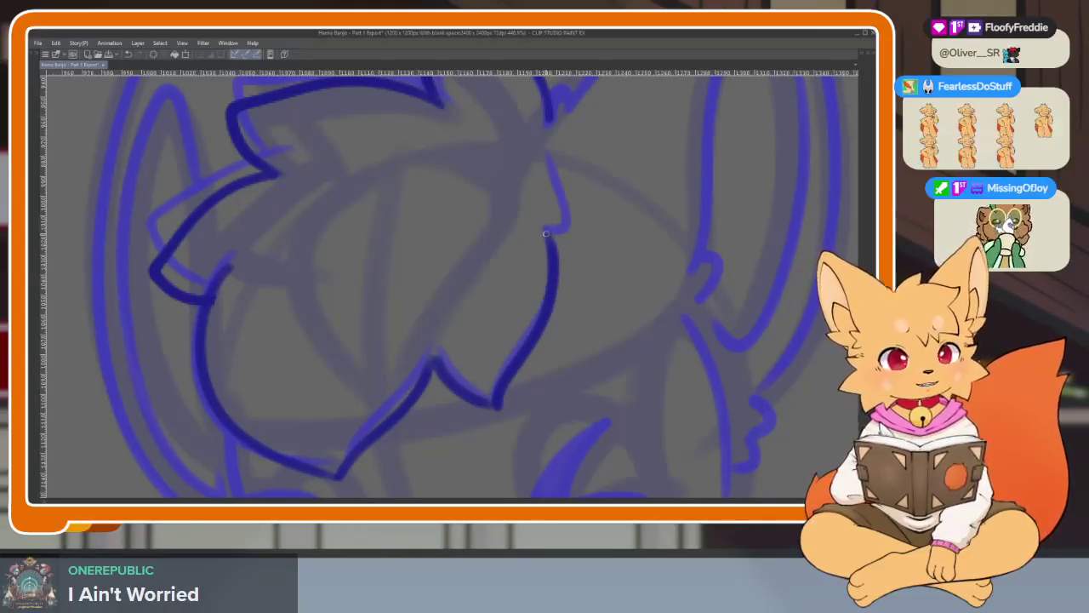
key(ctrl+z)
key(ctrl+z)
key(ctrl+z)
drag(554, 284, 504, 396)
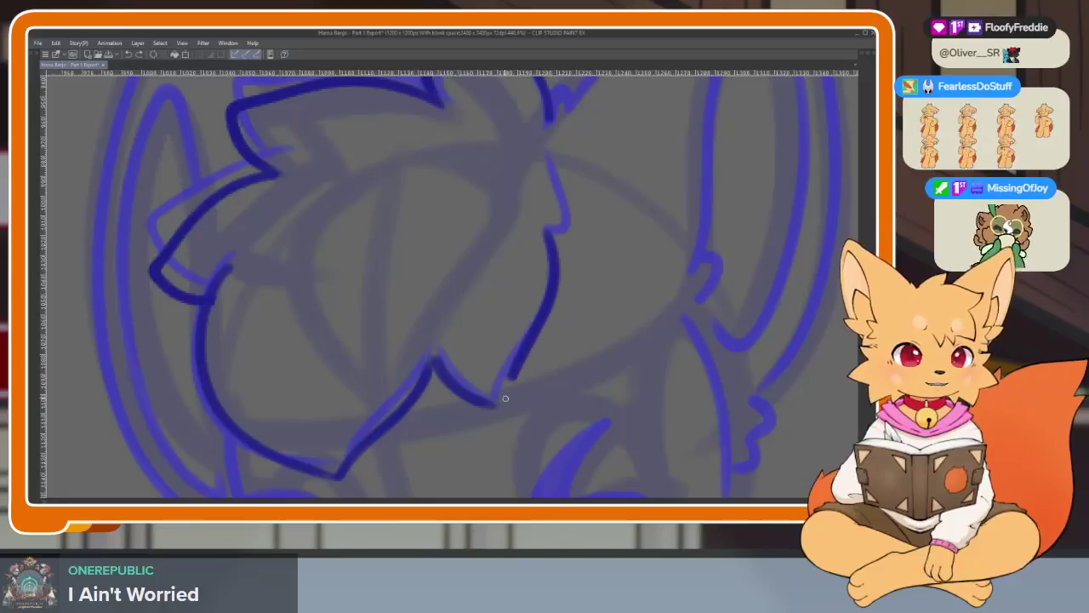
scroll(521, 210, down, 2)
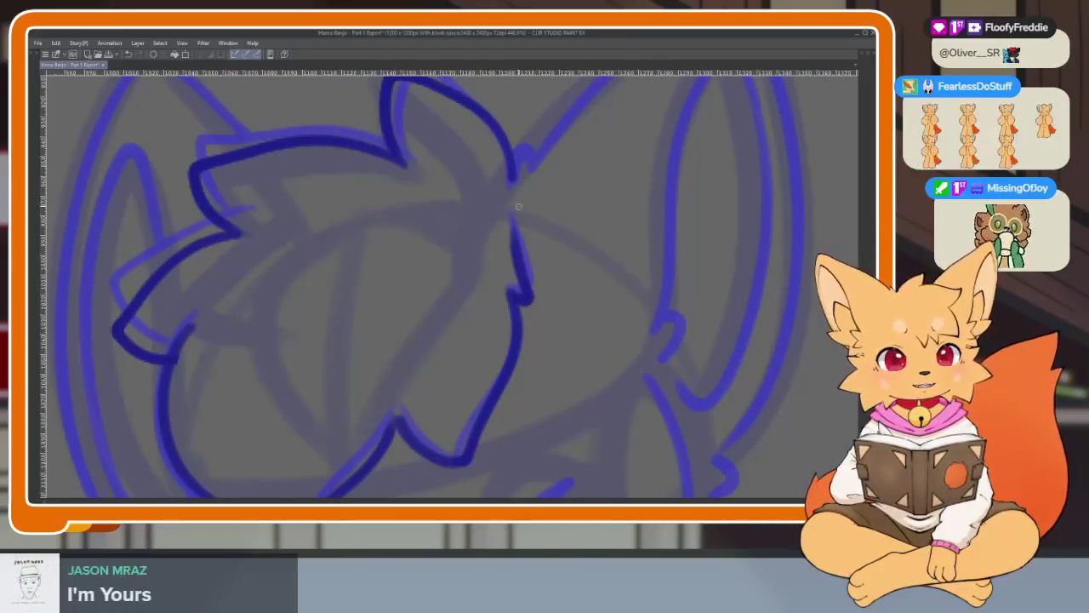
scroll(510, 213, down, 2)
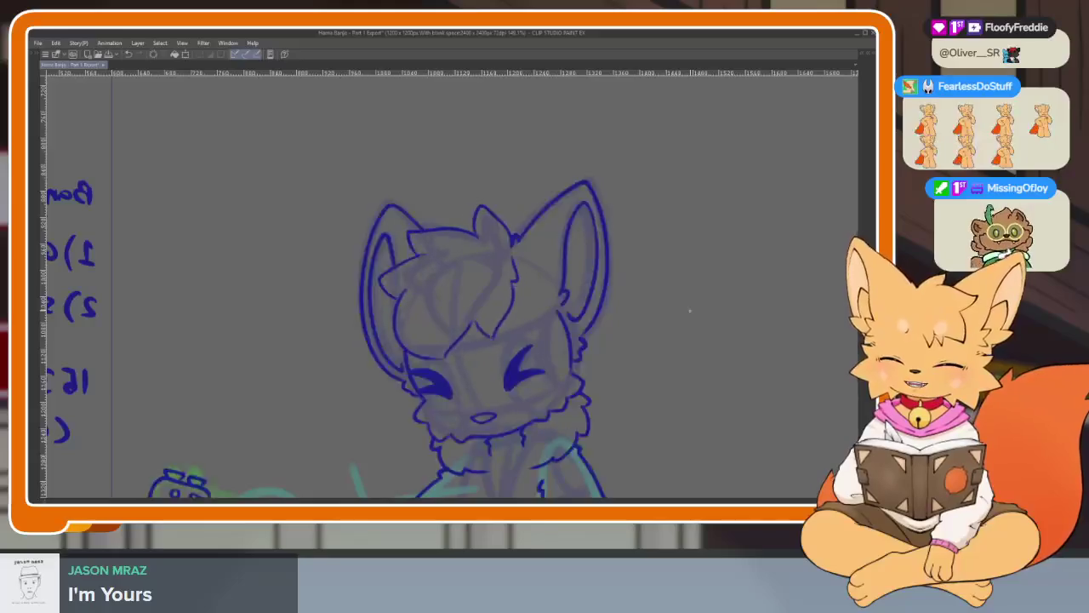
Undo the stray stroke and ink the right ear outline down its side in dark blue.
scroll(498, 382, up, 2)
scroll(530, 423, down, 1)
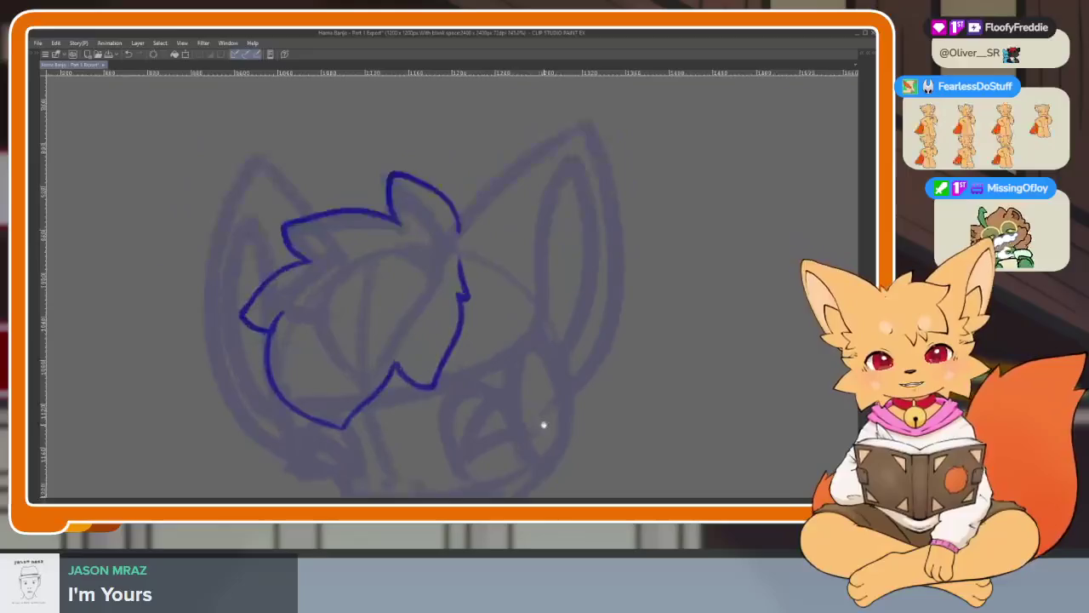
scroll(625, 393, right, 3)
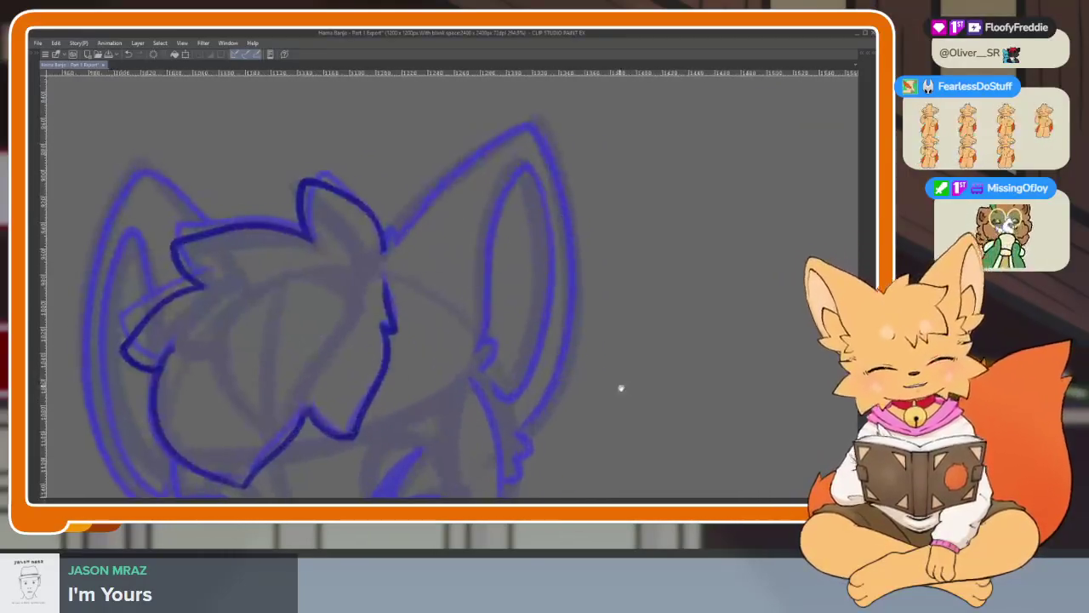
scroll(624, 390, up, 1)
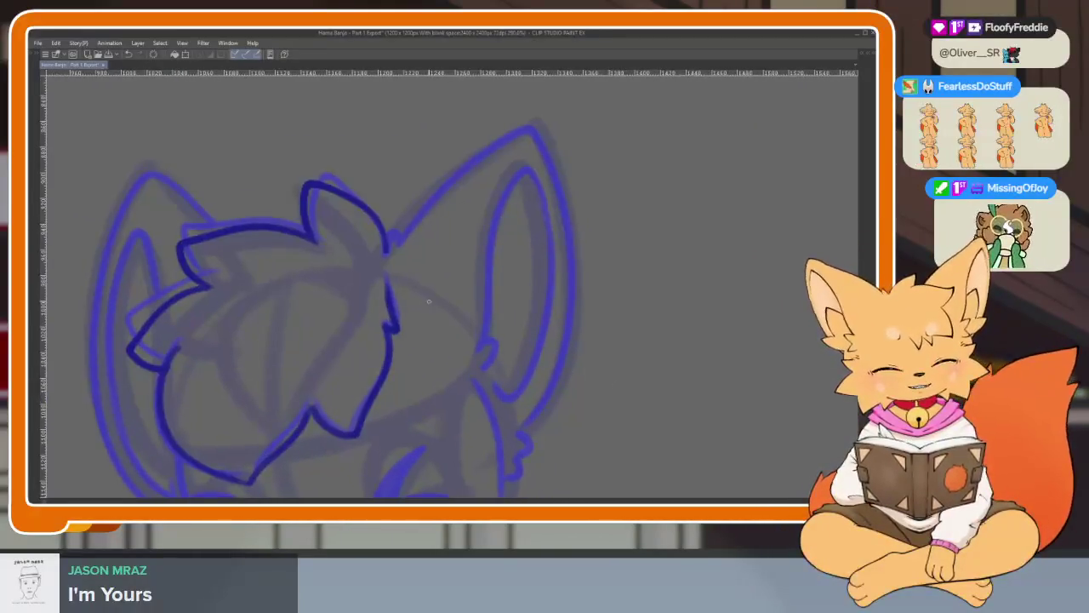
scroll(451, 230, down, 1)
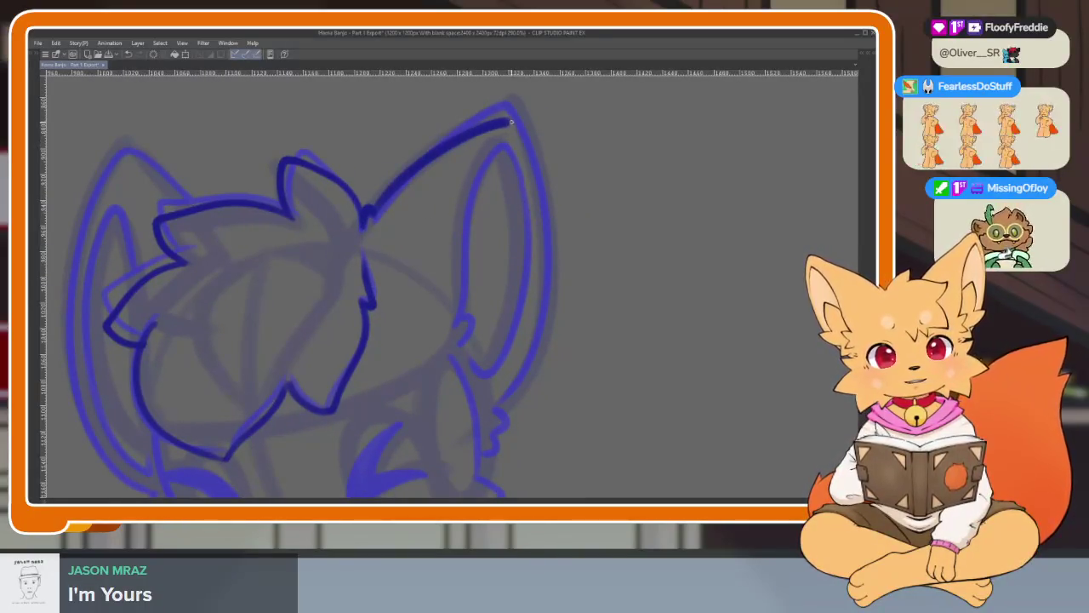
key(ctrl+z)
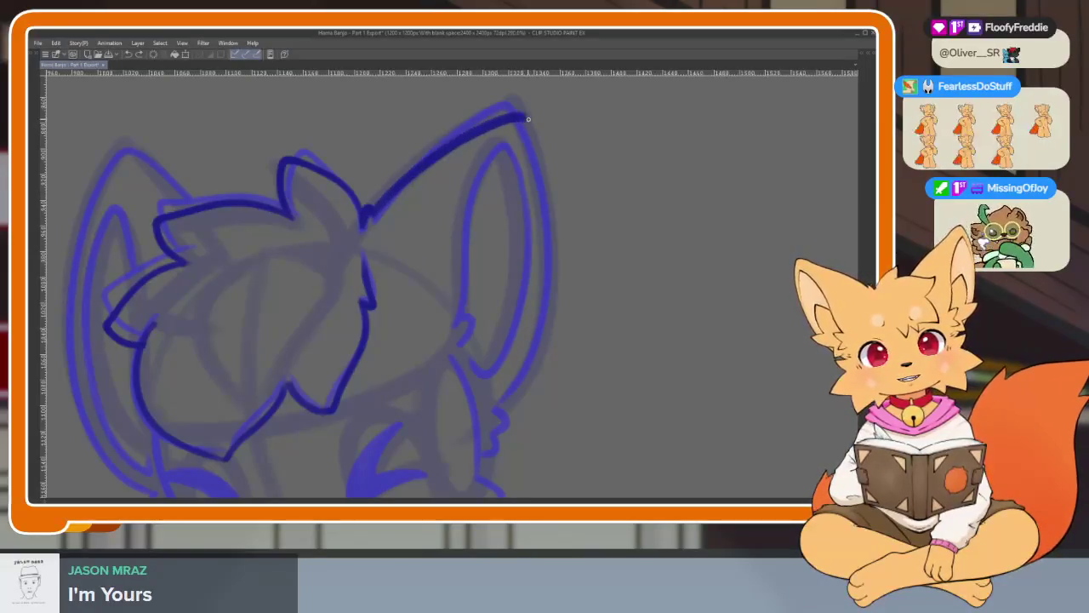
drag(555, 185, 500, 430)
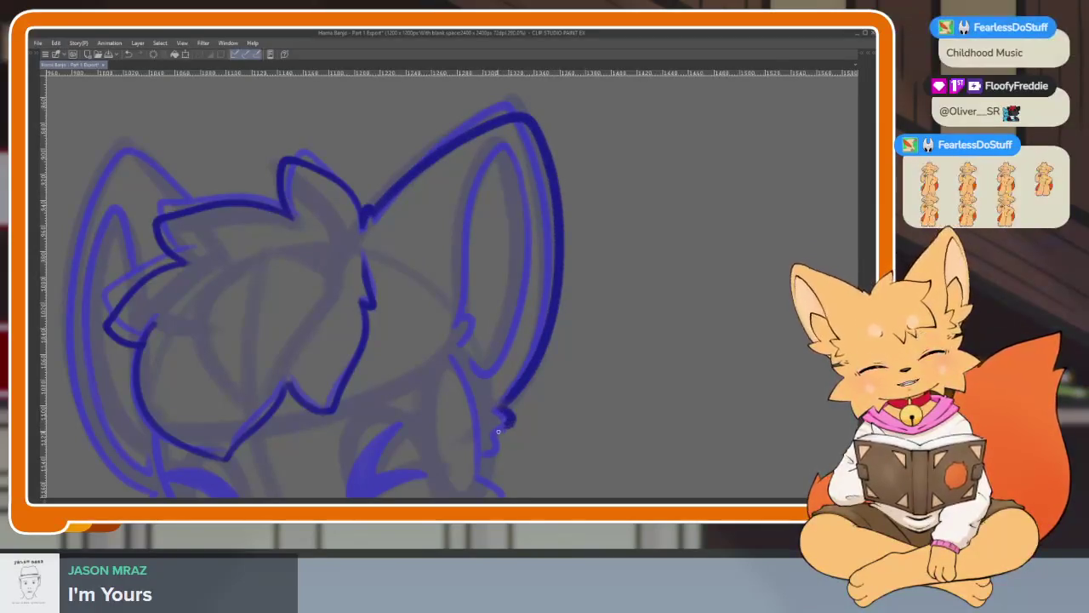
Ink the cheek outline and the fluffy chin fur line extending to the right.
scroll(500, 452, up, 1)
scroll(443, 340, up, 1)
scroll(448, 240, up, 1)
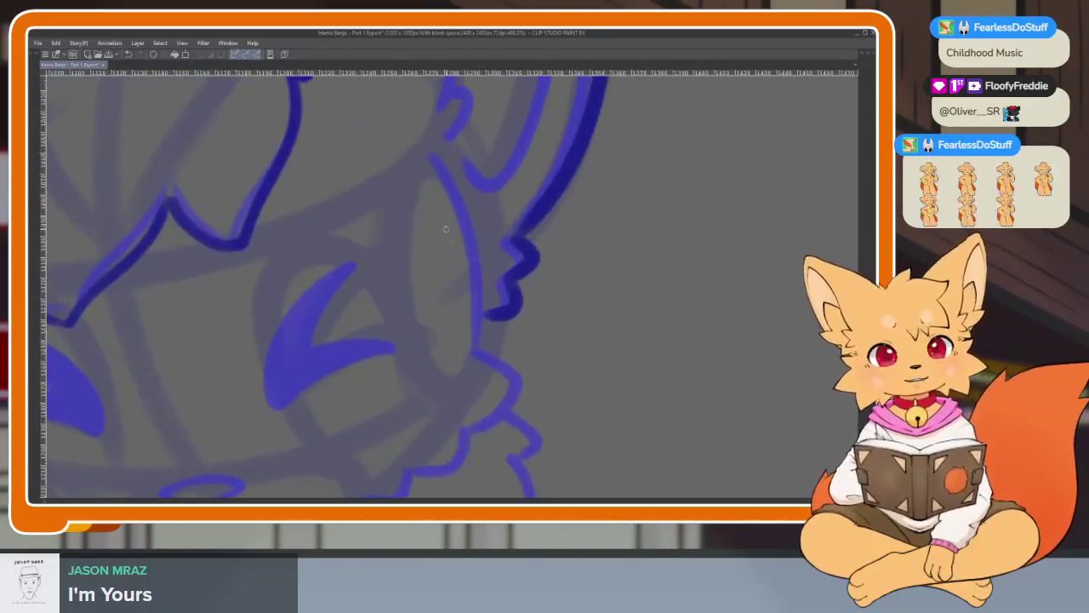
mouse_move(466, 223)
mouse_down()
mouse_move(480, 349)
mouse_move(651, 365)
mouse_up()
mouse_move(259, 201)
mouse_down()
mouse_move(280, 290)
mouse_move(313, 347)
mouse_up()
scroll(358, 357, up, 2)
mouse_move(323, 257)
mouse_down()
mouse_move(280, 360)
mouse_move(353, 385)
mouse_move(348, 348)
mouse_move(322, 322)
mouse_move(399, 414)
mouse_move(452, 381)
mouse_up()
drag(473, 419, 554, 389)
Add the right cheek fur tuft and stroke along the jaw line.
scroll(700, 384, down, 2)
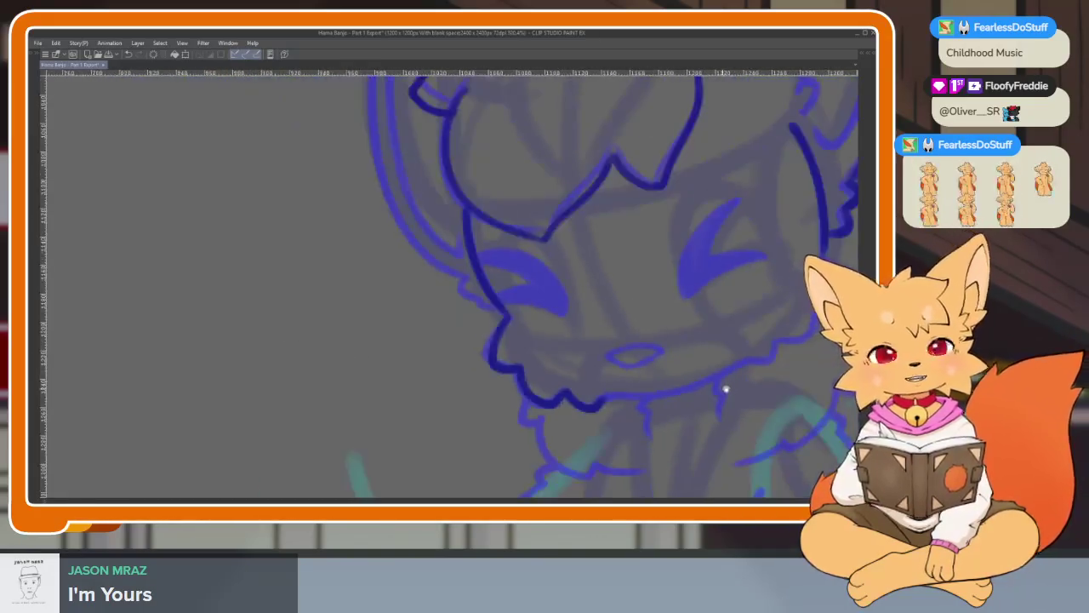
scroll(632, 388, up, 1)
scroll(551, 396, up, 1)
scroll(574, 418, up, 1)
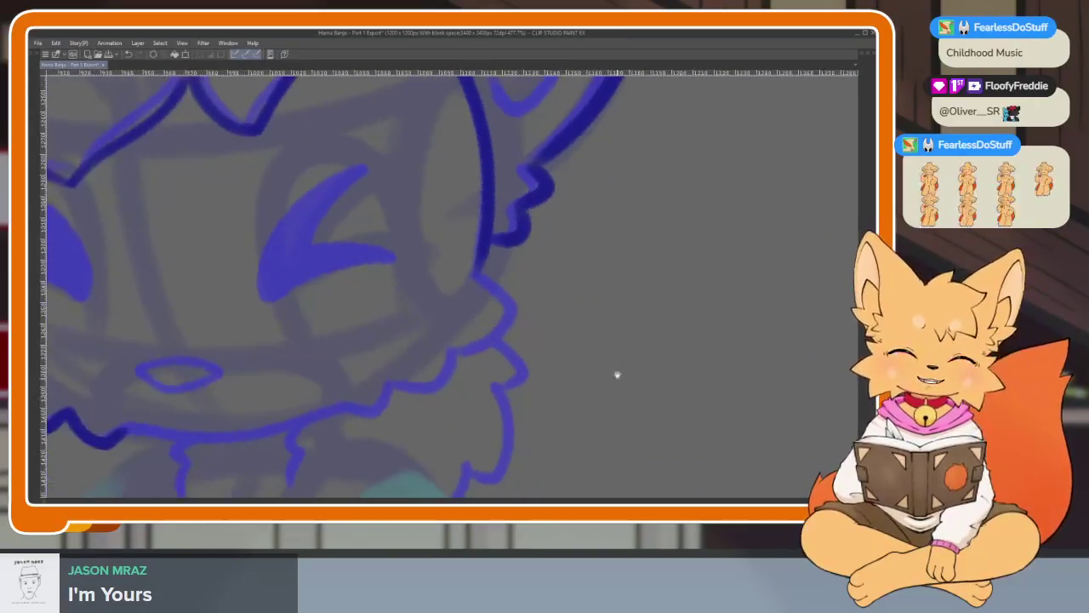
scroll(615, 379, up, 1)
scroll(530, 406, up, 1)
scroll(577, 413, down, 1)
scroll(578, 414, down, 2)
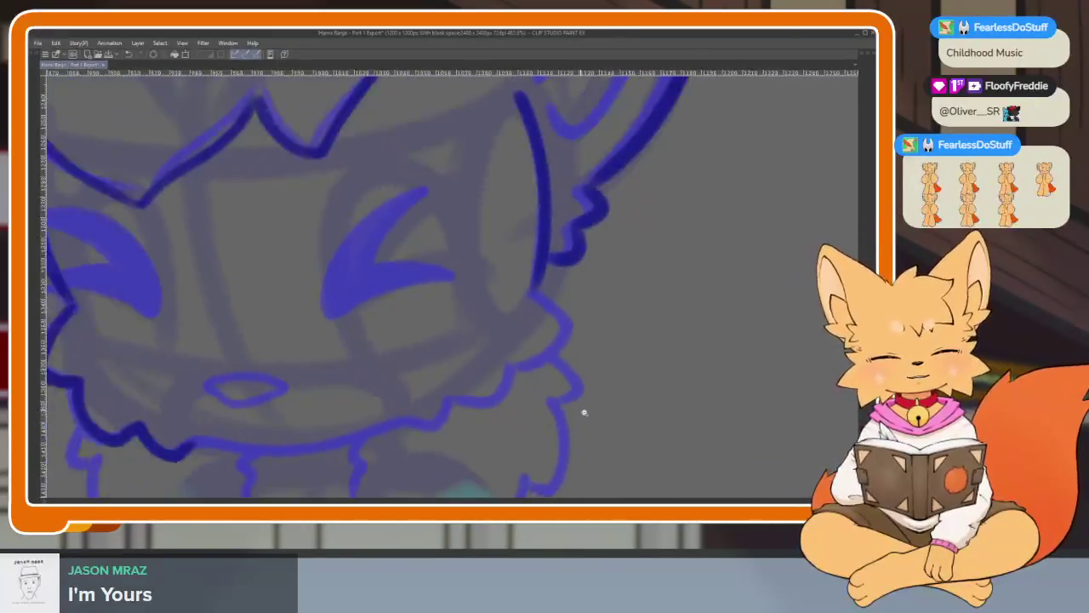
scroll(591, 408, up, 2)
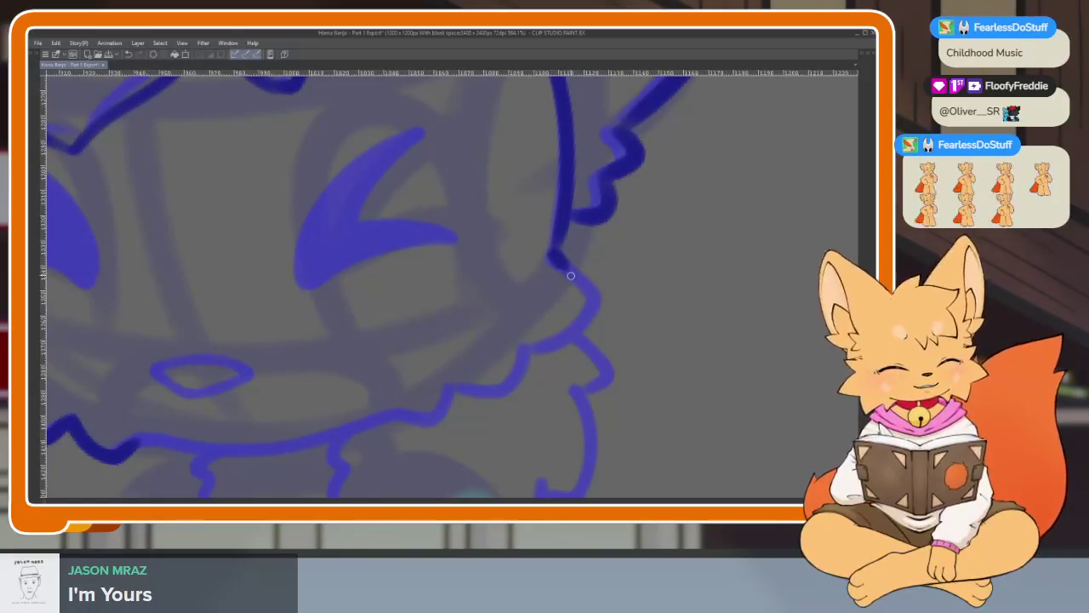
drag(569, 273, 575, 340)
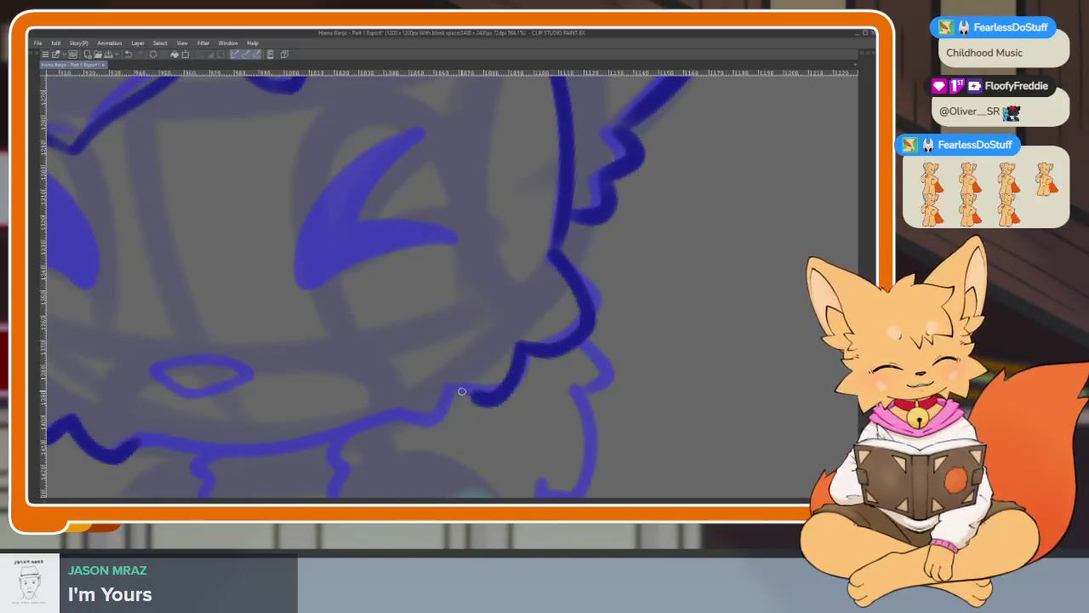
mouse_move(381, 419)
mouse_down()
mouse_move(550, 408)
mouse_move(507, 429)
mouse_move(296, 436)
mouse_up()
scroll(524, 408, down, 3)
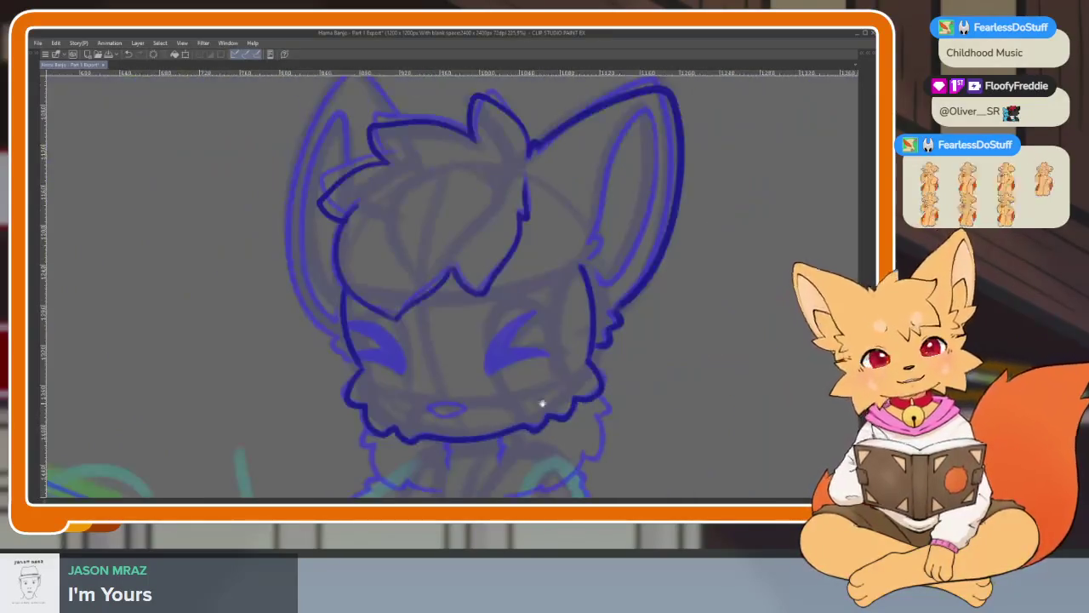
scroll(525, 408, up, 1)
scroll(568, 367, down, 1)
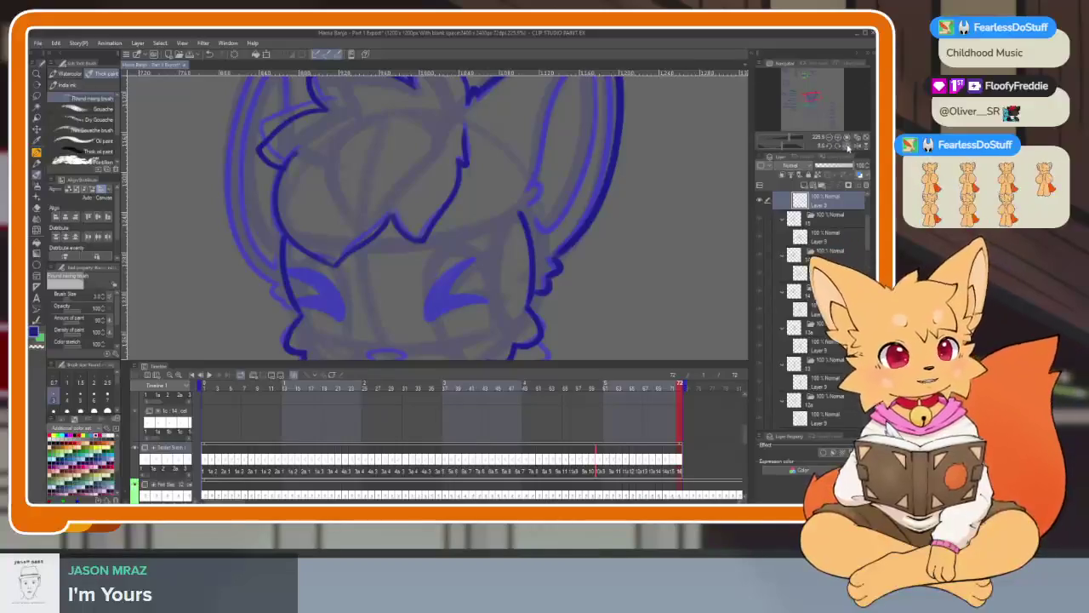
Hide the side panels and ink over the fox's nose outline.
key(Tab)
scroll(421, 429, up, 5)
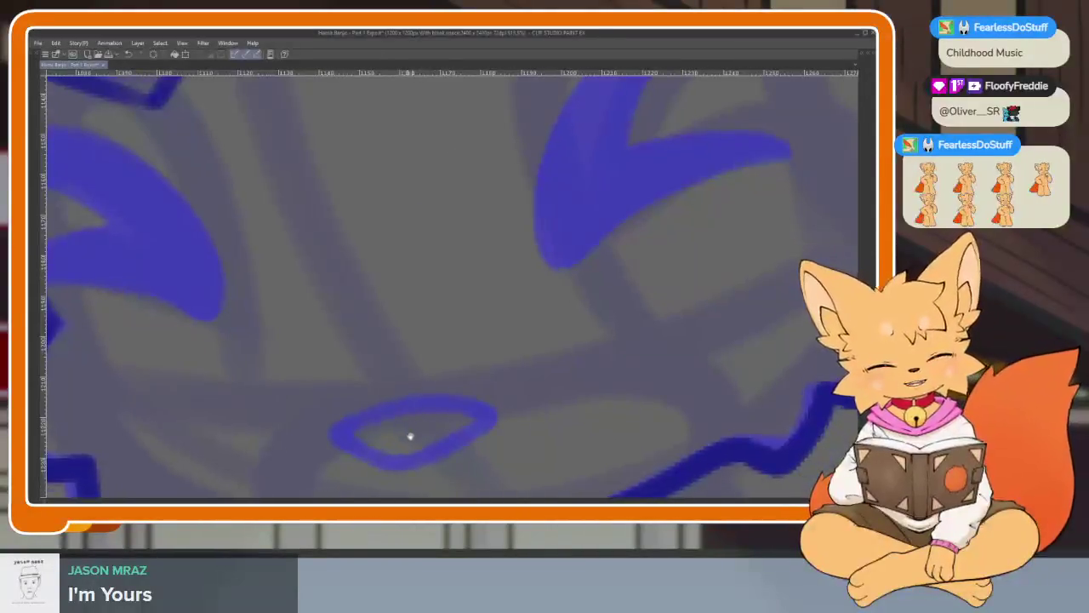
scroll(421, 430, up, 2)
drag(270, 396, 276, 381)
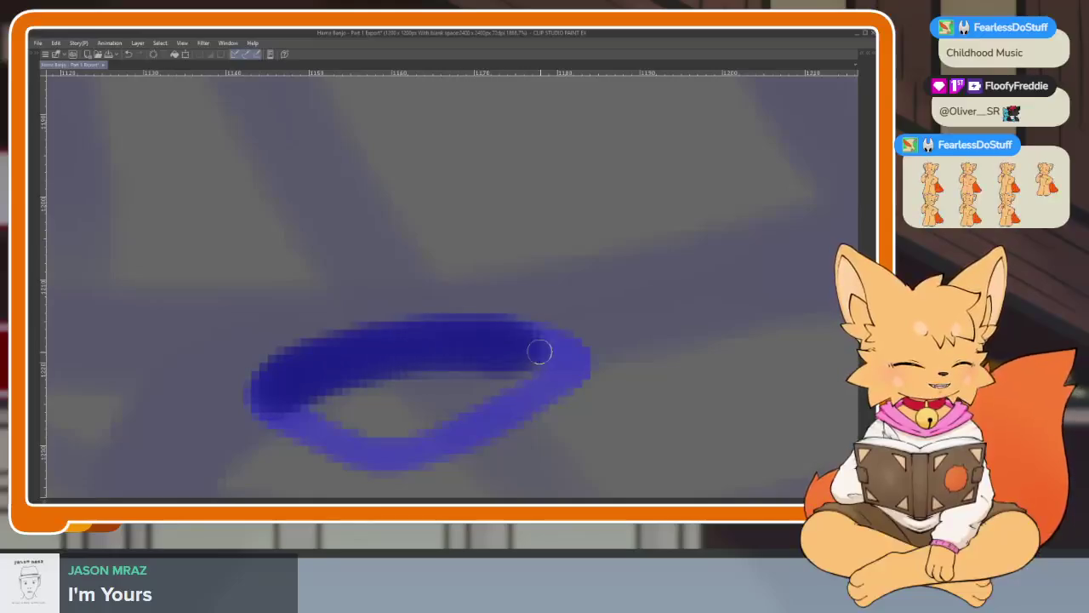
mouse_move(337, 355)
mouse_down()
mouse_move(267, 392)
mouse_move(440, 336)
mouse_move(581, 360)
mouse_up()
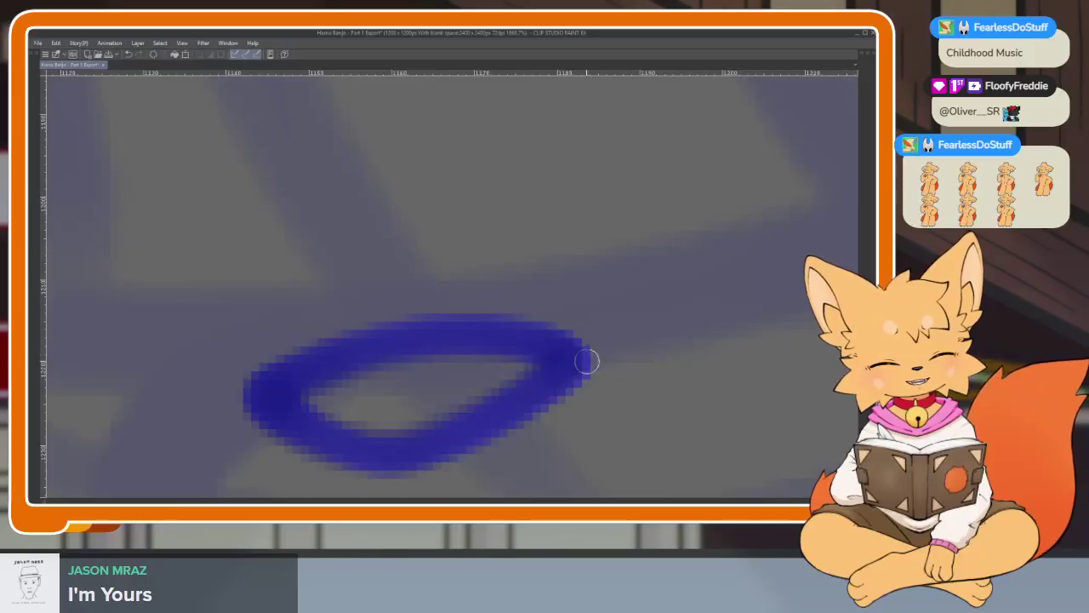
Ink a forelock curl, check it in a mirrored view, then undo and redraw it neater.
scroll(581, 360, down, 8)
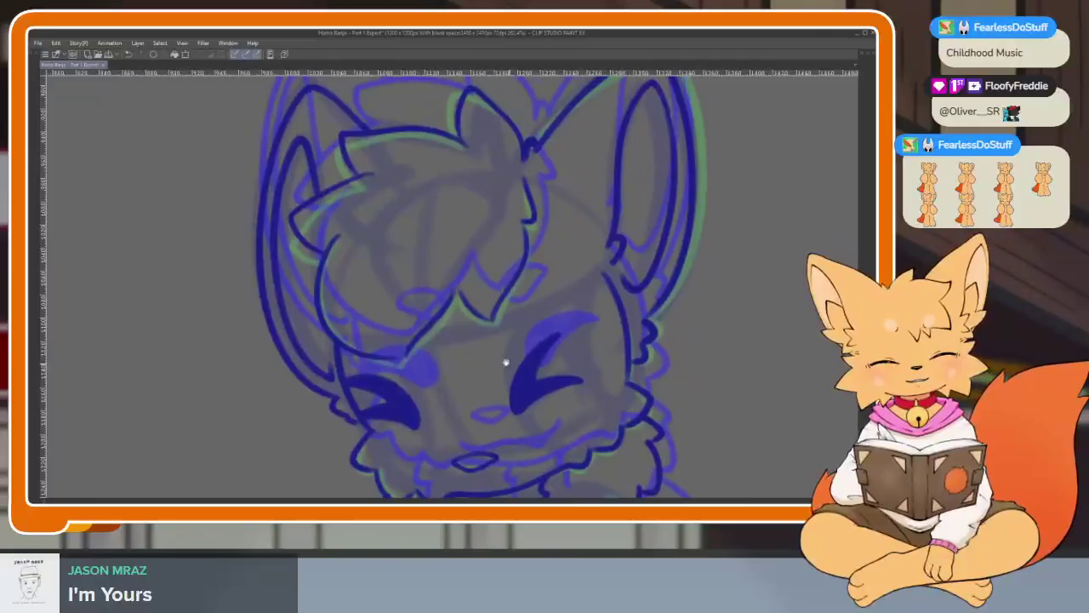
scroll(508, 359, up, 5)
scroll(536, 383, up, 1)
scroll(532, 382, up, 2)
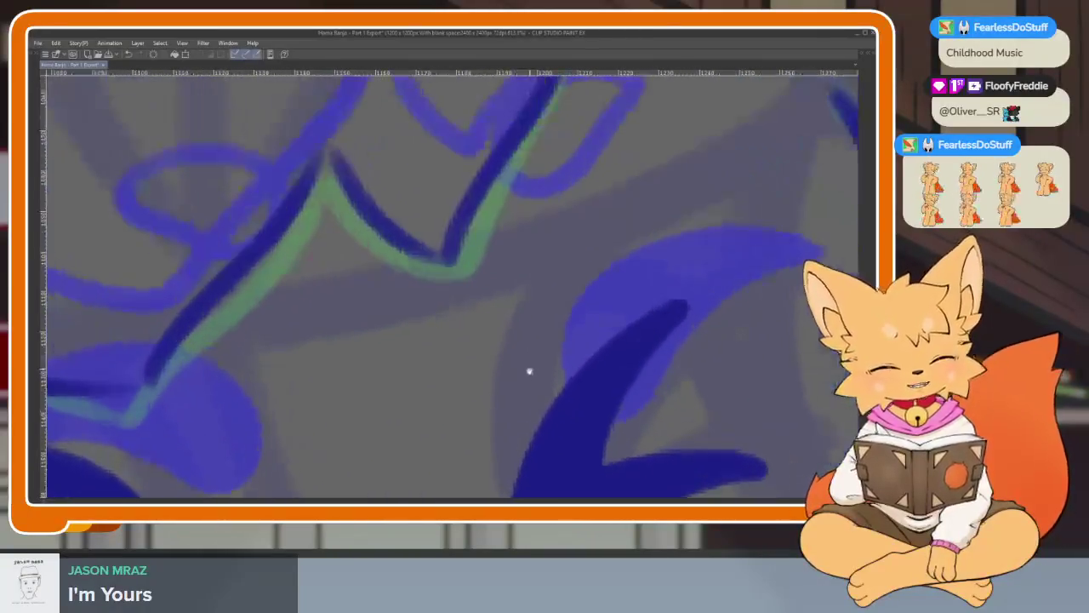
scroll(525, 381, up, 1)
drag(585, 234, 543, 218)
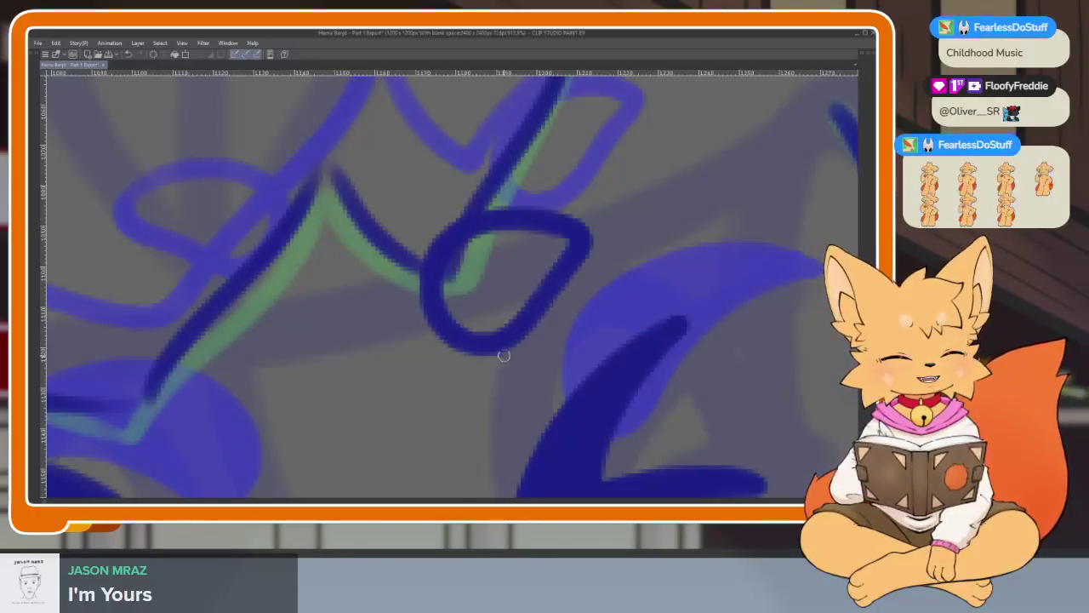
scroll(491, 354, down, 10)
key(h)
key(h)
scroll(647, 364, up, 10)
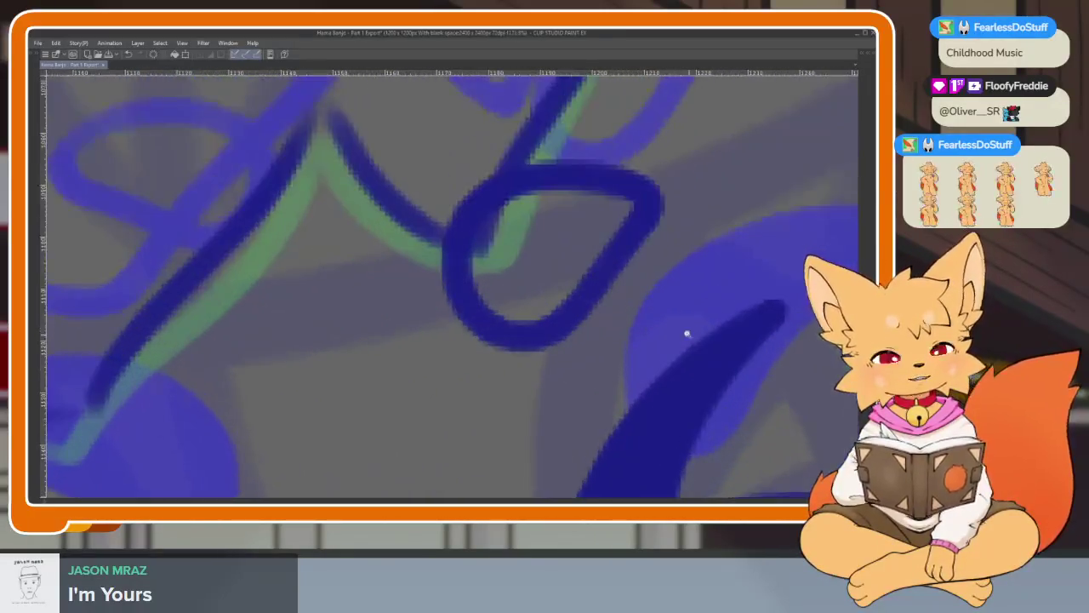
scroll(672, 324, down, 1)
key(ctrl+z)
mouse_move(586, 169)
mouse_down()
mouse_move(455, 284)
mouse_move(576, 307)
mouse_move(655, 211)
mouse_up()
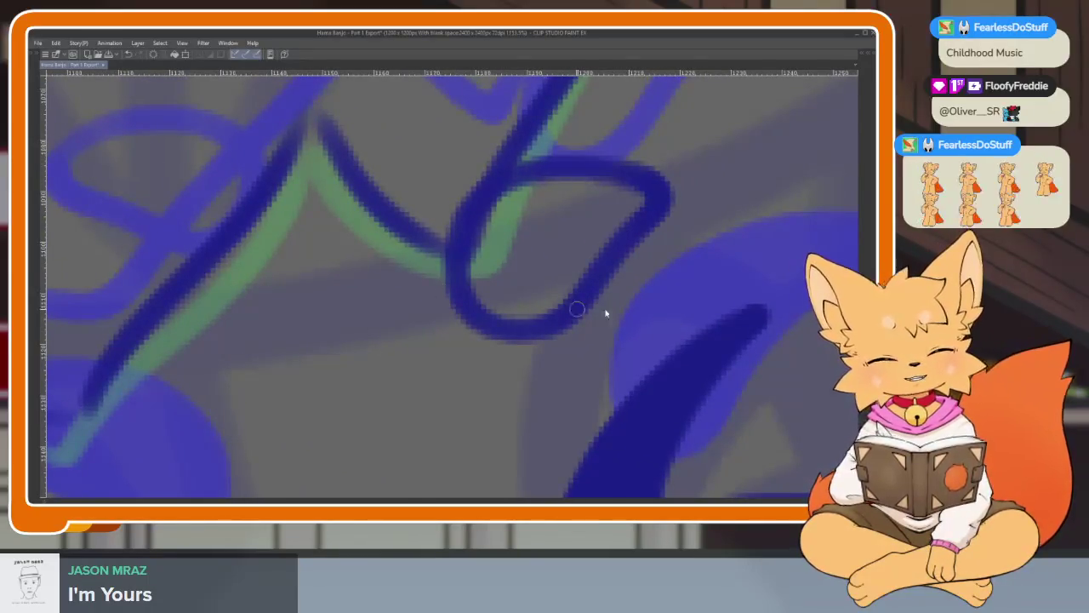
Ink another curled loop of the forelock.
scroll(686, 315, down, 8)
scroll(608, 358, up, 5)
scroll(486, 366, up, 2)
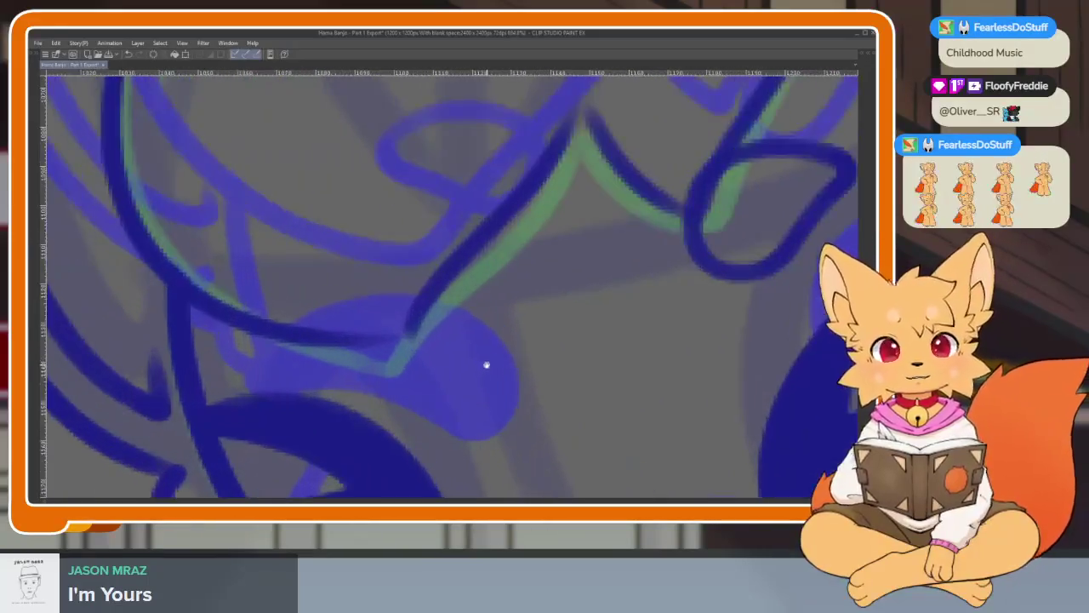
mouse_move(324, 294)
mouse_down()
mouse_move(445, 275)
mouse_move(455, 372)
mouse_move(358, 340)
mouse_up()
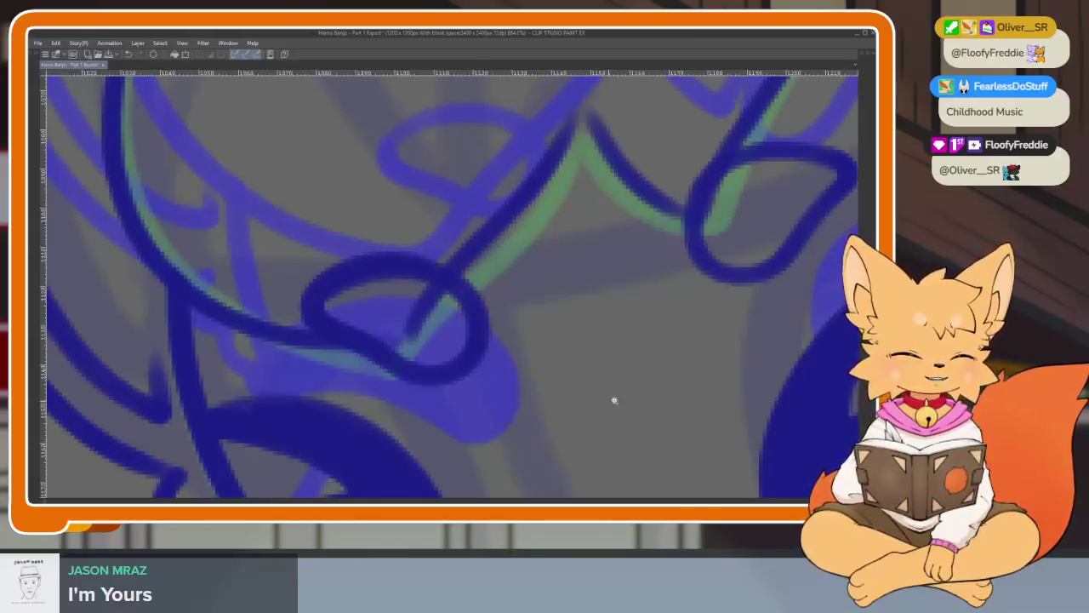
scroll(605, 401, down, 5)
scroll(669, 357, up, 2)
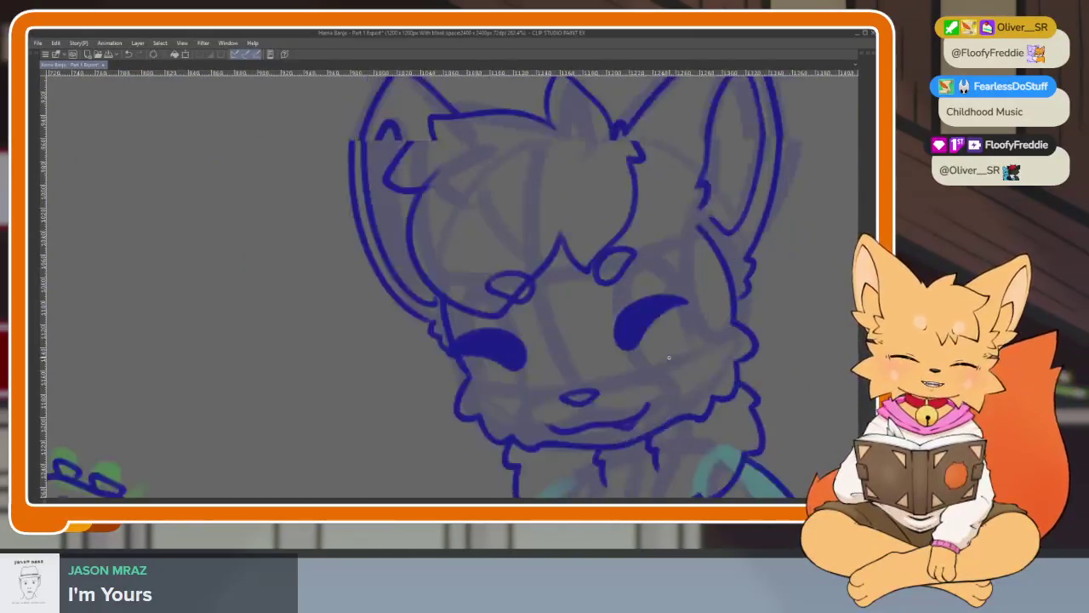
Trace the two remaining hair loops in dark blue.
scroll(669, 357, down, 3)
scroll(678, 365, up, 1)
scroll(562, 395, up, 4)
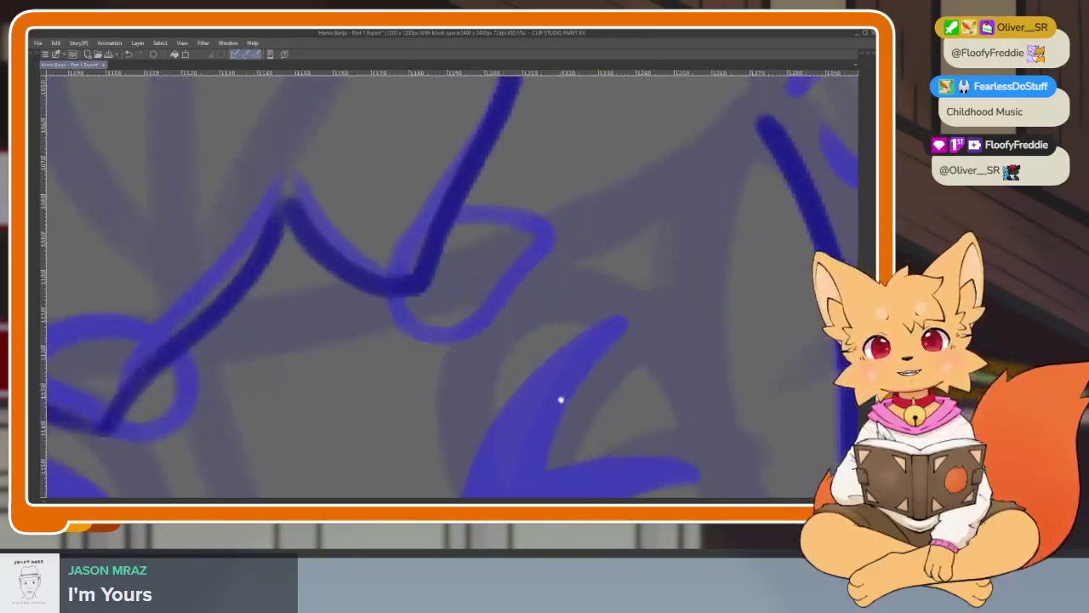
scroll(563, 396, up, 2)
scroll(522, 383, up, 1)
scroll(533, 372, up, 1)
mouse_move(592, 195)
mouse_down()
mouse_move(452, 146)
mouse_move(282, 263)
mouse_move(389, 387)
mouse_move(529, 277)
mouse_move(584, 175)
mouse_up()
scroll(518, 209, down, 2)
scroll(462, 300, down, 2)
scroll(405, 322, up, 2)
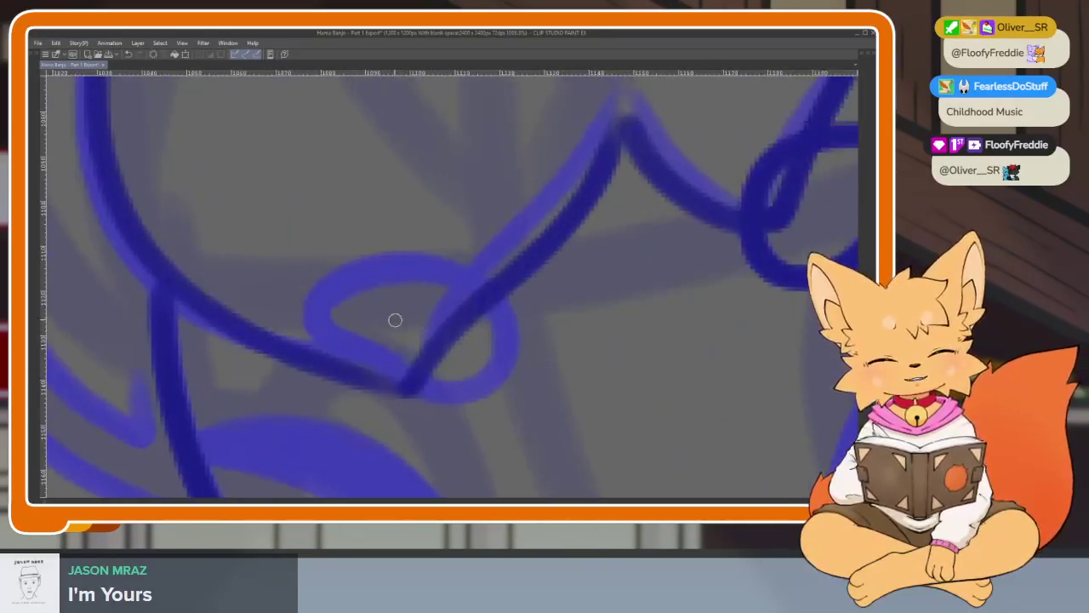
mouse_move(307, 318)
mouse_down()
mouse_move(403, 257)
mouse_move(505, 324)
mouse_move(440, 383)
mouse_move(346, 342)
mouse_move(315, 303)
mouse_up()
Outline the first closed eye's crescent and fill it solid dark blue.
scroll(396, 280, down, 3)
scroll(630, 377, up, 1)
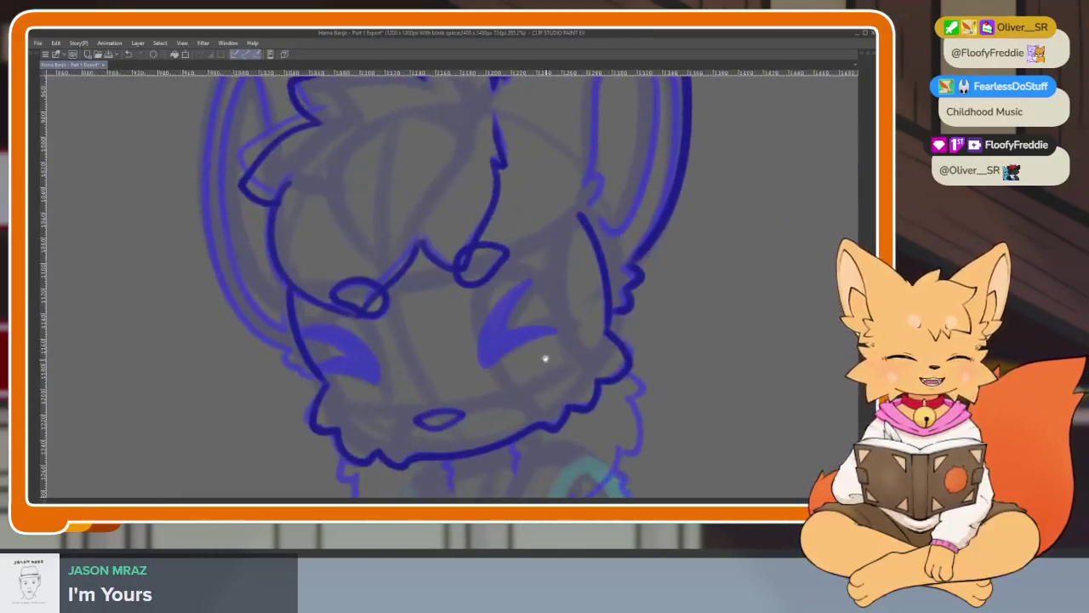
scroll(545, 360, up, 1)
scroll(537, 360, up, 1)
scroll(515, 389, up, 1)
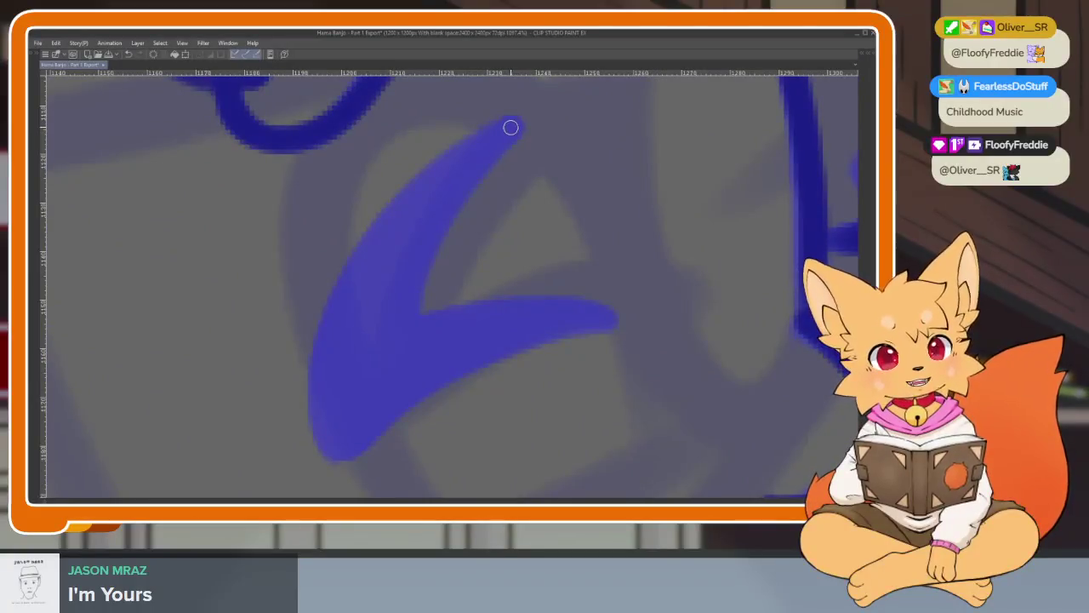
mouse_move(468, 140)
mouse_down()
mouse_move(328, 314)
mouse_move(340, 457)
mouse_move(366, 459)
mouse_up()
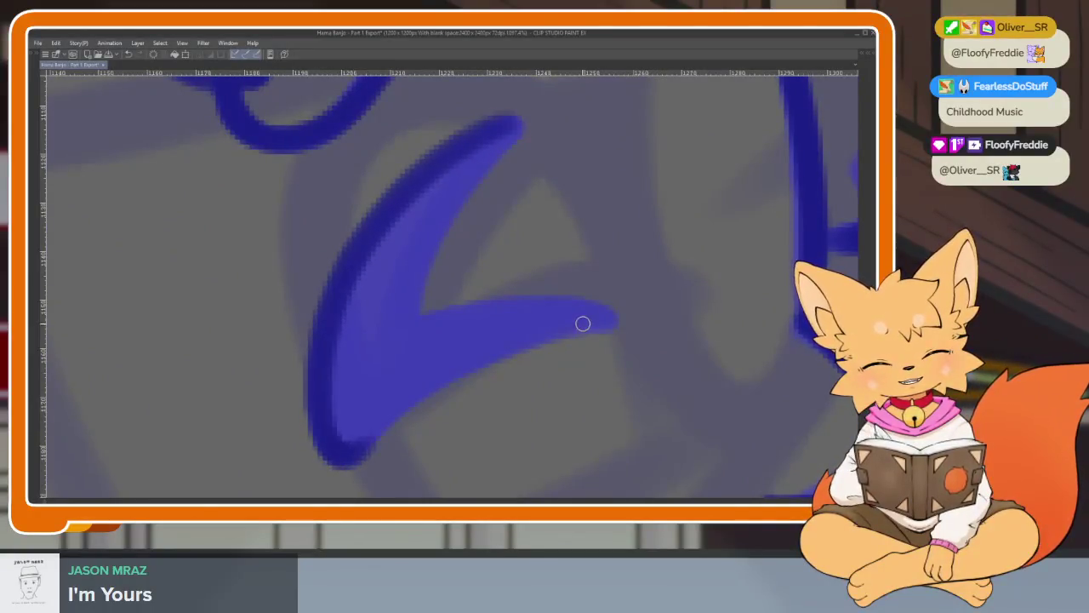
mouse_move(618, 322)
mouse_down()
mouse_move(518, 338)
mouse_move(353, 447)
mouse_up()
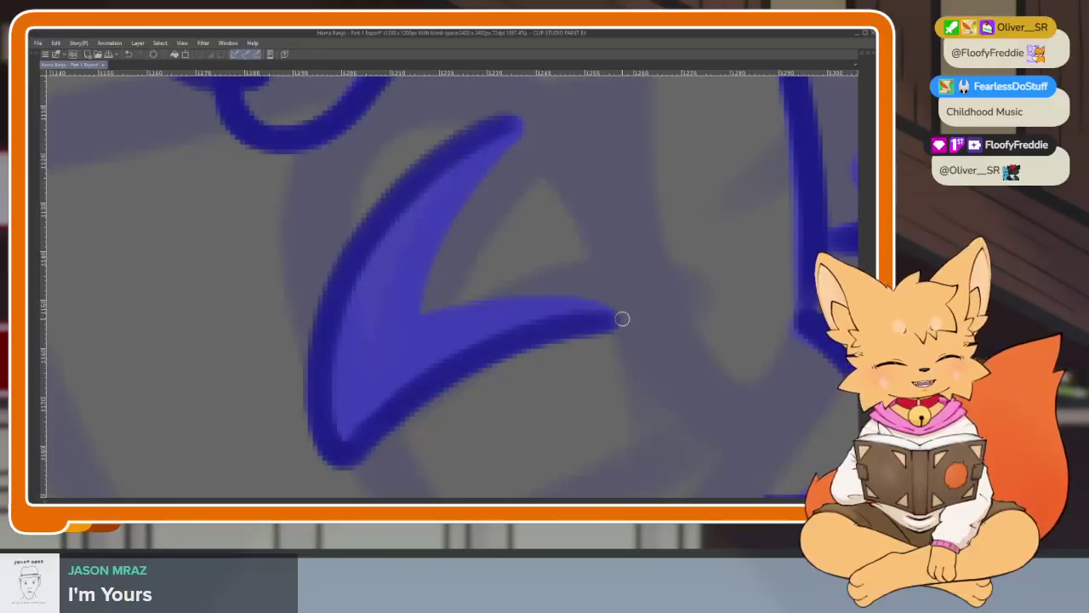
mouse_move(598, 316)
mouse_down()
mouse_move(408, 303)
mouse_move(462, 182)
mouse_move(514, 124)
mouse_move(408, 226)
mouse_up()
drag(459, 143, 343, 316)
mouse_move(400, 238)
mouse_down()
mouse_move(341, 357)
mouse_move(382, 292)
mouse_move(389, 329)
mouse_move(355, 430)
mouse_up()
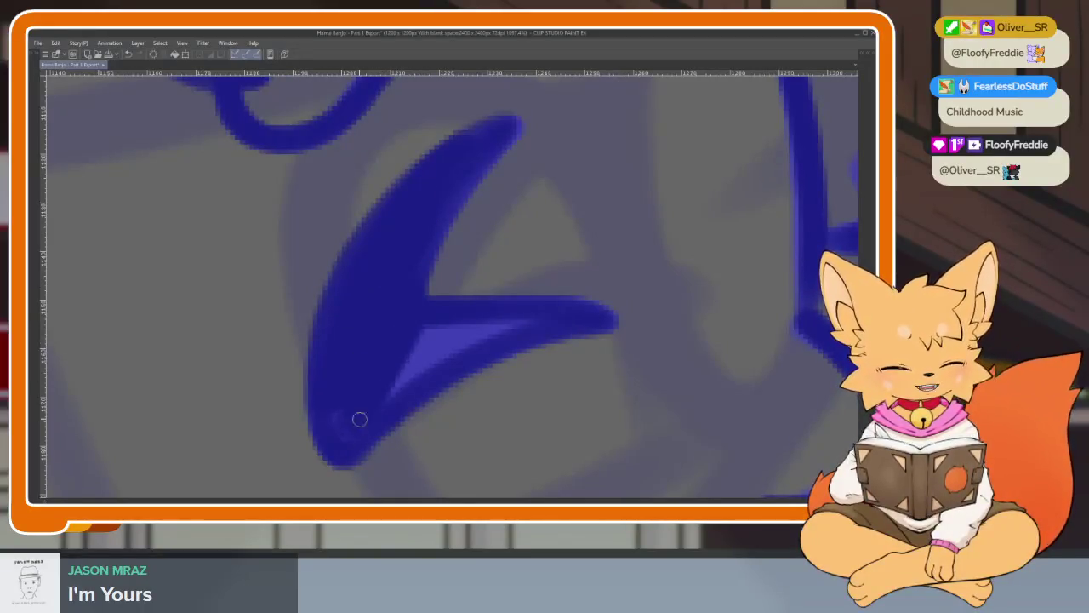
drag(466, 323, 533, 326)
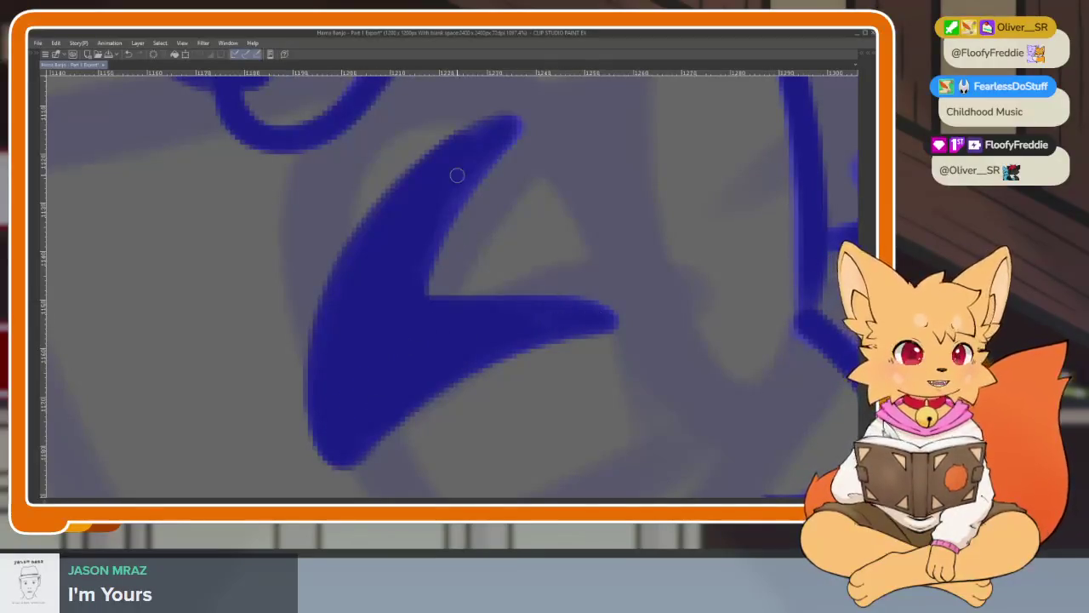
Outline the second eye's curve, undoing one stray stroke and closing the gap.
scroll(409, 377, down, 5)
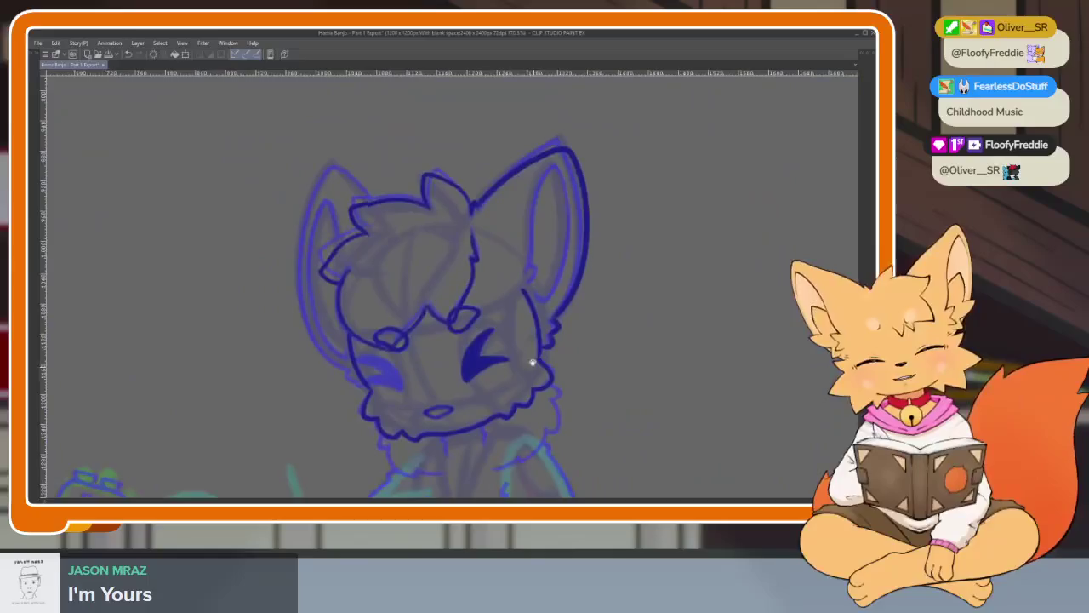
scroll(437, 408, up, 4)
scroll(425, 372, up, 1)
scroll(426, 373, up, 1)
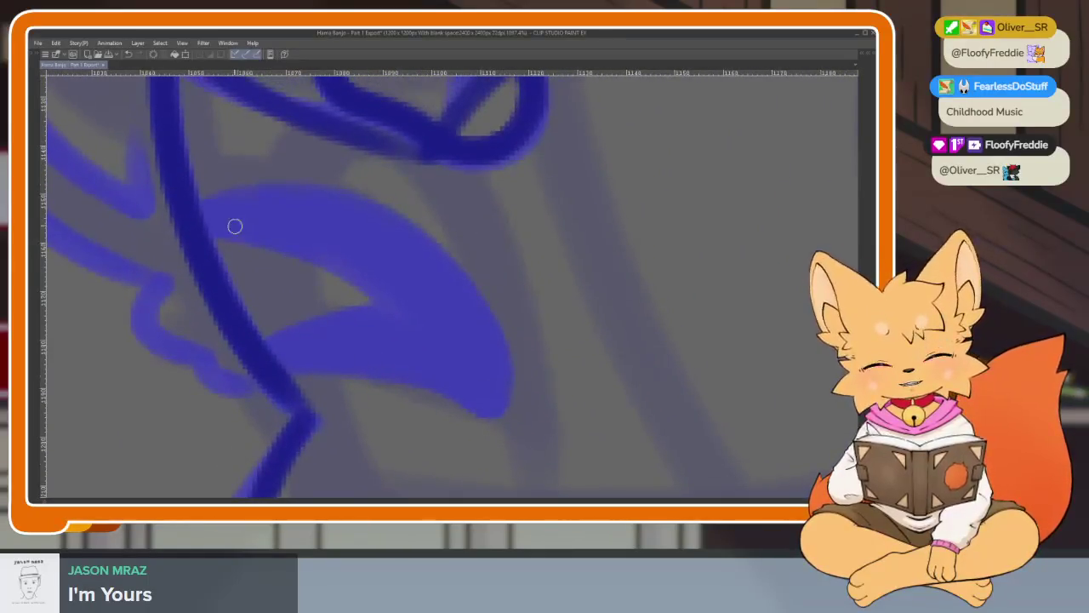
drag(192, 212, 333, 187)
key(ctrl+z)
mouse_move(208, 207)
mouse_down()
mouse_move(485, 406)
mouse_move(397, 369)
mouse_move(269, 363)
mouse_up()
mouse_move(267, 242)
mouse_down()
mouse_move(382, 297)
mouse_move(214, 229)
mouse_move(372, 282)
mouse_move(384, 306)
mouse_move(269, 351)
mouse_up()
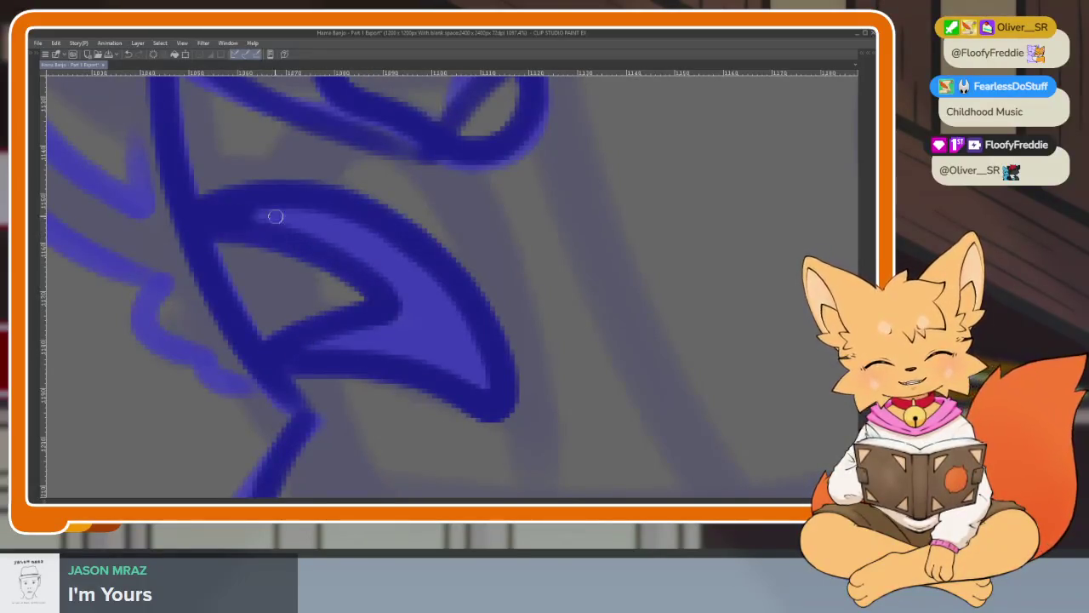
Fill the second eye solid dark blue, covering the remaining light patches.
drag(268, 214, 413, 336)
drag(349, 222, 380, 258)
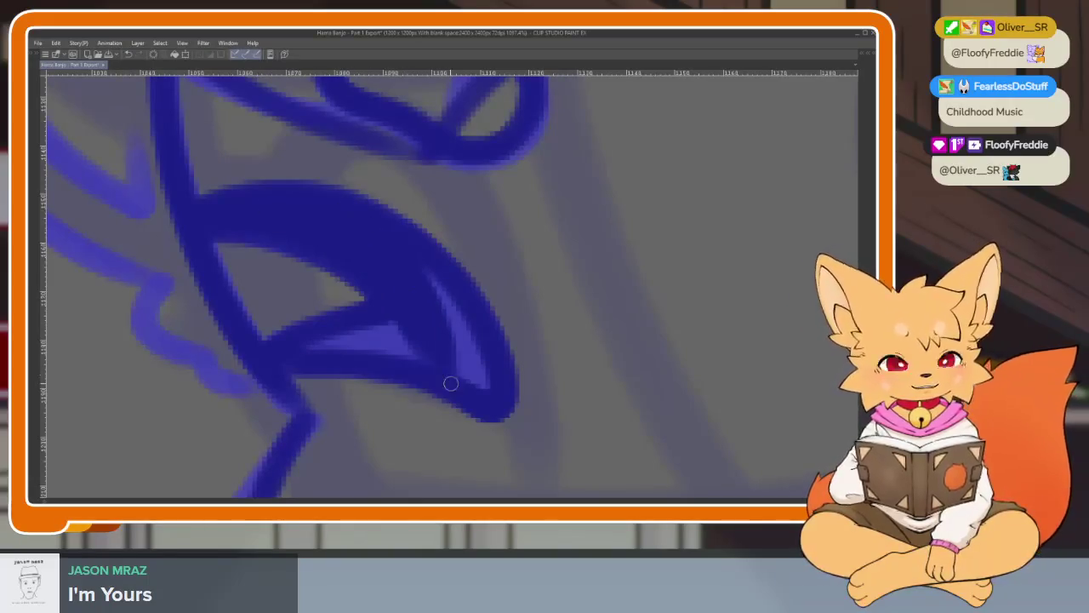
drag(457, 339, 430, 271)
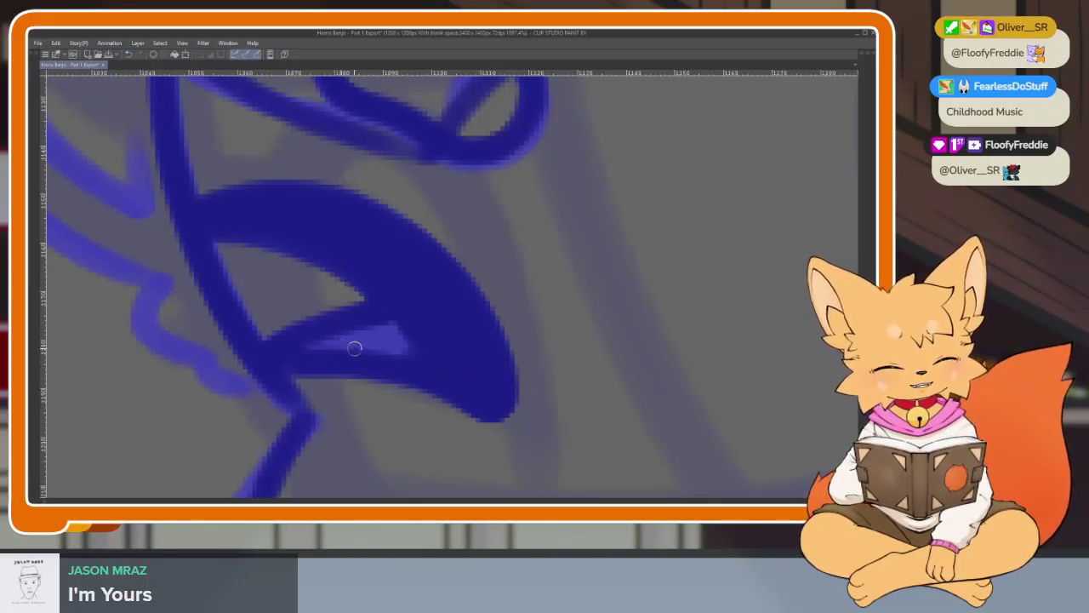
drag(360, 349, 427, 327)
scroll(399, 338, down, 5)
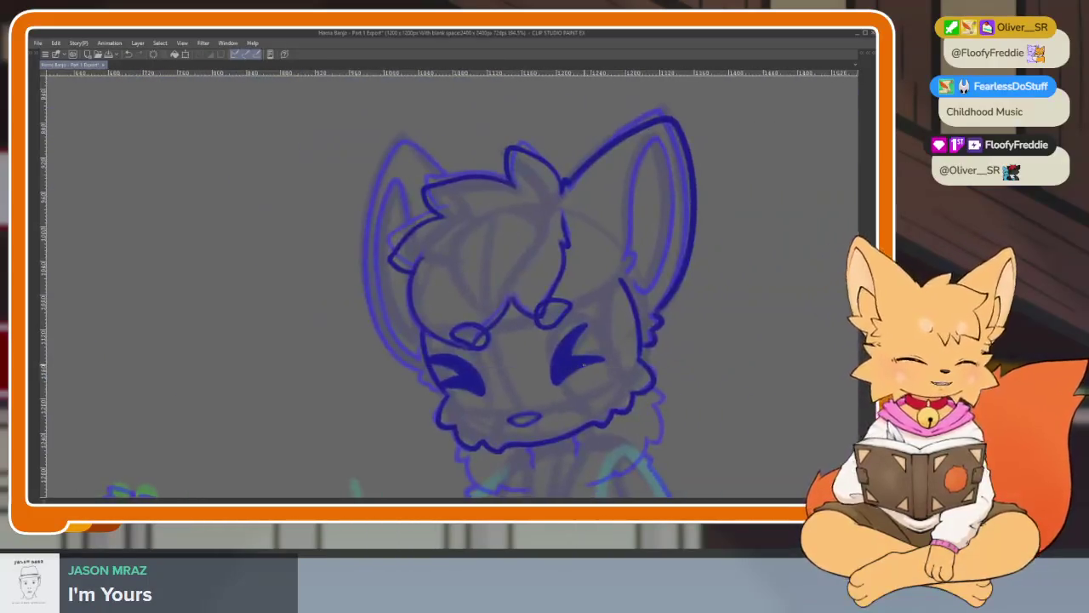
Flip between adjacent frames to compare the heads, ending on the inked-head frame.
key(Right)
key(Left)
key(Right)
key(Left)
key(Right)
key(Left)
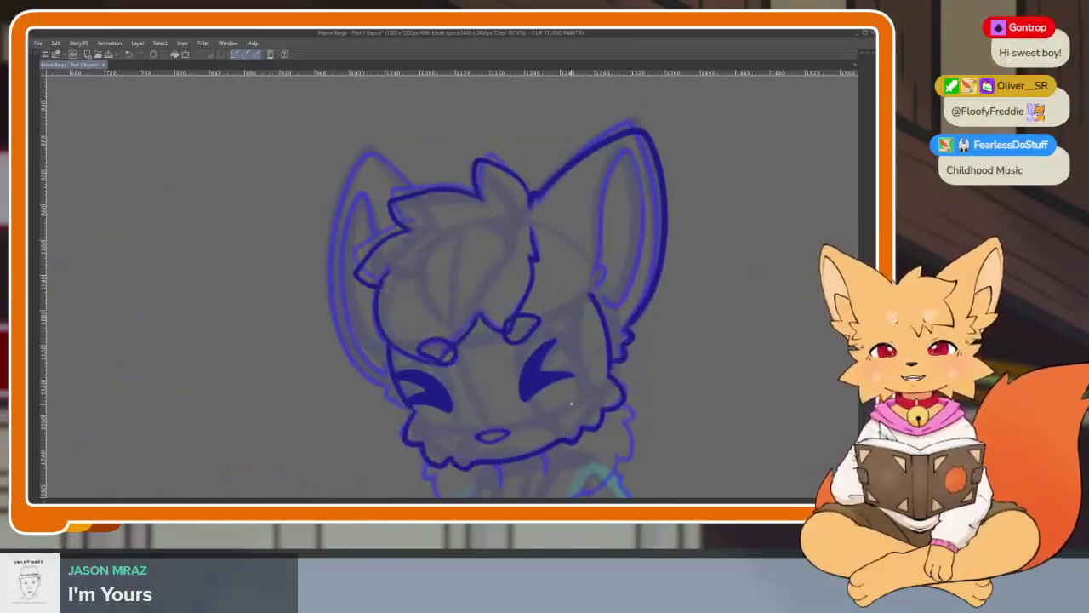
key(Right)
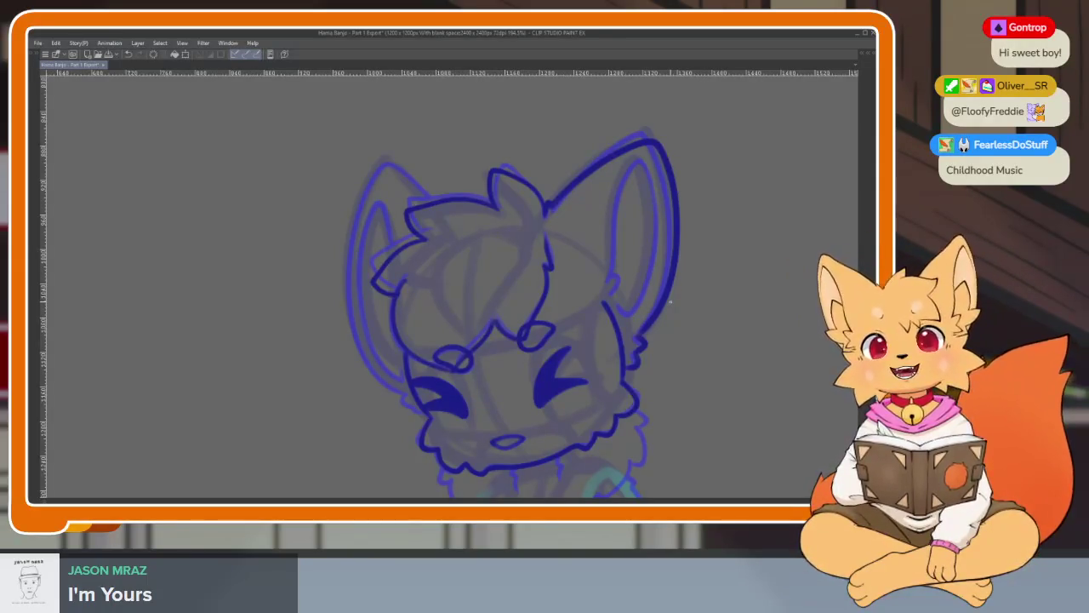
Ink the outer edge of the fox's left ear.
scroll(485, 366, up, 1)
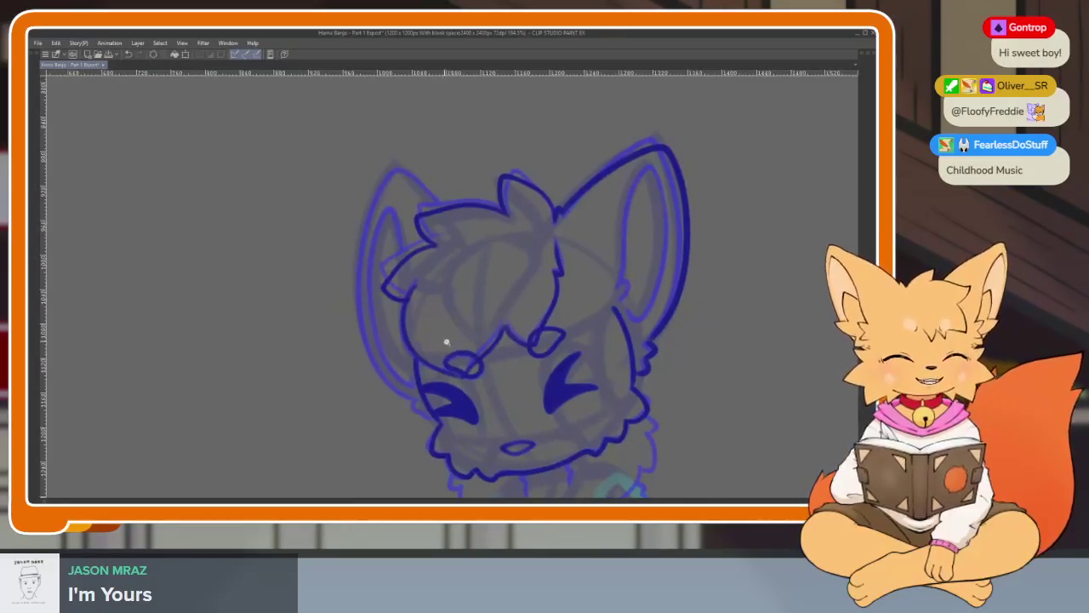
scroll(449, 292, up, 1)
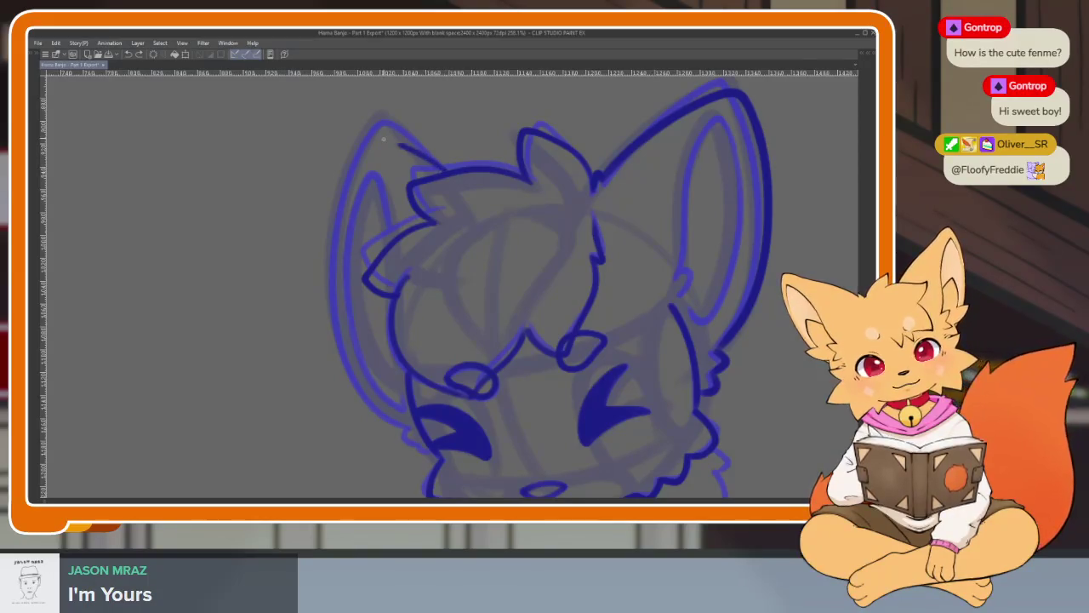
drag(346, 150, 326, 247)
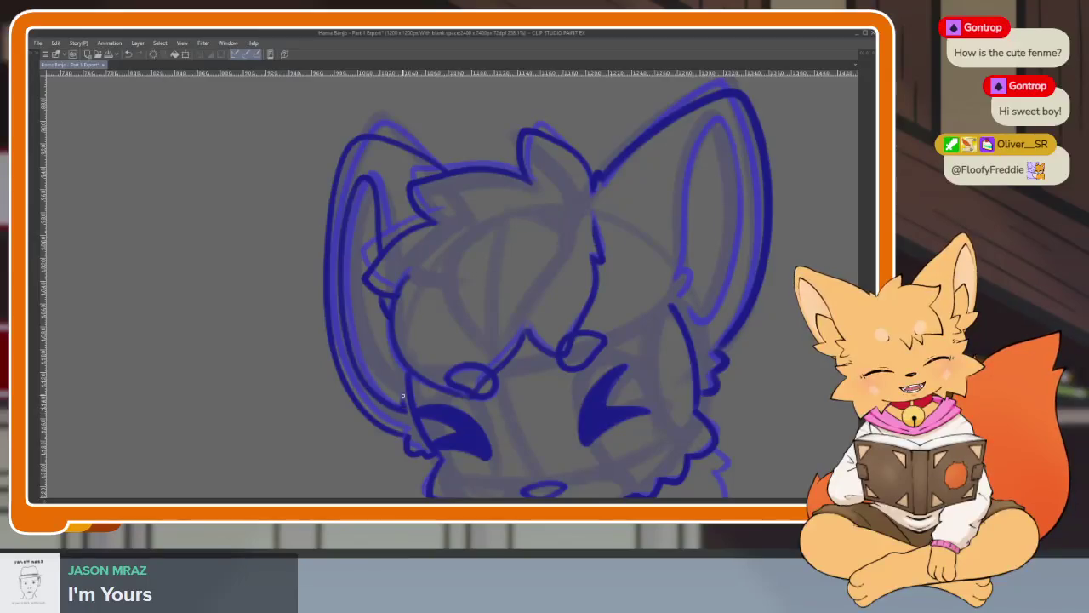
scroll(500, 388, down, 3)
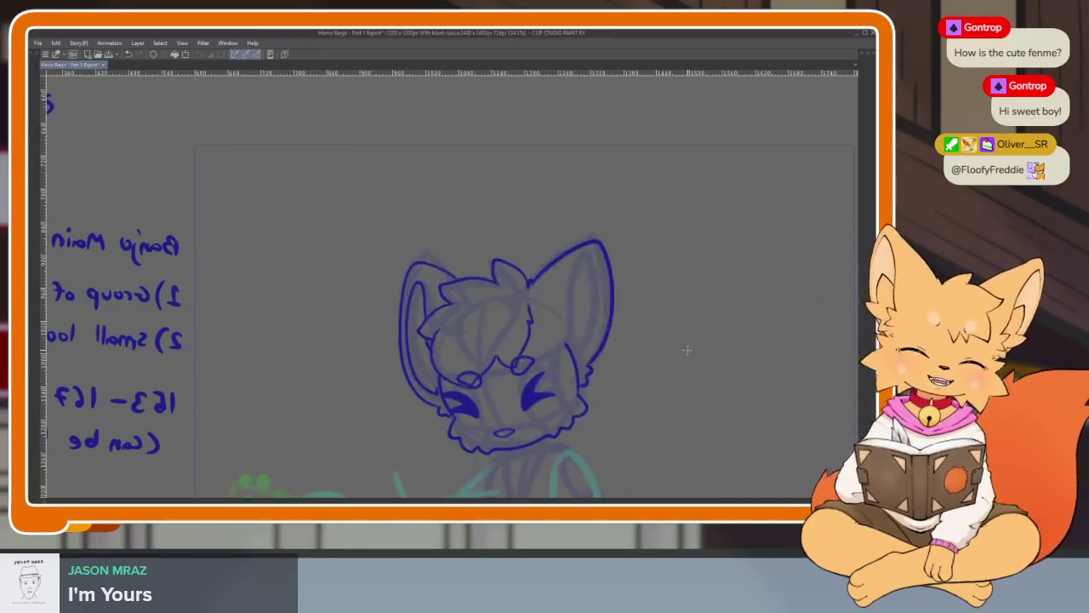
scroll(540, 362, up, 2)
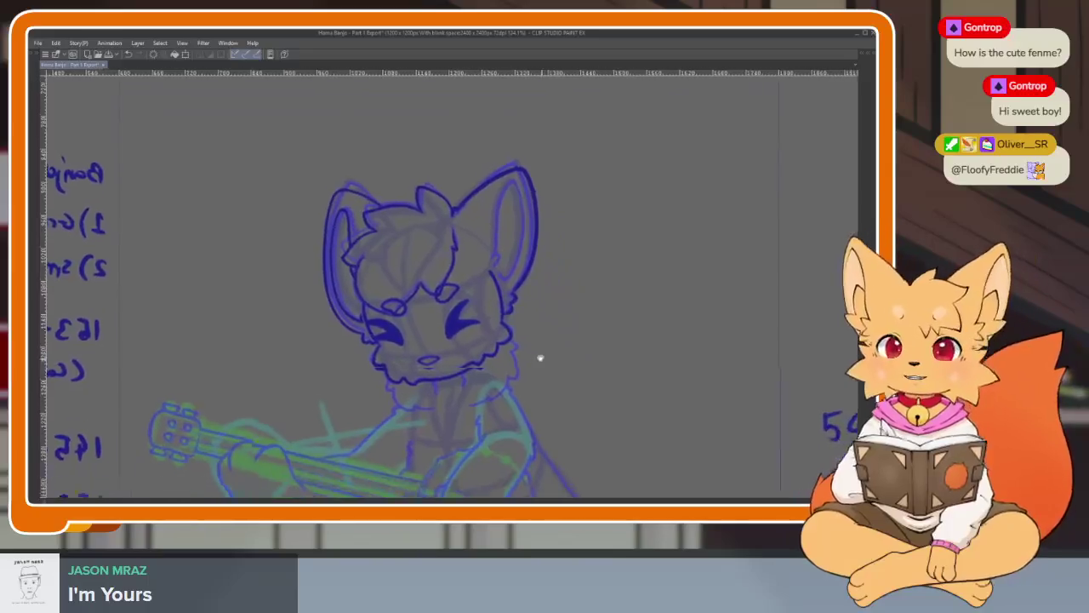
scroll(465, 421, up, 3)
scroll(465, 421, down, 2)
Play the animation to preview the motion, then stop playback.
scroll(544, 400, down, 2)
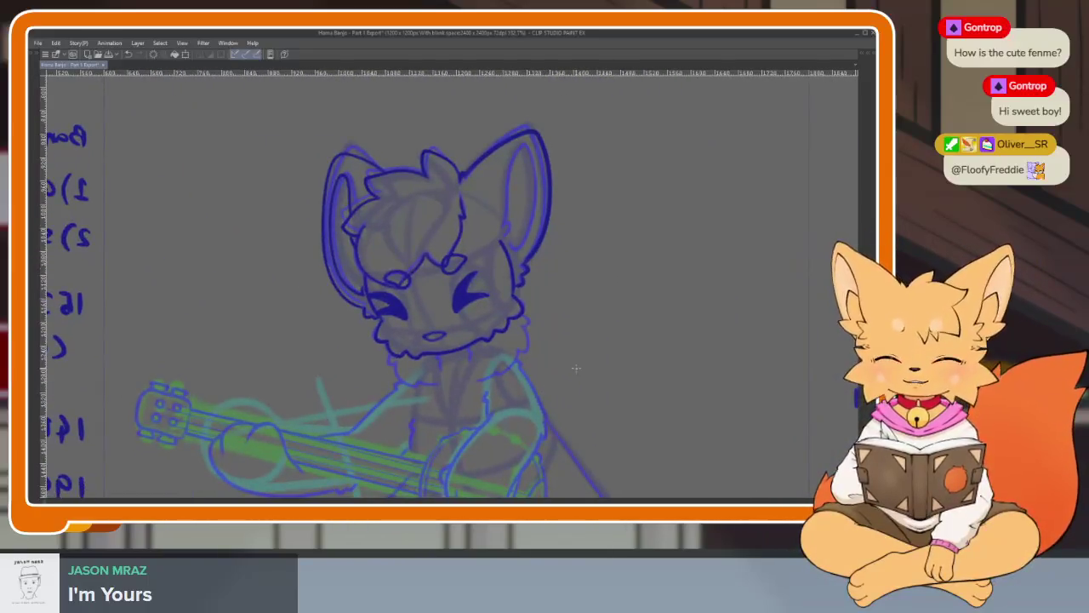
scroll(583, 363, down, 1)
scroll(576, 414, down, 2)
scroll(605, 384, up, 2)
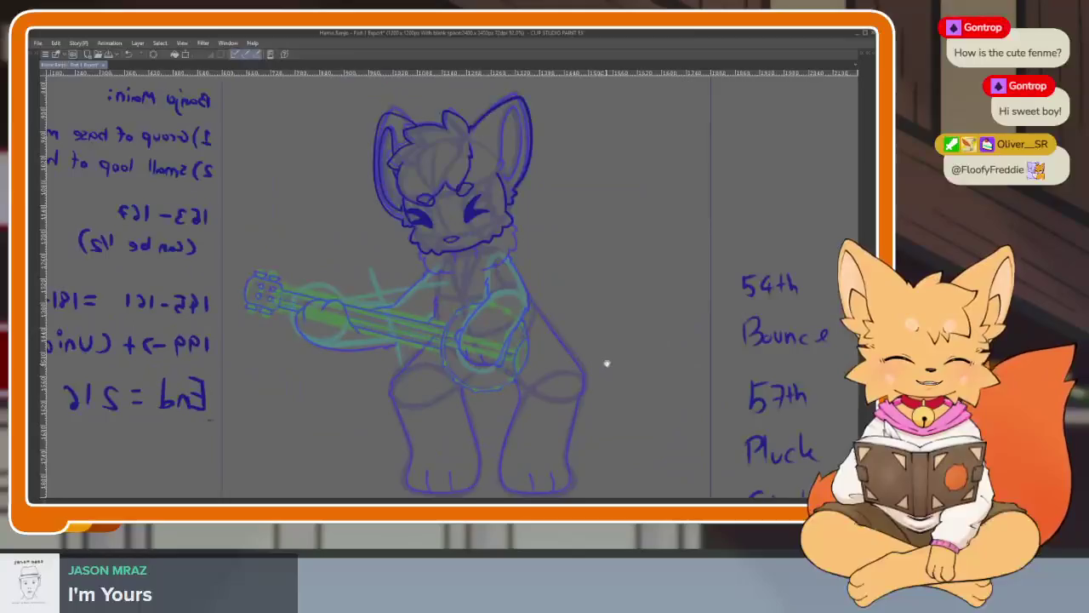
key(space)
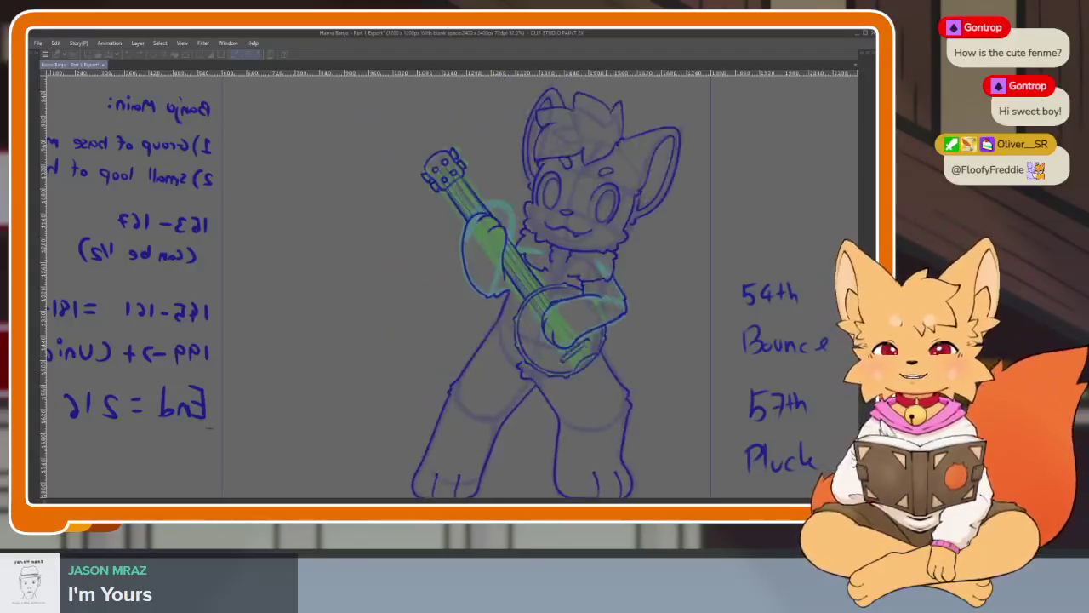
key(space)
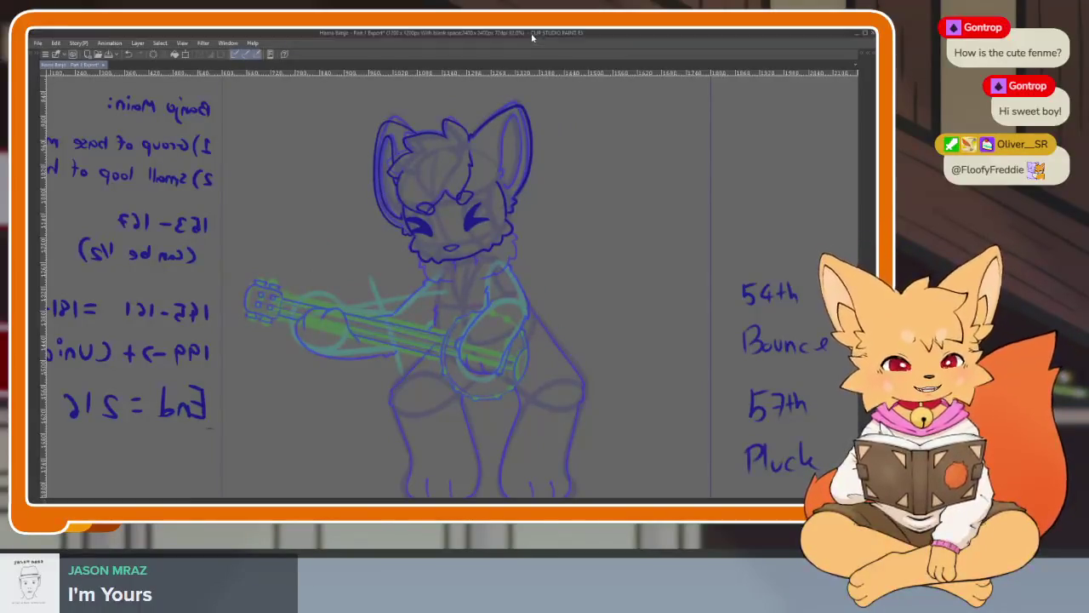
scroll(462, 382, up, 2)
Zoom in on the collar, pan right and draw the neck ruff's right edge in blue.
scroll(443, 387, up, 2)
scroll(438, 382, up, 2)
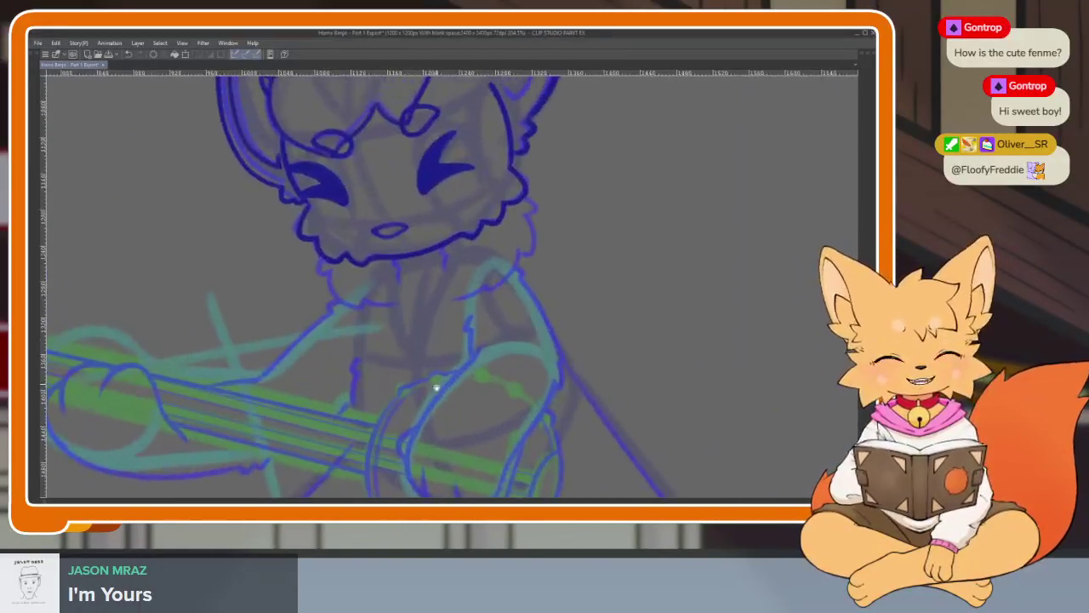
scroll(442, 398, up, 3)
scroll(443, 398, up, 1)
scroll(430, 404, up, 1)
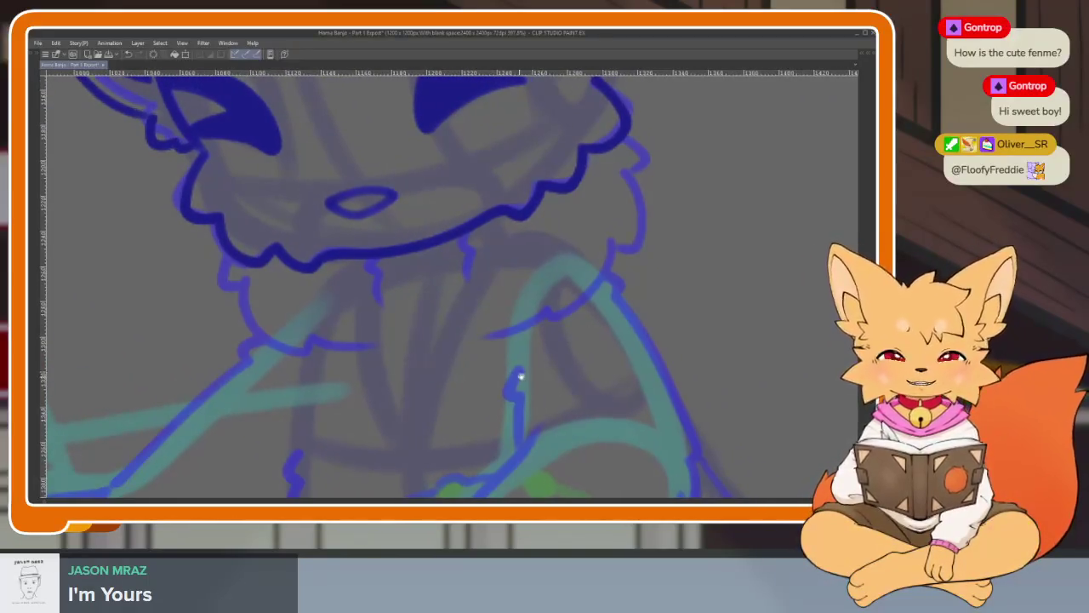
scroll(426, 398, up, 2)
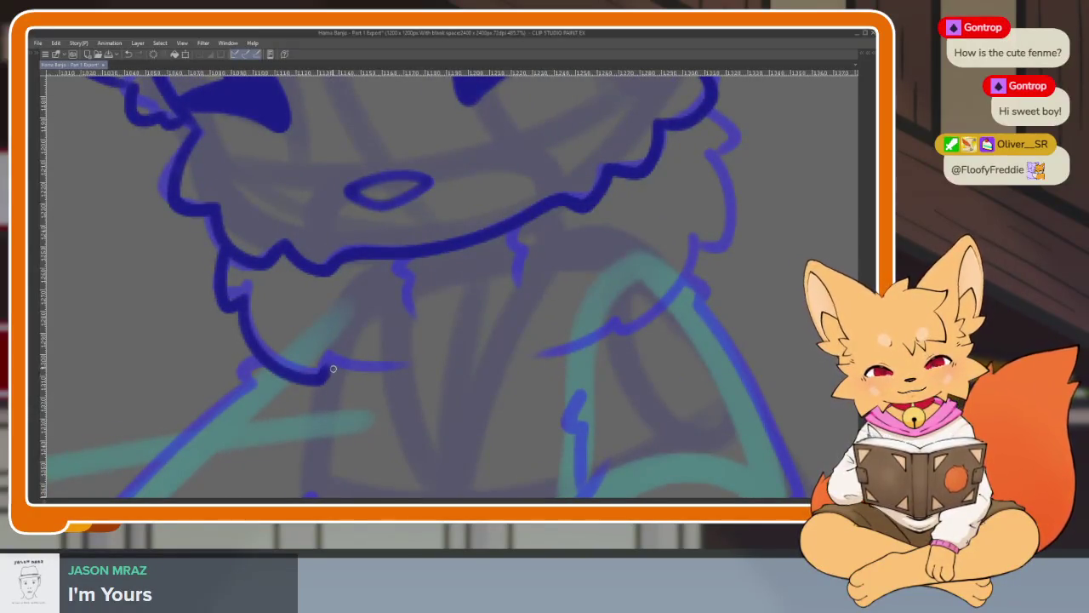
drag(655, 269, 561, 325)
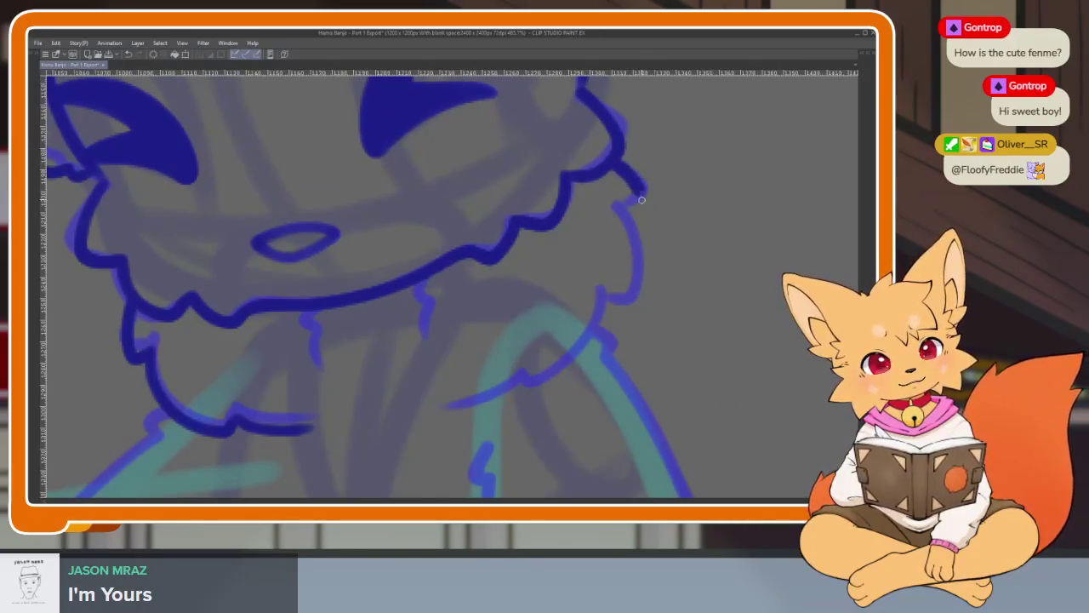
drag(626, 210, 524, 382)
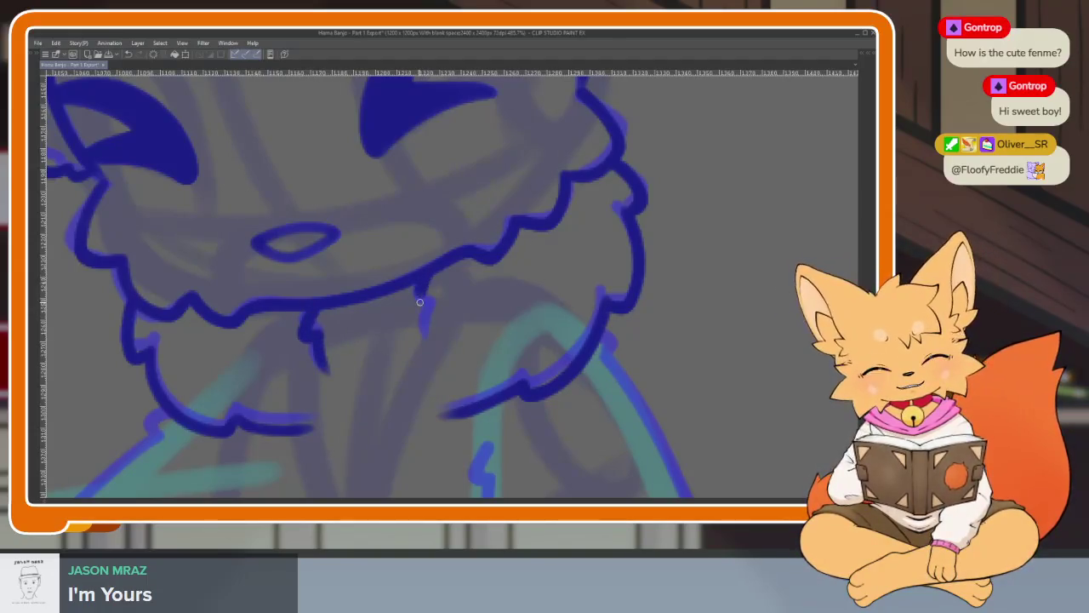
scroll(432, 313, down, 2)
scroll(471, 359, down, 3)
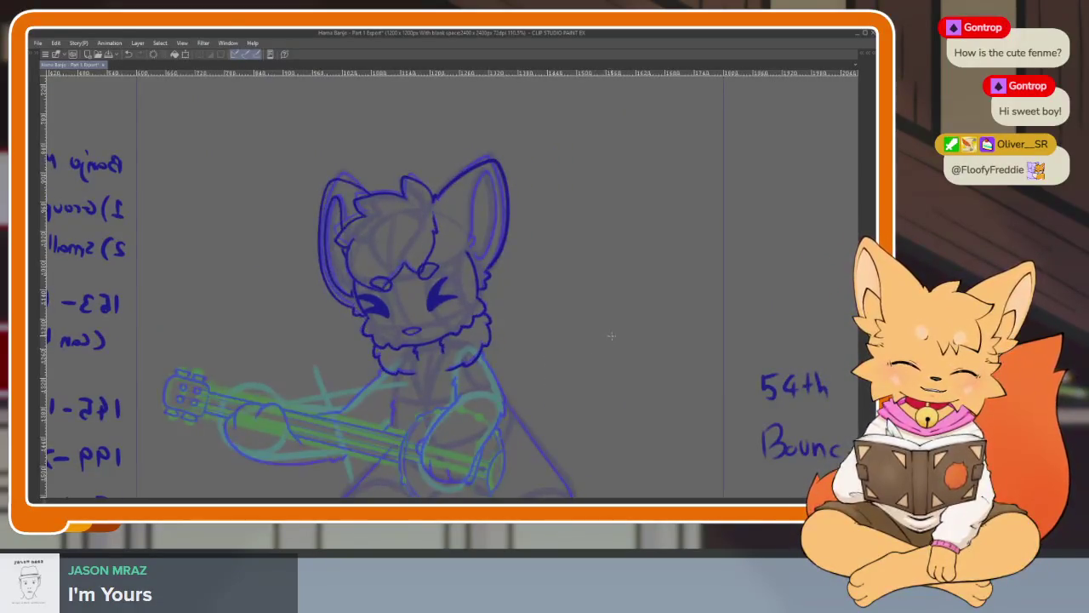
Undo the last rough stroke on the paw gripping the banjo neck.
scroll(570, 402, up, 1)
scroll(462, 397, up, 1)
scroll(476, 405, down, 2)
scroll(530, 420, up, 3)
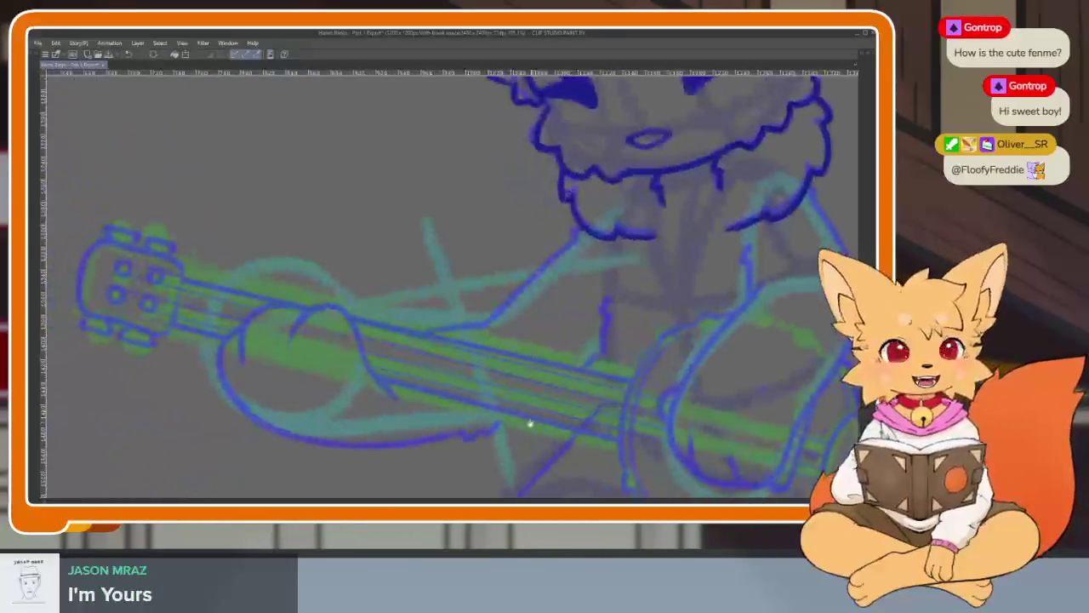
scroll(525, 425, up, 2)
scroll(525, 426, down, 1)
scroll(518, 406, down, 1)
scroll(506, 440, down, 1)
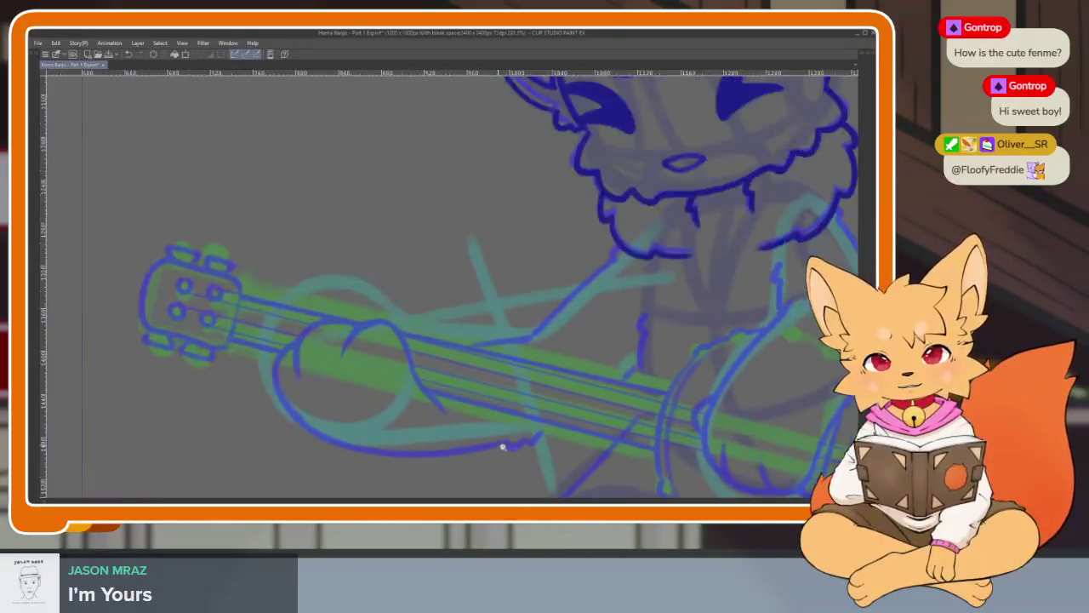
scroll(498, 445, up, 3)
scroll(515, 447, down, 1)
scroll(499, 425, up, 2)
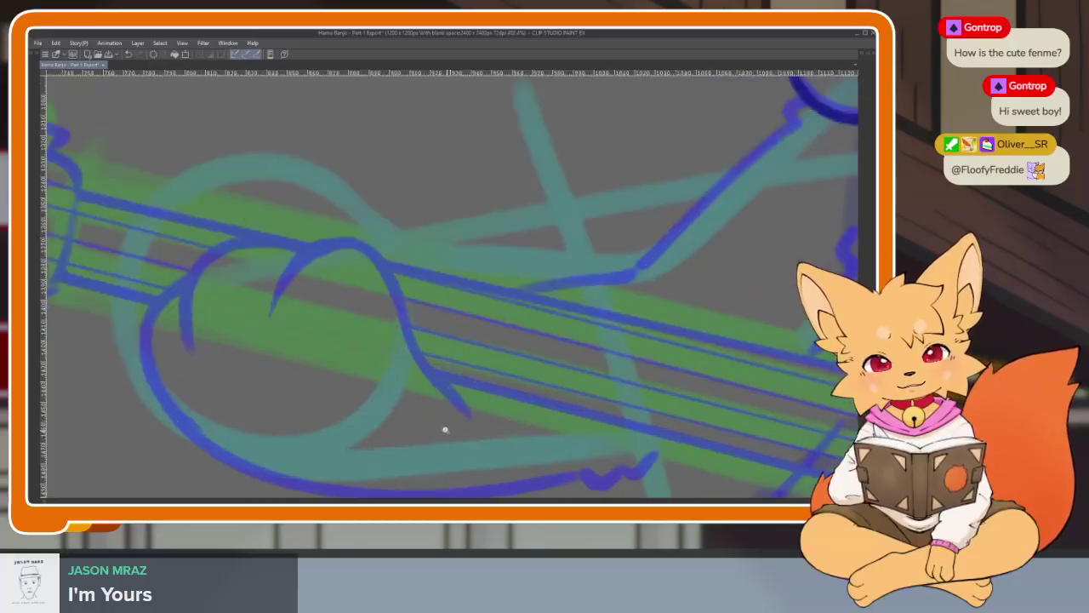
scroll(444, 431, up, 1)
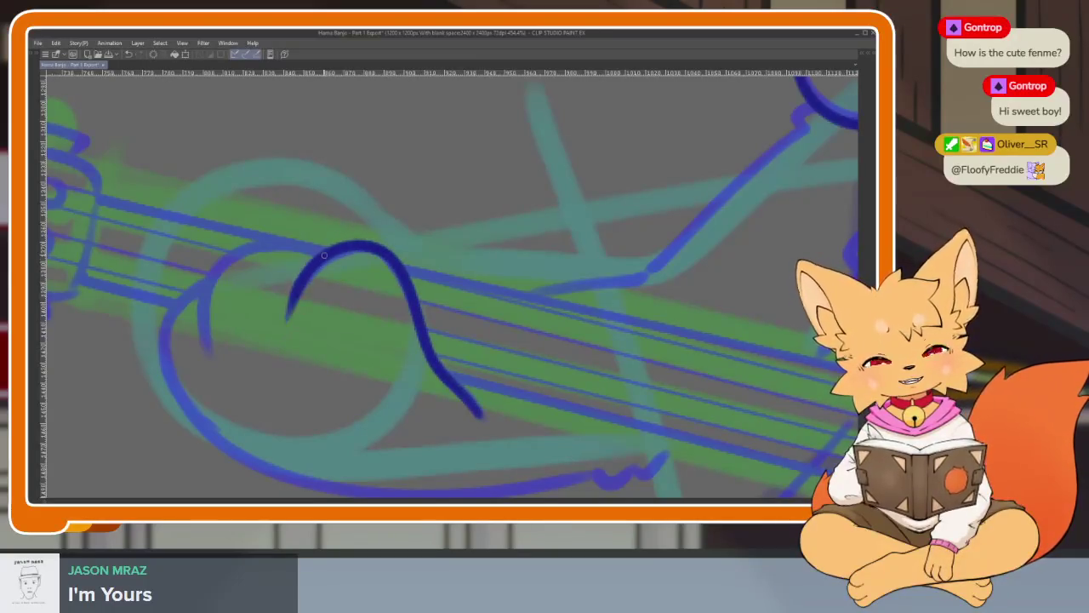
key(ctrl+z)
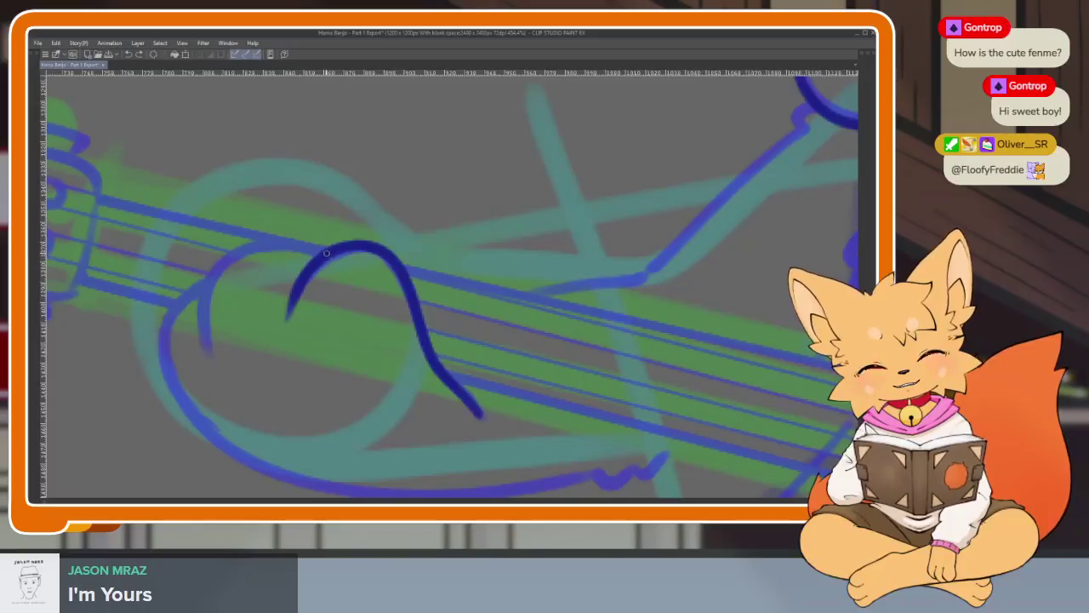
Redraw the paw's left curve with a cleaner pen line.
scroll(564, 366, down, 1)
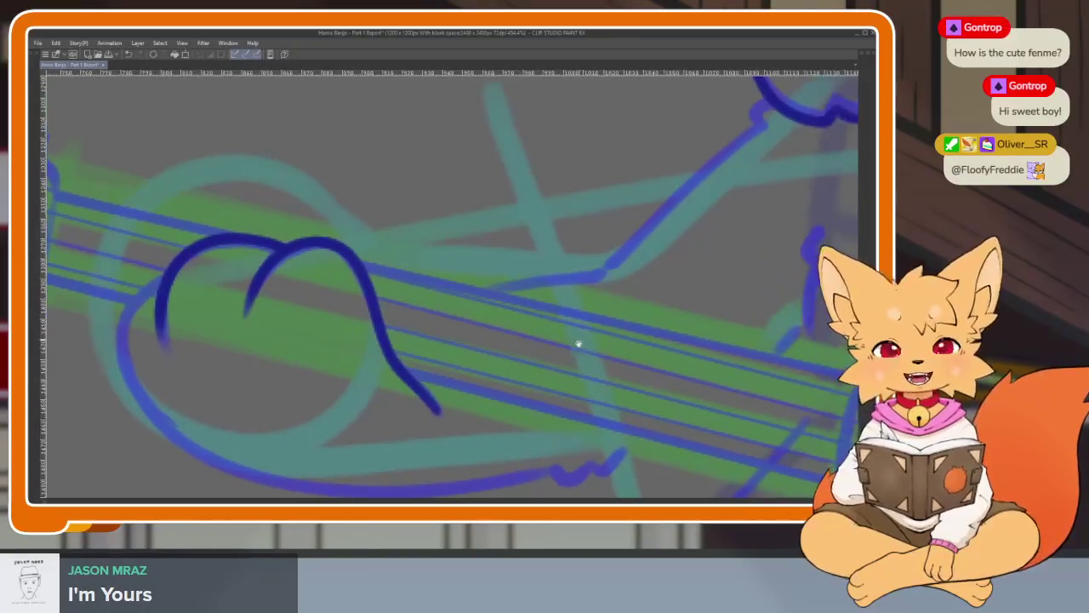
scroll(566, 365, down, 1)
scroll(566, 366, down, 1)
scroll(569, 367, down, 1)
scroll(562, 374, down, 1)
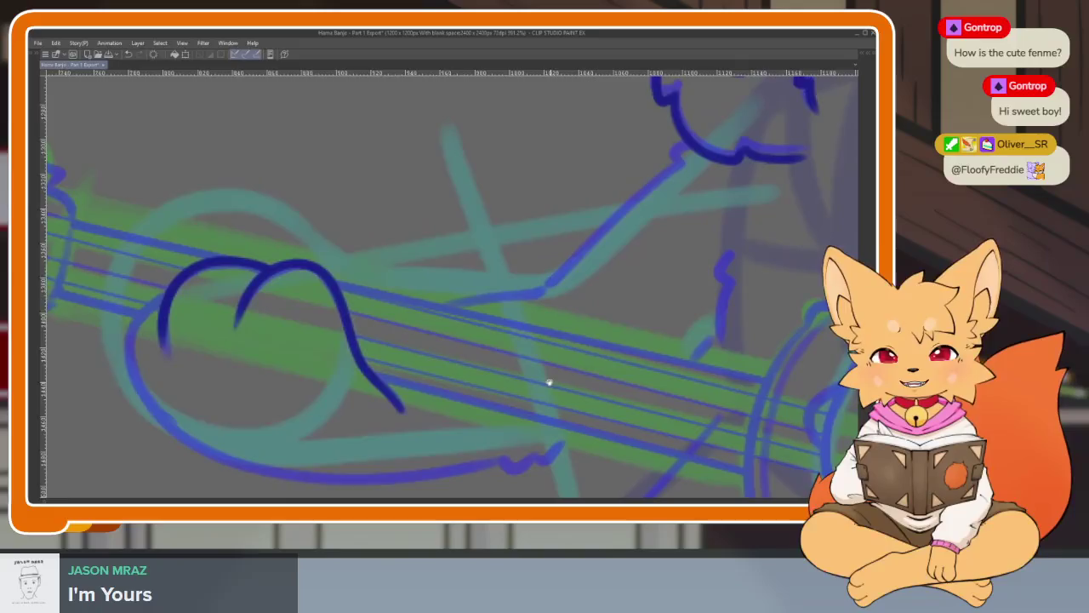
scroll(550, 382, down, 2)
scroll(549, 381, up, 2)
scroll(552, 381, down, 1)
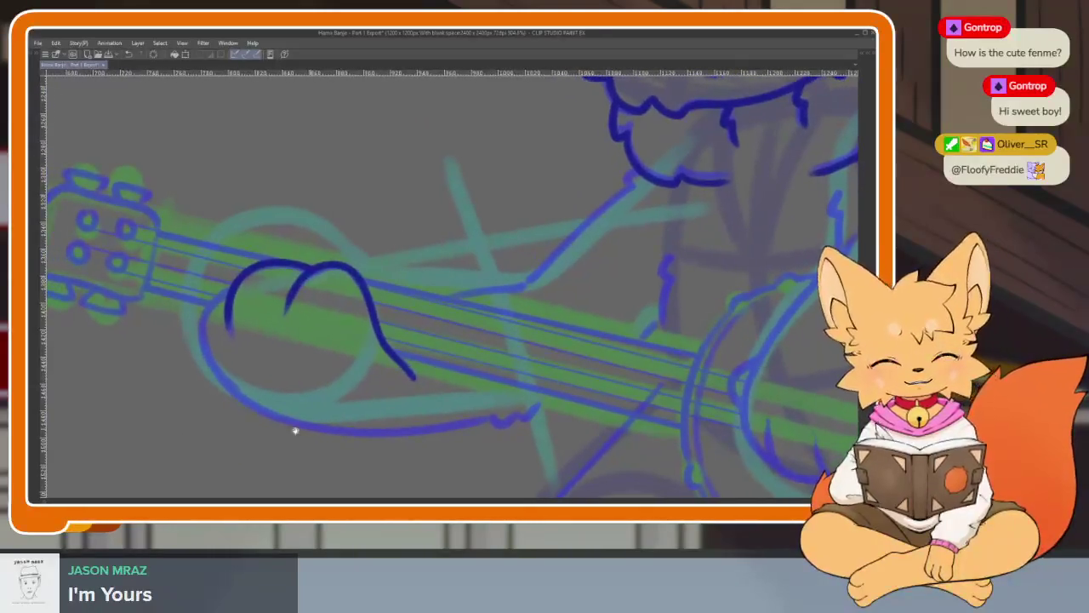
scroll(258, 377, up, 2)
scroll(281, 290, up, 1)
mouse_move(208, 207)
mouse_down()
mouse_move(204, 312)
mouse_move(272, 387)
mouse_up()
Ink the paw's bottom edge along the banjo neck.
scroll(587, 404, down, 1)
scroll(664, 367, down, 1)
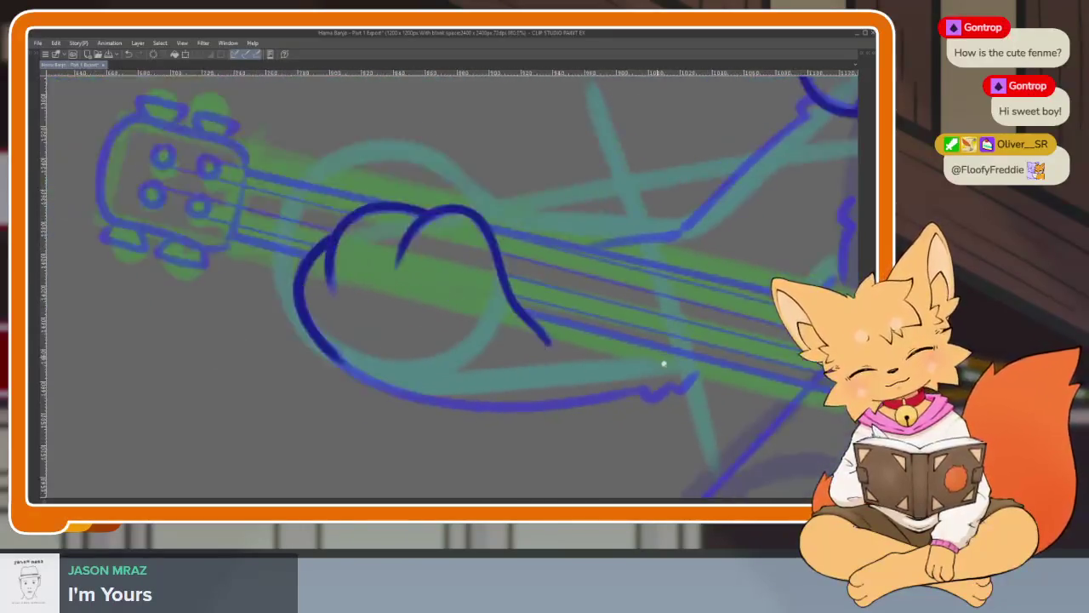
scroll(661, 361, up, 1)
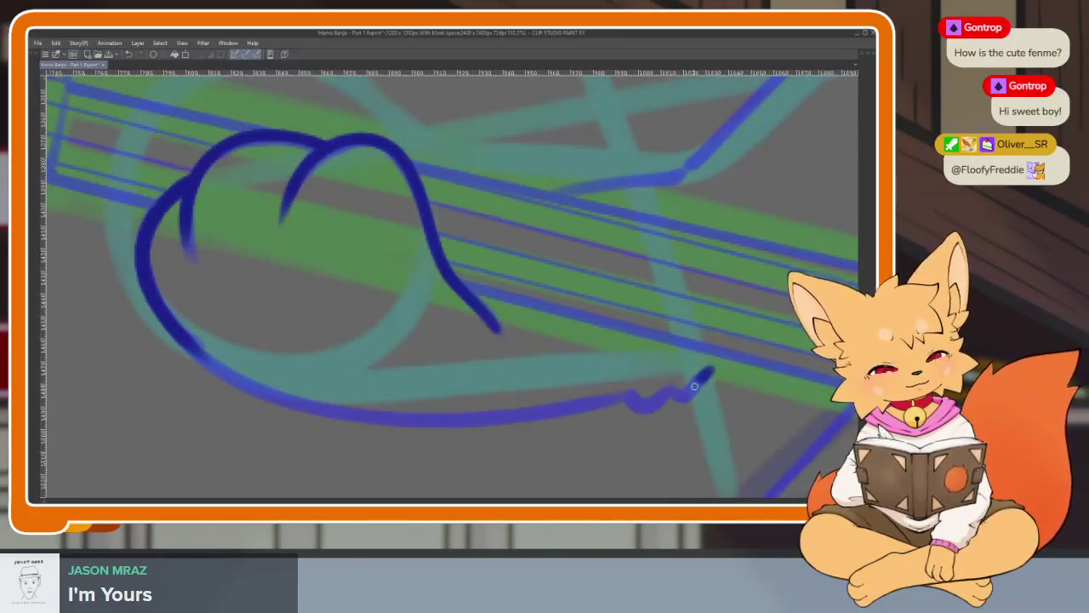
drag(646, 409, 269, 396)
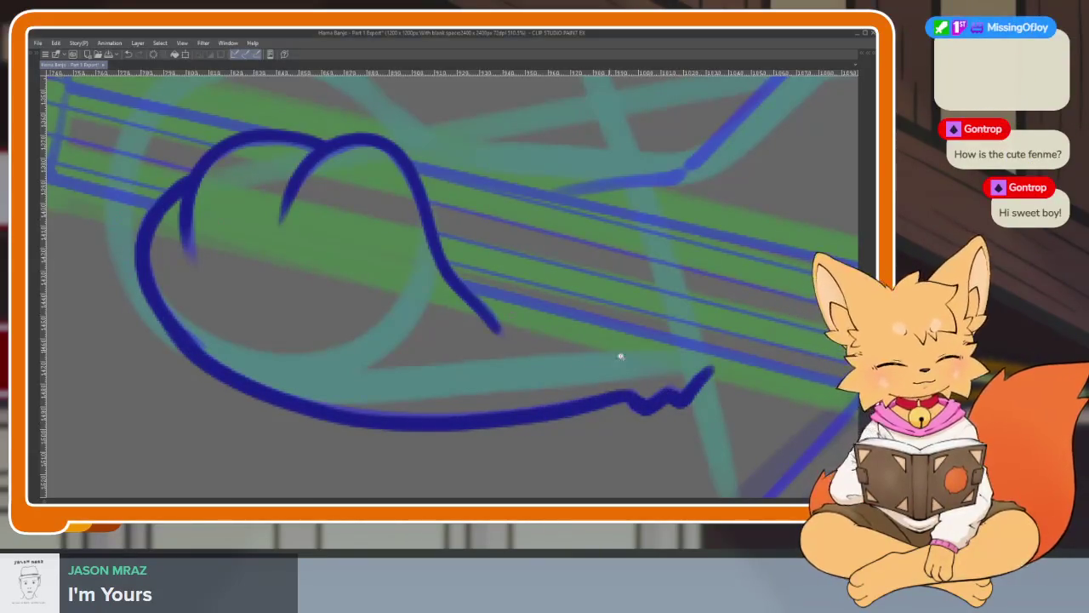
scroll(604, 348, down, 3)
scroll(586, 374, up, 1)
scroll(541, 385, up, 1)
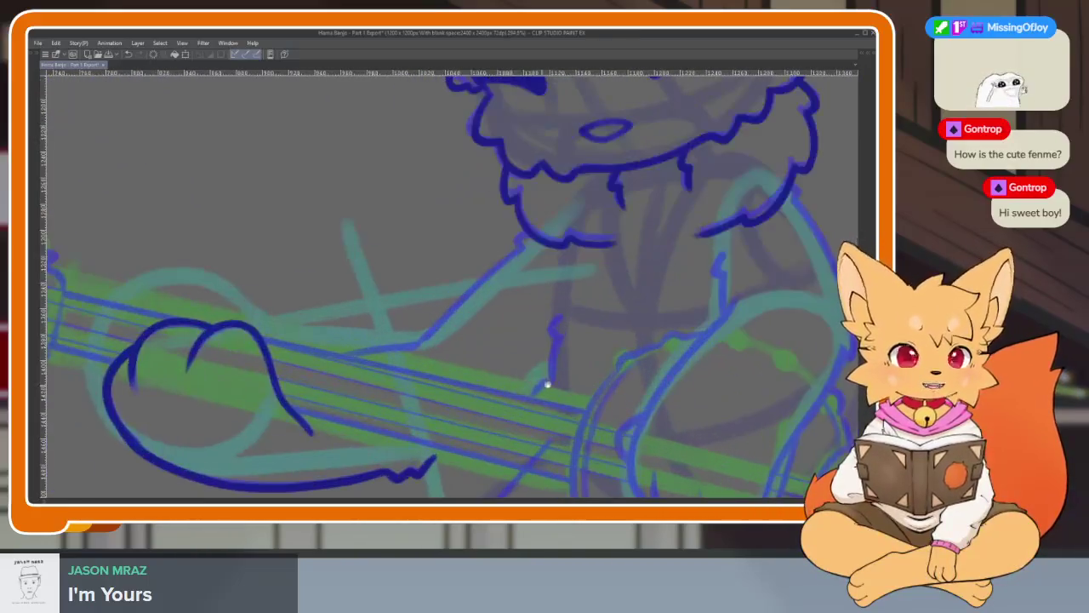
scroll(547, 384, down, 1)
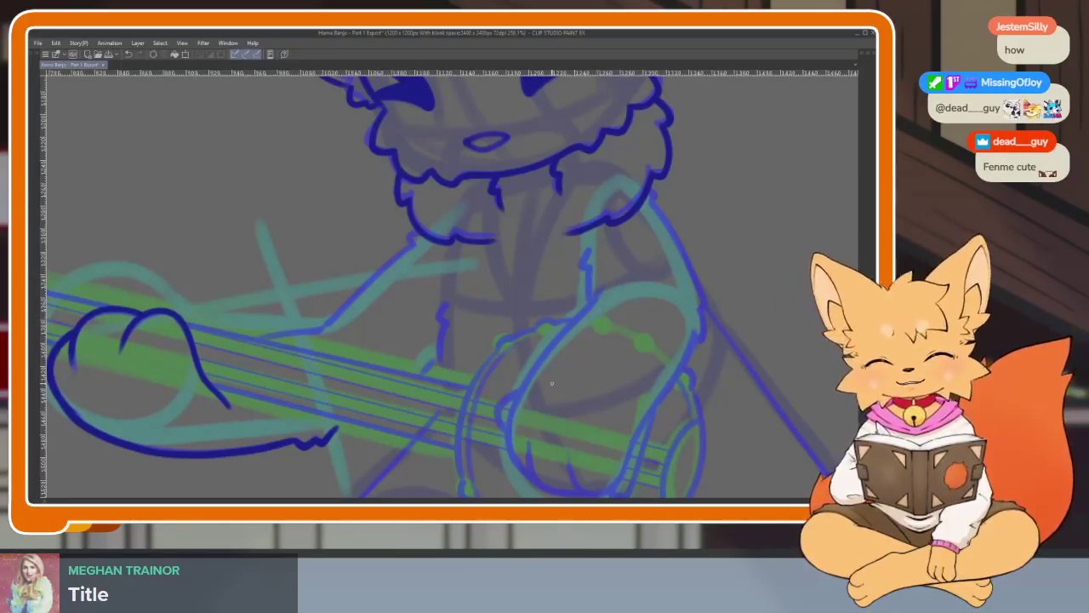
Extend the arm line down along the banjo neck.
scroll(486, 413, up, 1)
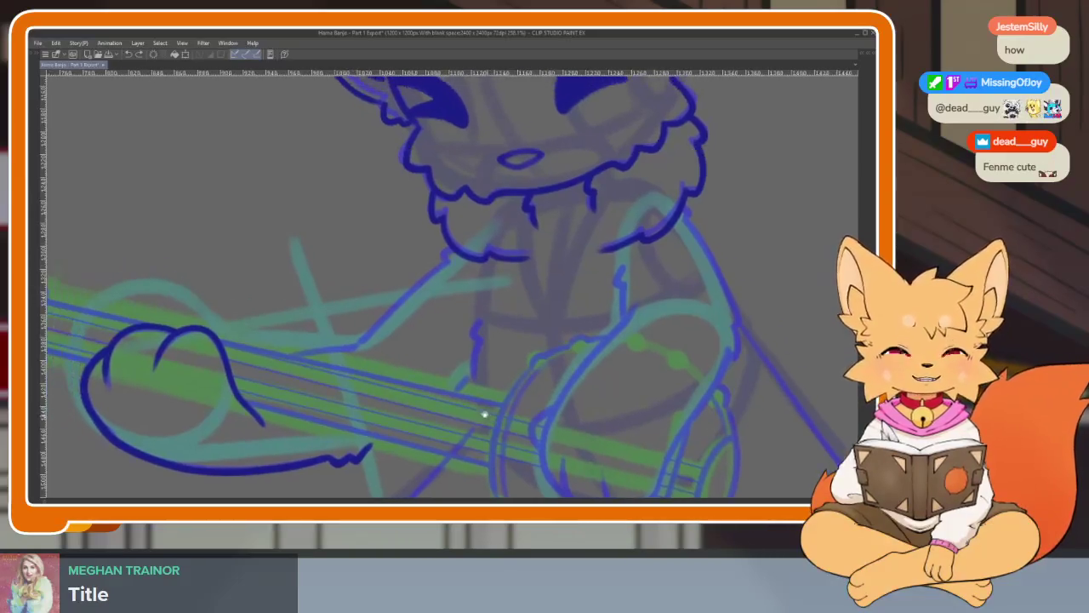
scroll(462, 384, up, 1)
scroll(640, 412, up, 1)
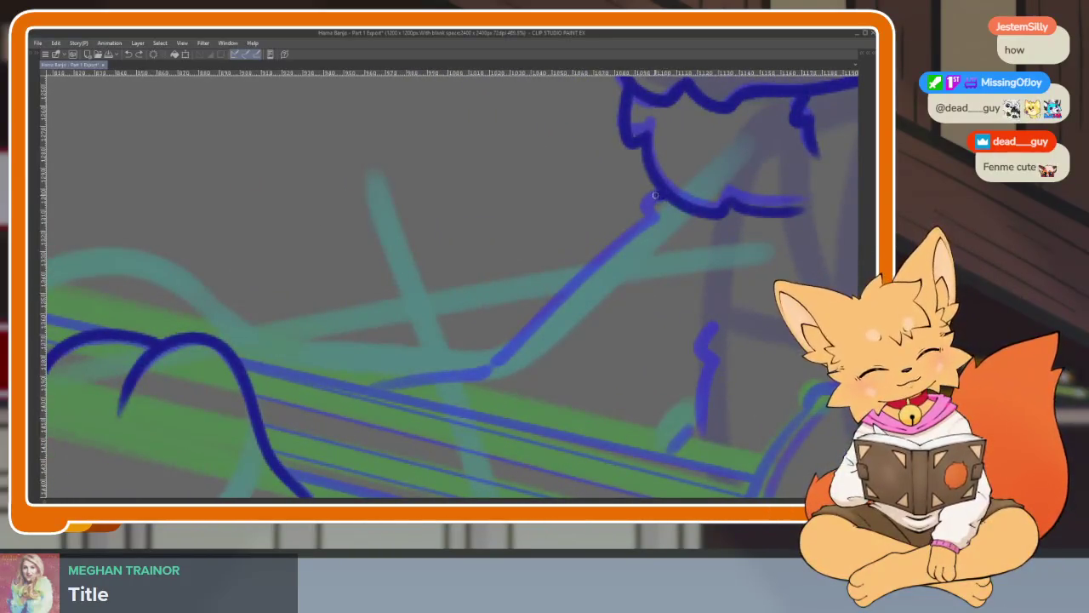
mouse_move(538, 319)
mouse_down()
mouse_move(476, 374)
mouse_move(412, 384)
mouse_up()
Fit the fox in view and draw a jagged fur line on the chest, extending it downward.
key(ctrl+minus)
key(ctrl+minus)
scroll(635, 364, up, 4)
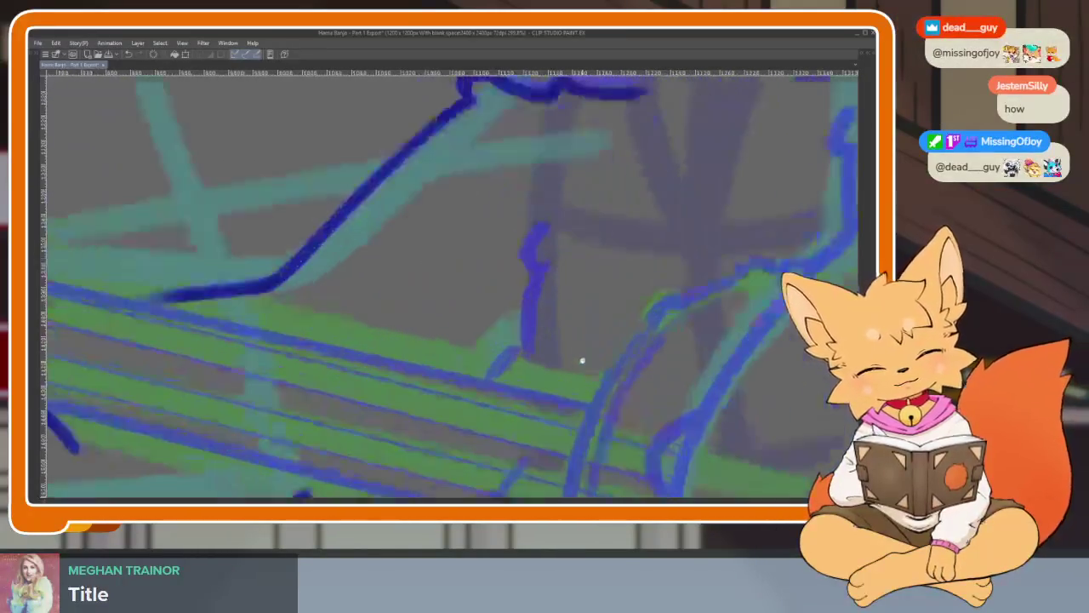
mouse_move(534, 243)
mouse_down()
mouse_move(515, 268)
mouse_move(531, 294)
mouse_up()
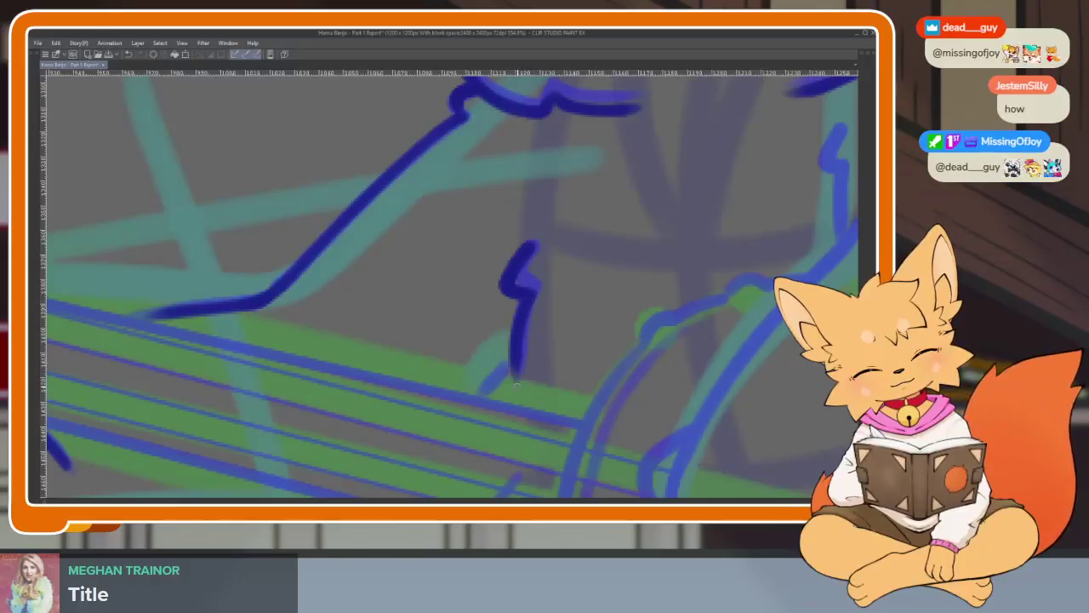
scroll(596, 392, down, 4)
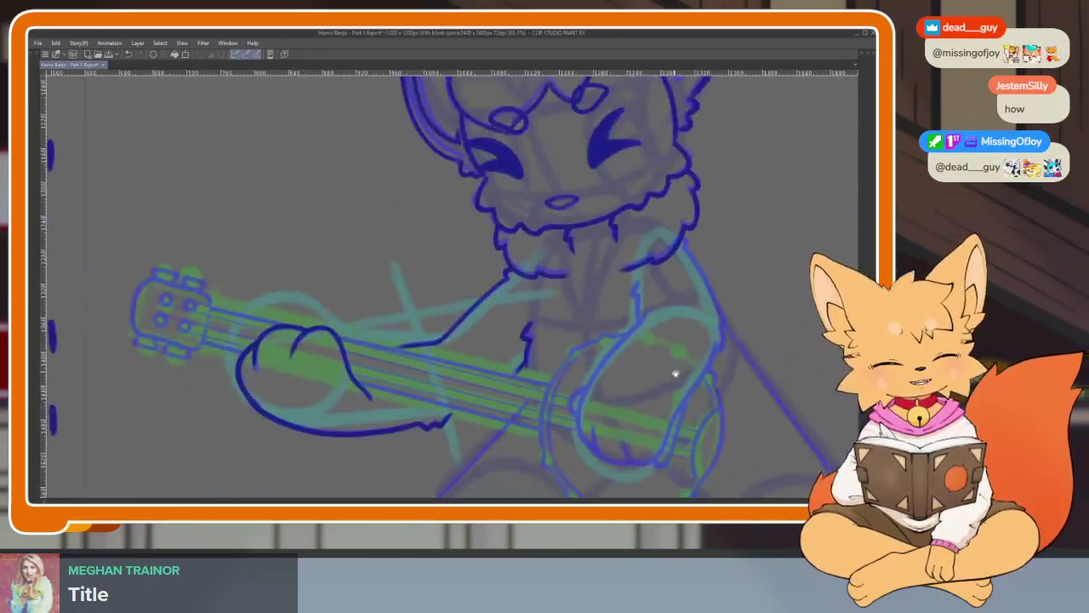
scroll(527, 373, up, 4)
scroll(527, 372, up, 1)
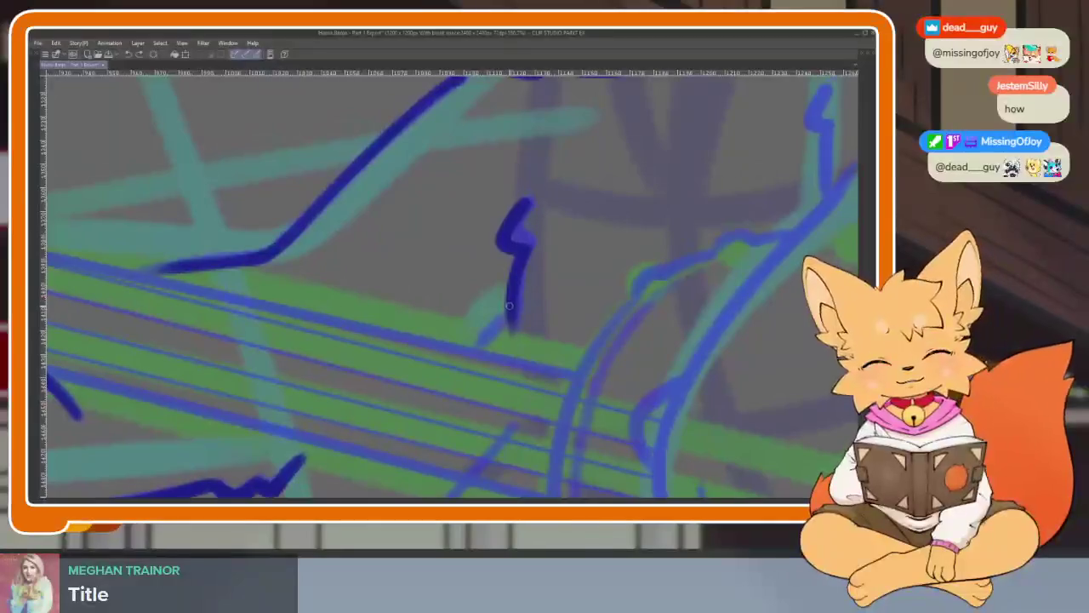
drag(507, 314, 477, 349)
Continue the chest fur line down toward the banjo drum.
scroll(627, 352, down, 3)
scroll(649, 370, up, 1)
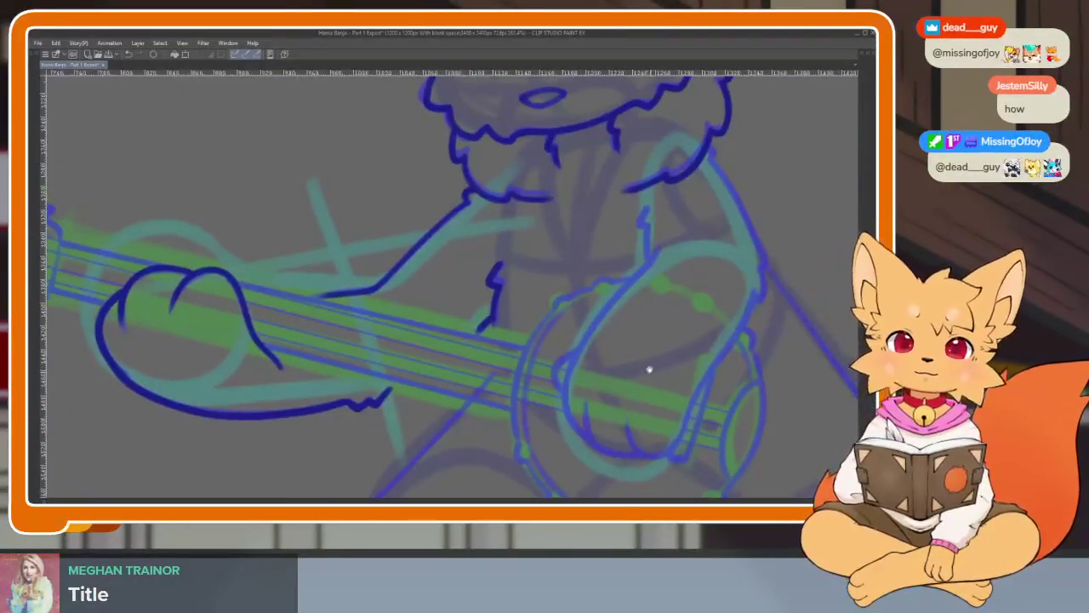
scroll(612, 367, up, 1)
scroll(520, 433, up, 1)
scroll(496, 287, up, 2)
scroll(489, 294, up, 1)
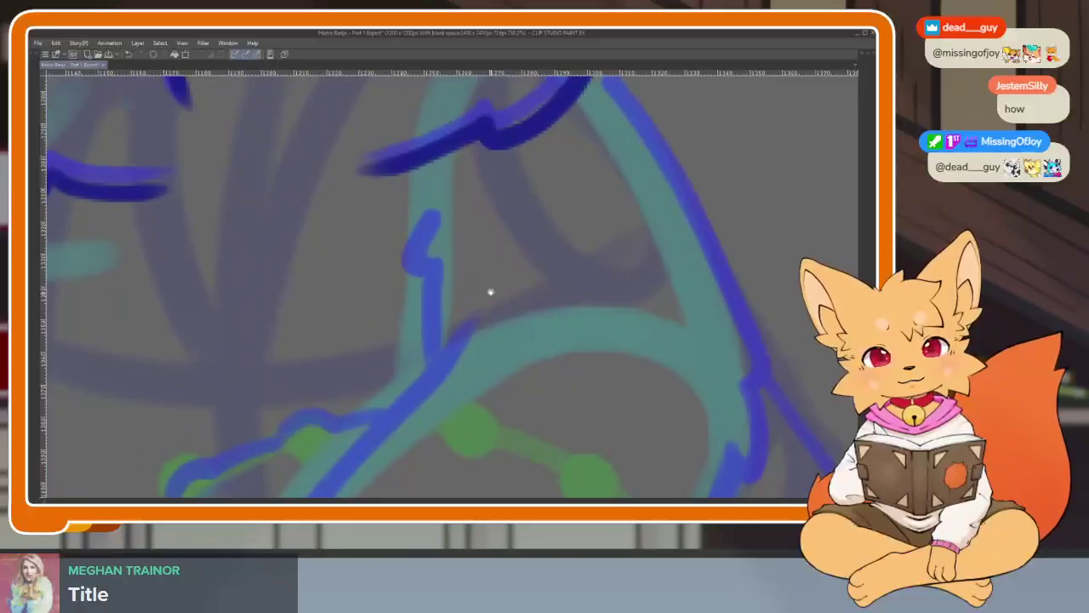
scroll(449, 262, up, 1)
scroll(417, 264, down, 2)
scroll(442, 274, down, 1)
scroll(457, 293, up, 2)
scroll(463, 255, up, 1)
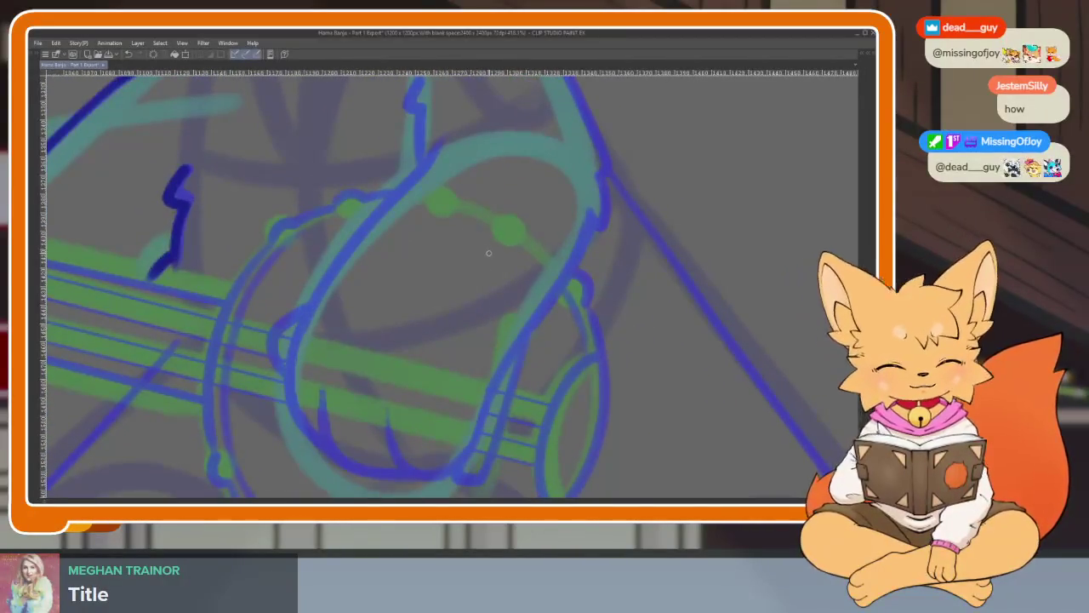
scroll(473, 293, up, 1)
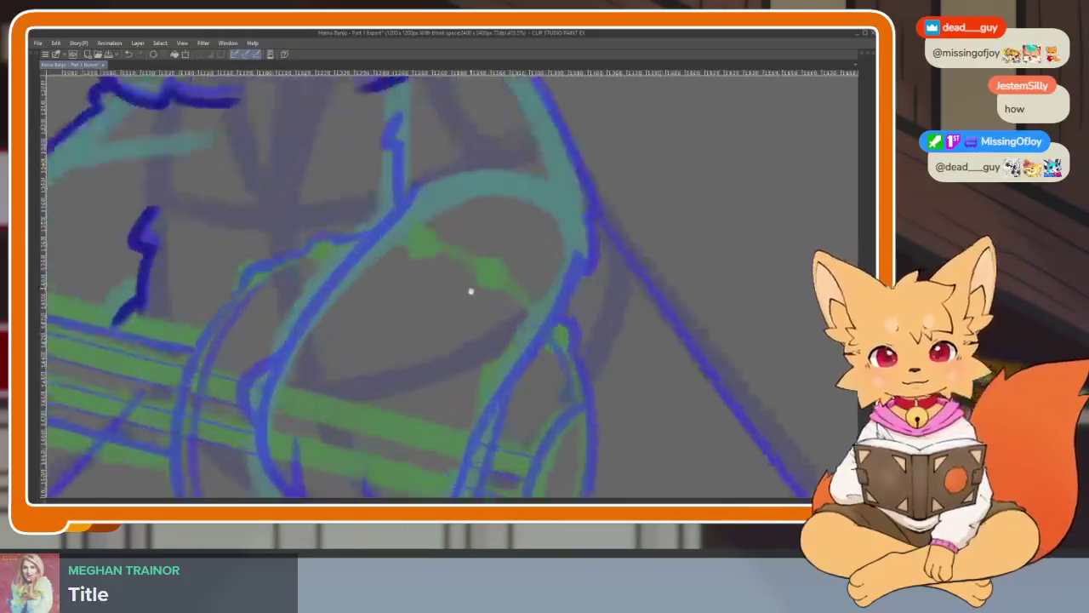
scroll(467, 290, up, 1)
scroll(459, 302, up, 2)
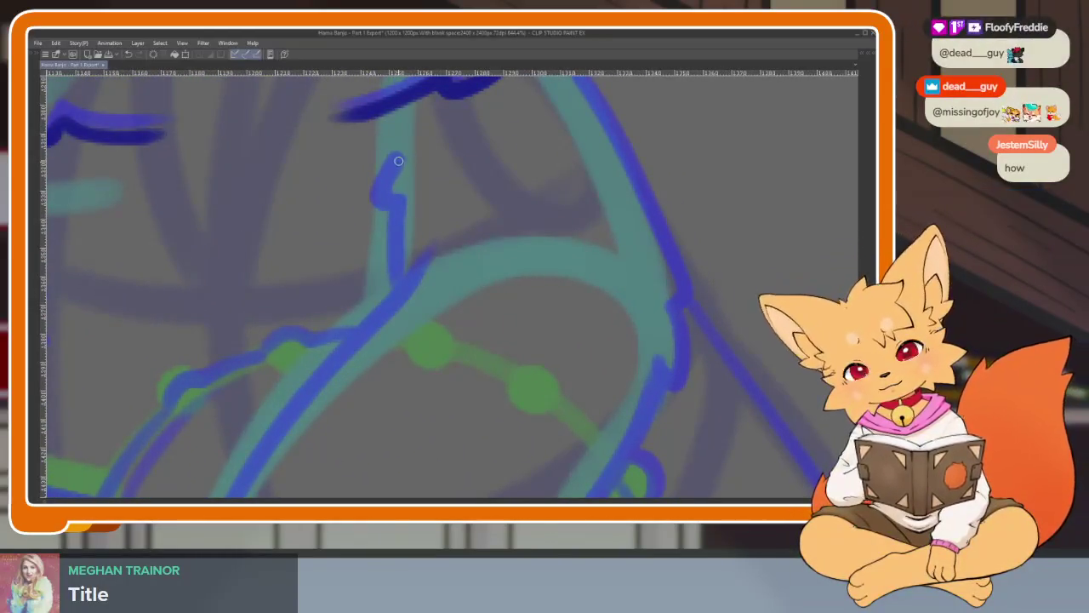
drag(397, 202, 402, 288)
scroll(533, 415, down, 5)
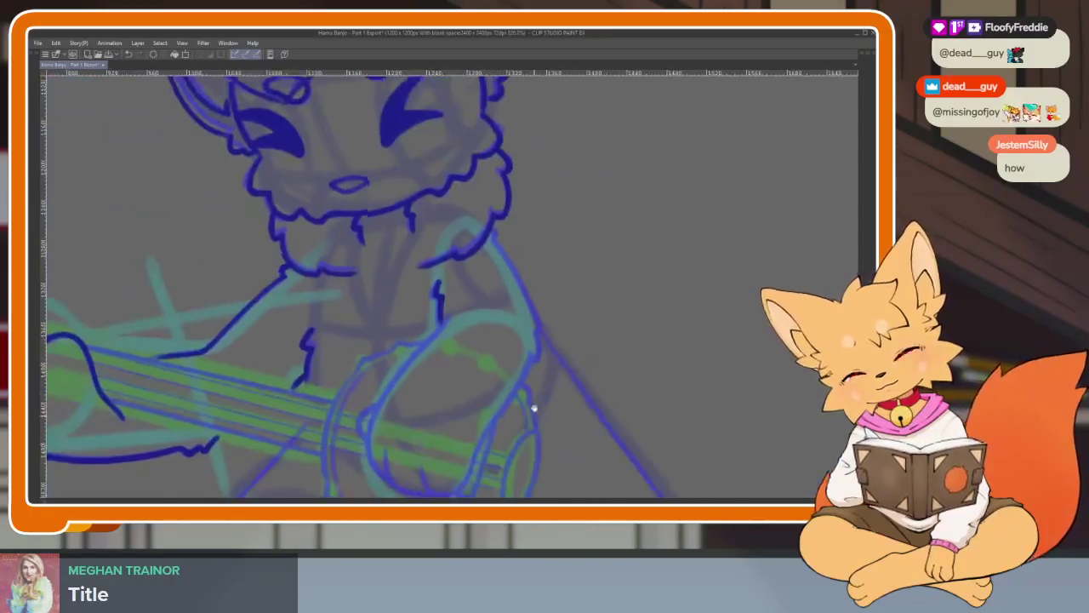
scroll(533, 414, down, 1)
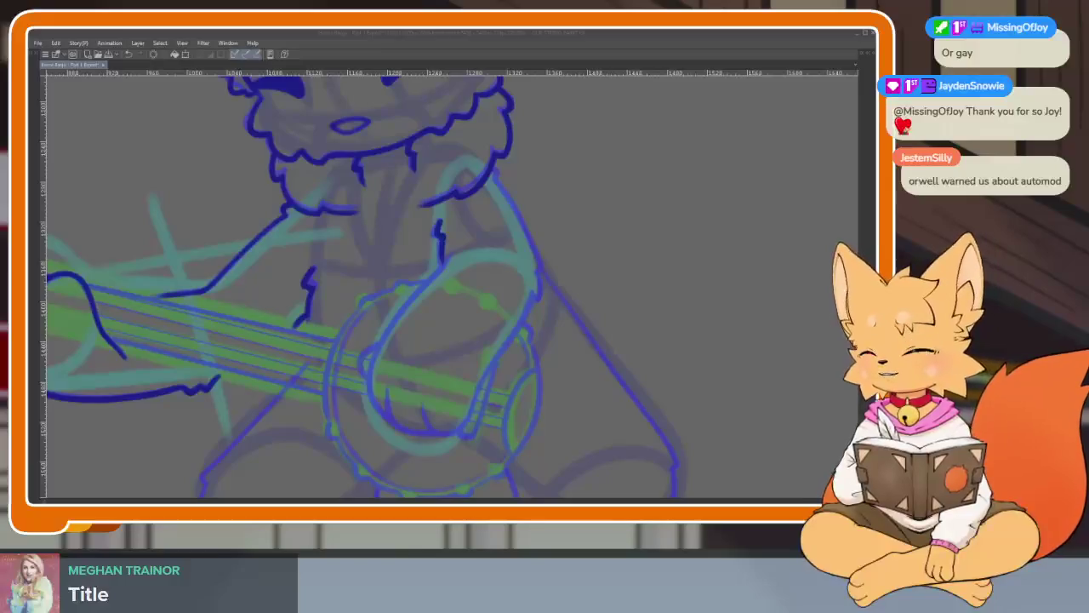
Zoom into the banjo drum and sketch a new rounded strumming-paw outline on it.
scroll(607, 415, up, 1)
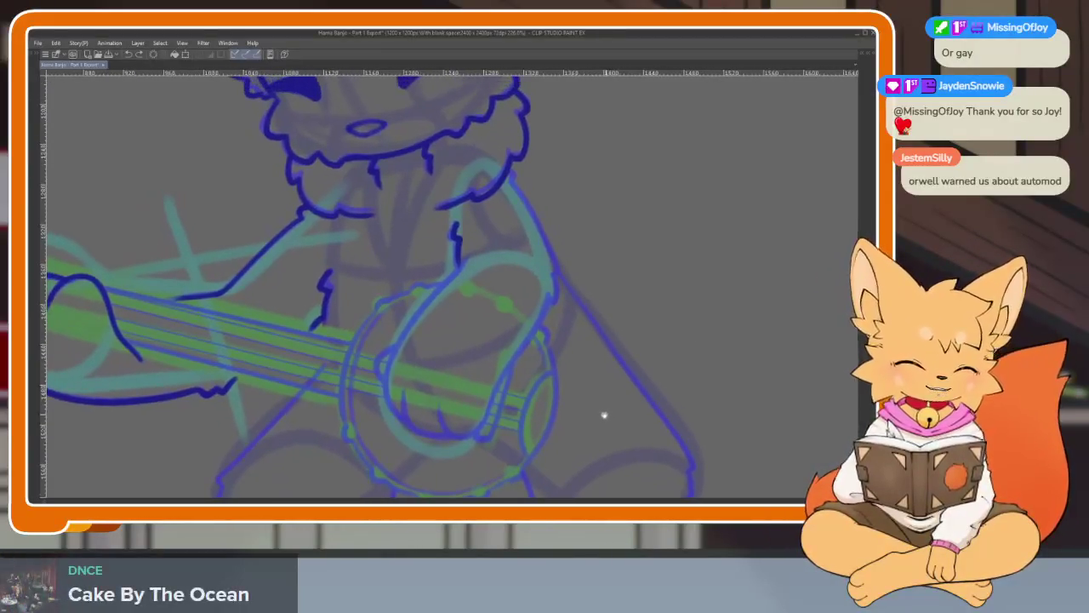
scroll(499, 414, up, 2)
scroll(481, 401, up, 1)
scroll(489, 409, up, 2)
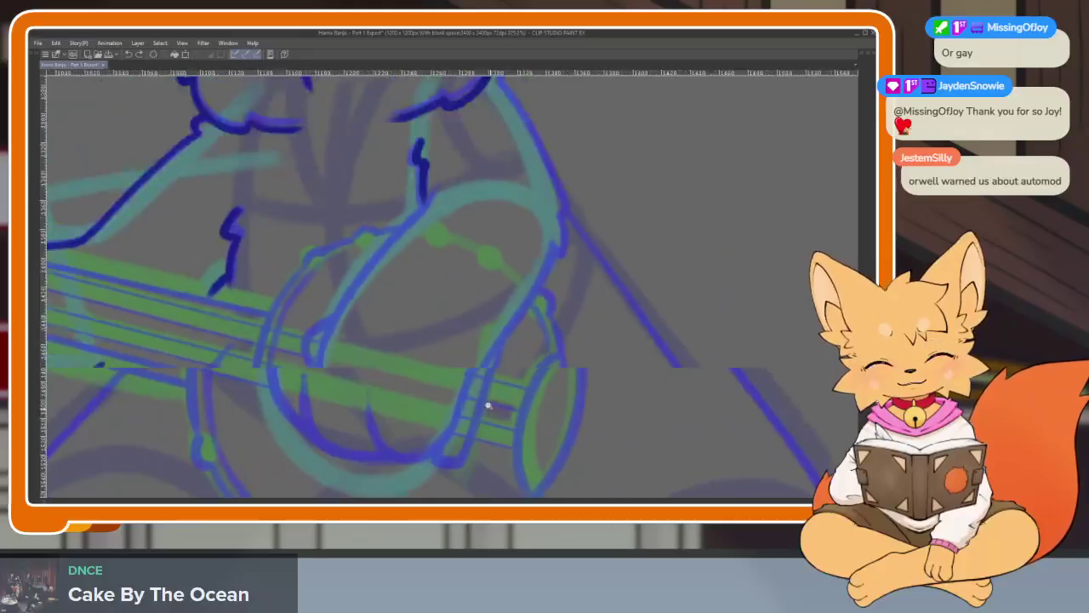
scroll(491, 407, down, 1)
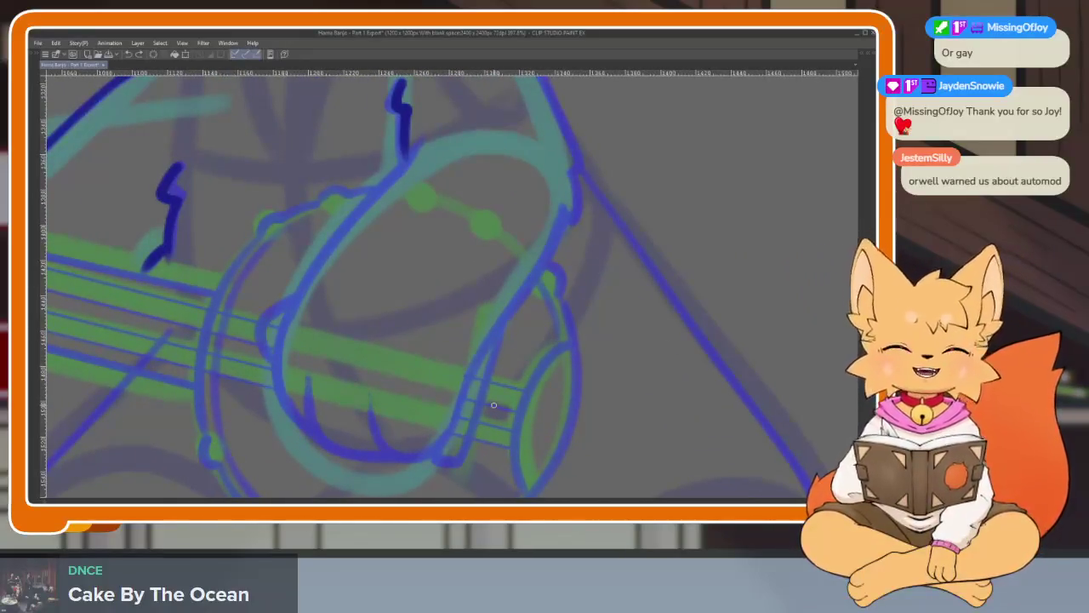
scroll(516, 382, down, 1)
scroll(516, 383, up, 1)
scroll(515, 383, down, 1)
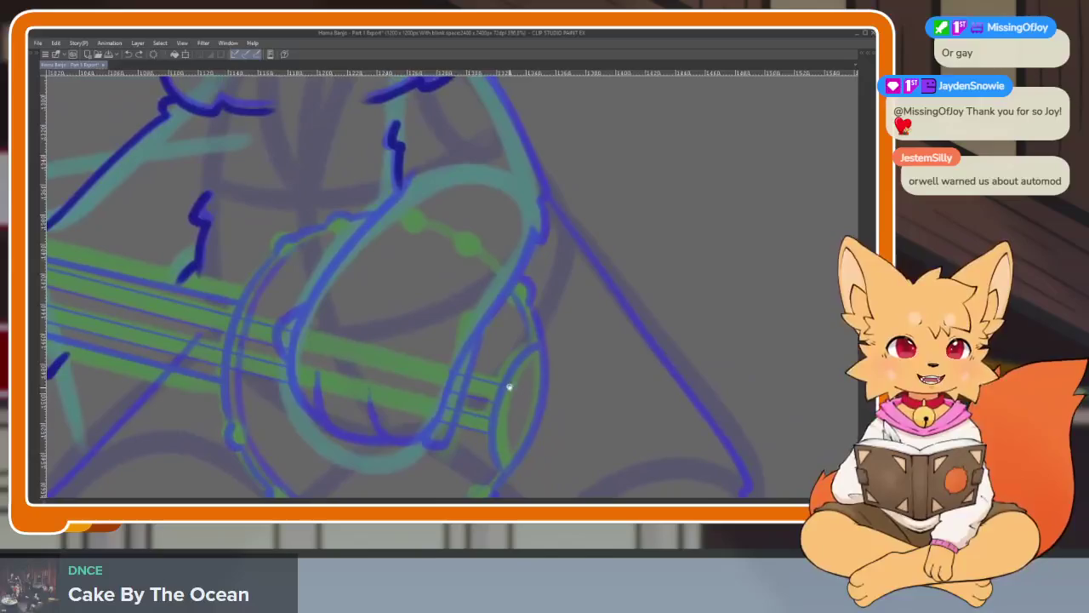
scroll(511, 386, down, 1)
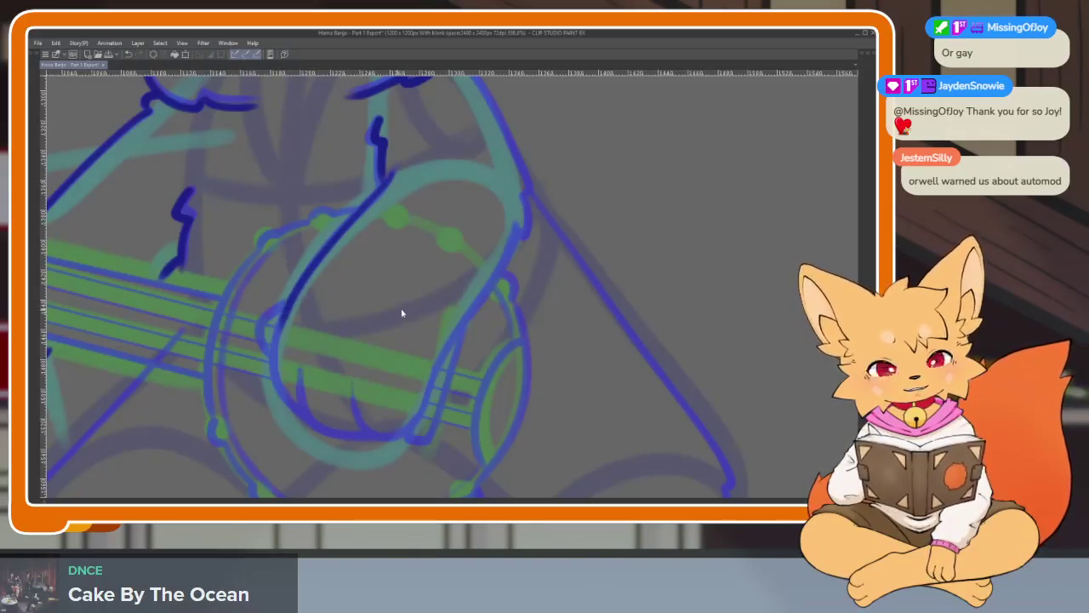
scroll(392, 314, up, 1)
mouse_move(252, 312)
mouse_down()
mouse_move(311, 427)
mouse_move(419, 432)
mouse_up()
Redraw the paw outline on the drum: top, bottom curve, right side and left side.
drag(342, 256, 456, 380)
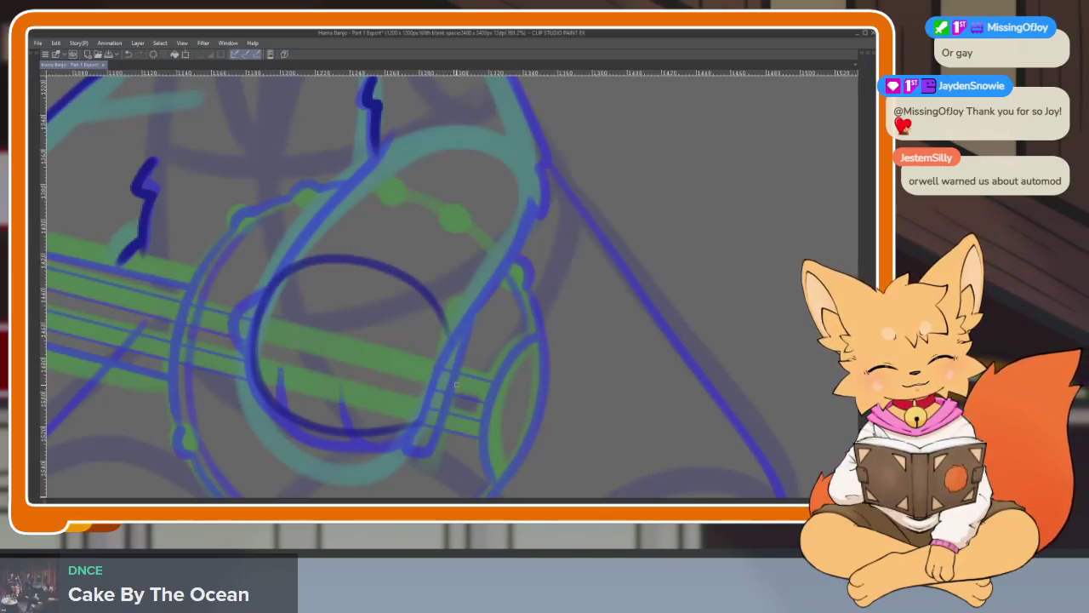
scroll(482, 337, down, 5)
scroll(467, 354, up, 4)
scroll(441, 369, up, 1)
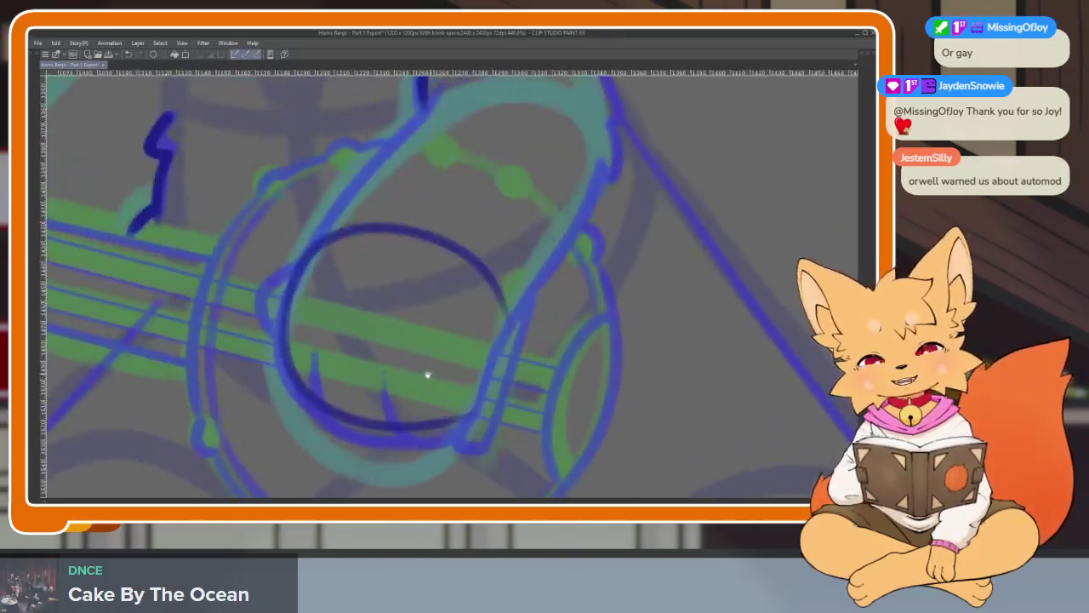
scroll(422, 382, up, 1)
scroll(407, 389, up, 2)
mouse_move(340, 320)
mouse_down()
mouse_move(351, 367)
mouse_move(417, 432)
mouse_move(514, 401)
mouse_move(532, 291)
mouse_up()
drag(527, 339, 564, 231)
scroll(564, 247, up, 1)
mouse_move(426, 445)
mouse_down()
mouse_move(354, 444)
mouse_move(249, 357)
mouse_move(244, 285)
mouse_move(320, 299)
mouse_up()
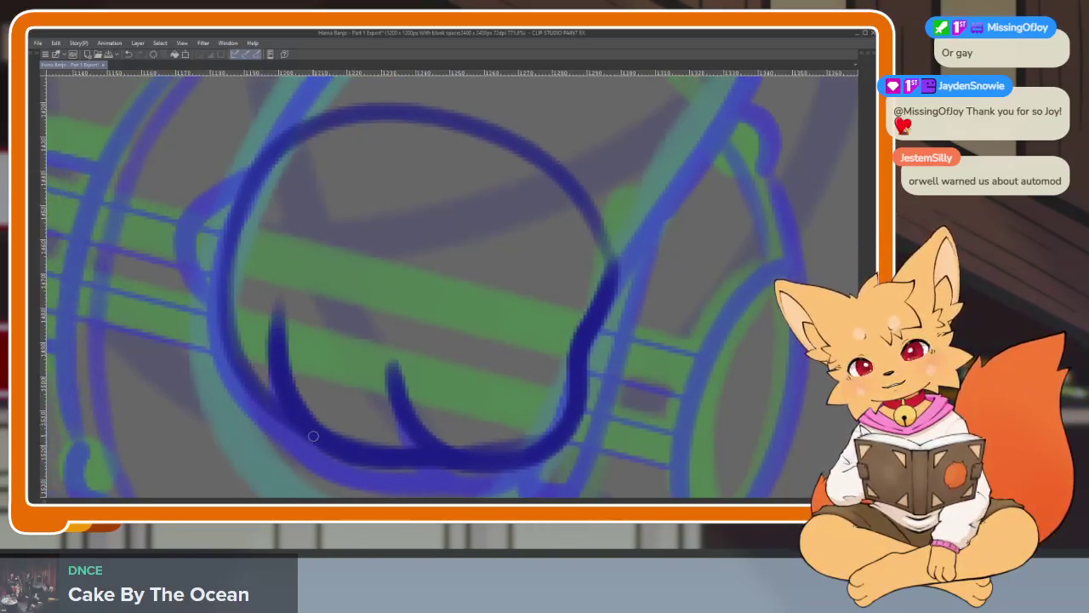
mouse_move(264, 154)
mouse_down()
mouse_move(215, 230)
mouse_move(209, 294)
mouse_up()
Erase the leftover stray arc inside the paw.
scroll(346, 323, down, 3)
scroll(559, 324, up, 1)
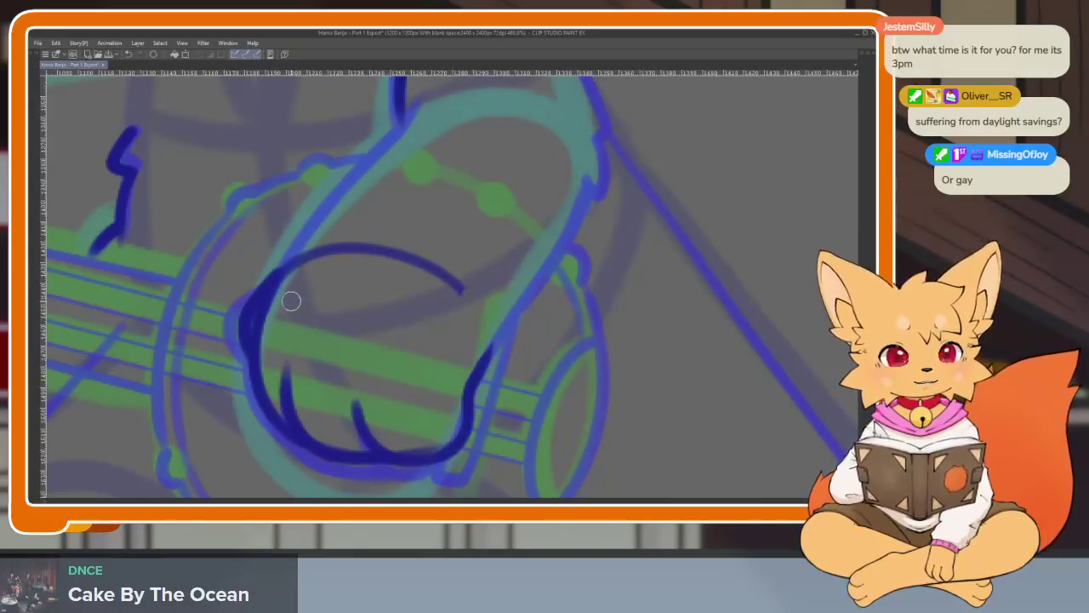
drag(296, 257, 464, 291)
scroll(485, 341, down, 2)
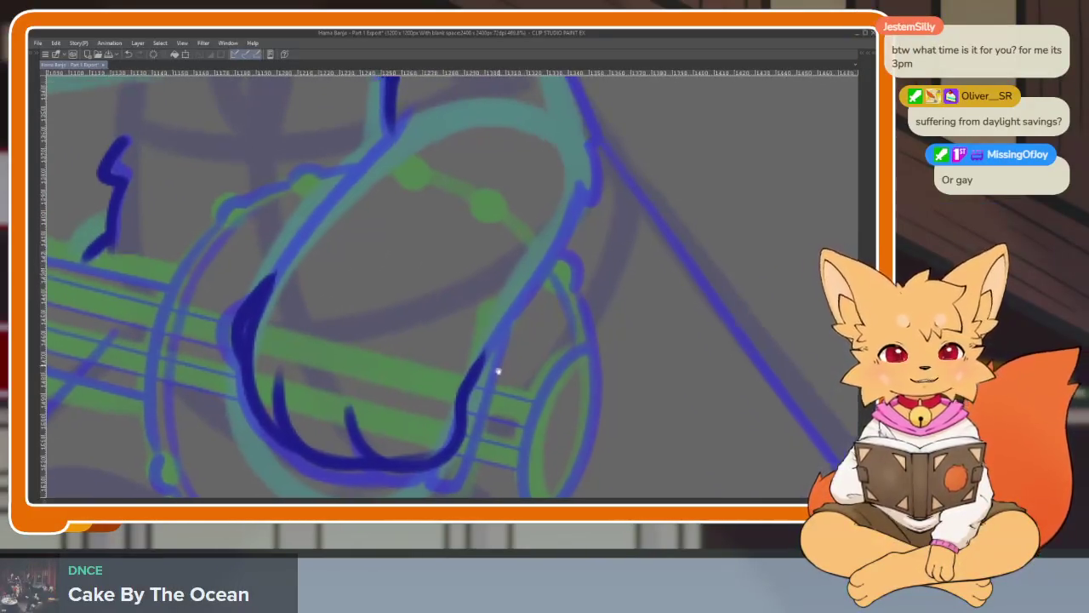
scroll(493, 395, down, 1)
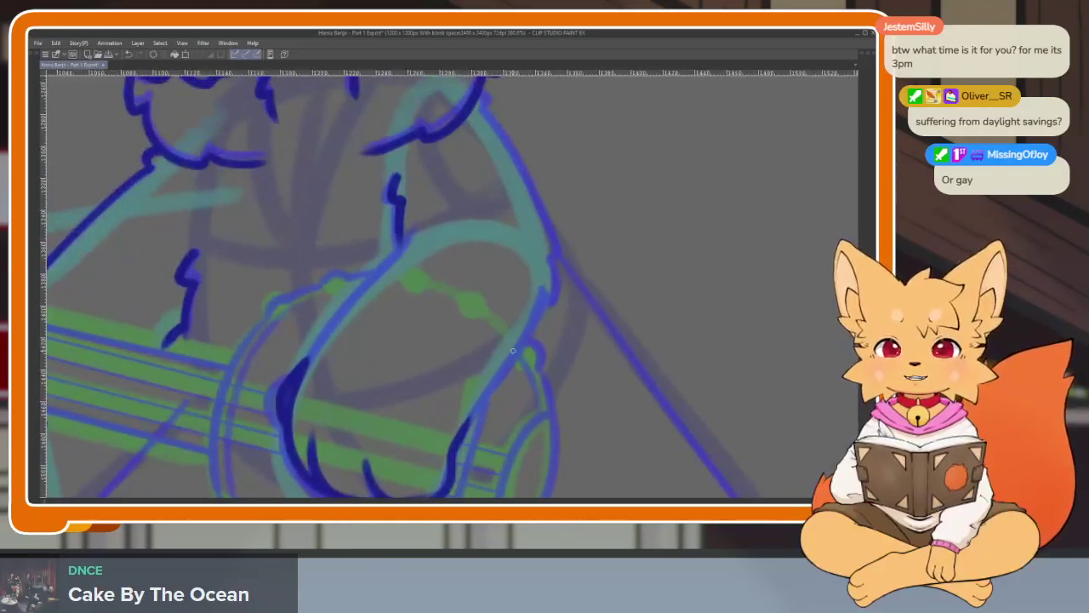
scroll(499, 390, down, 1)
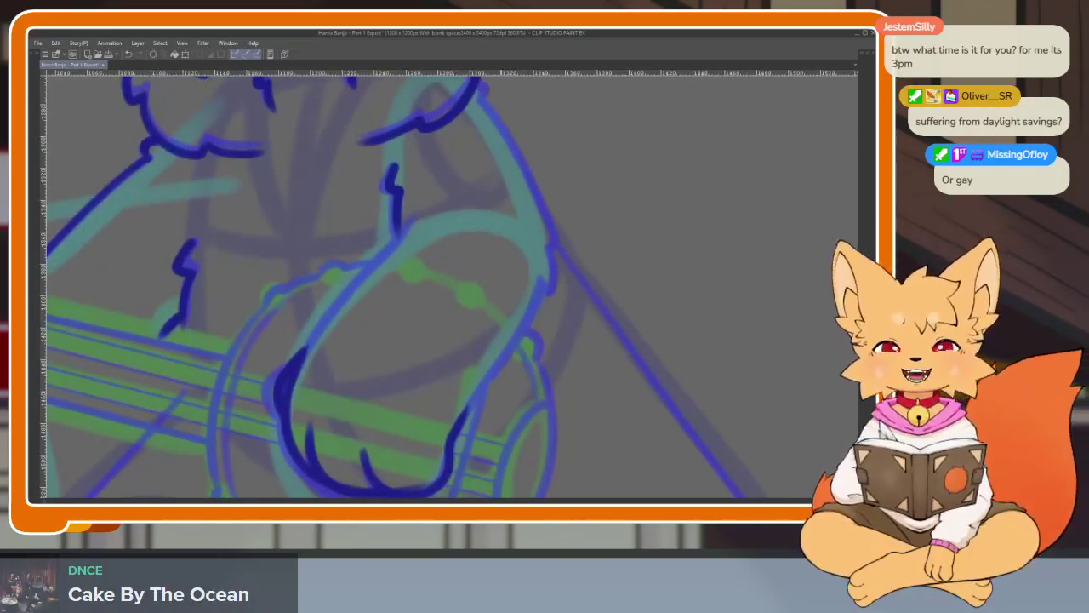
scroll(503, 392, down, 1)
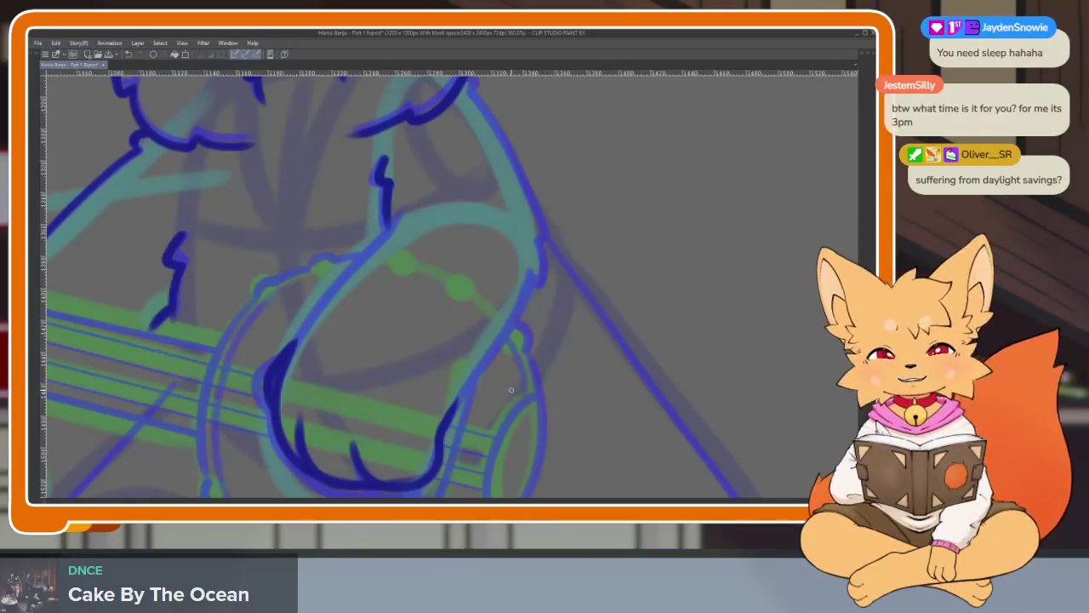
scroll(500, 410, down, 1)
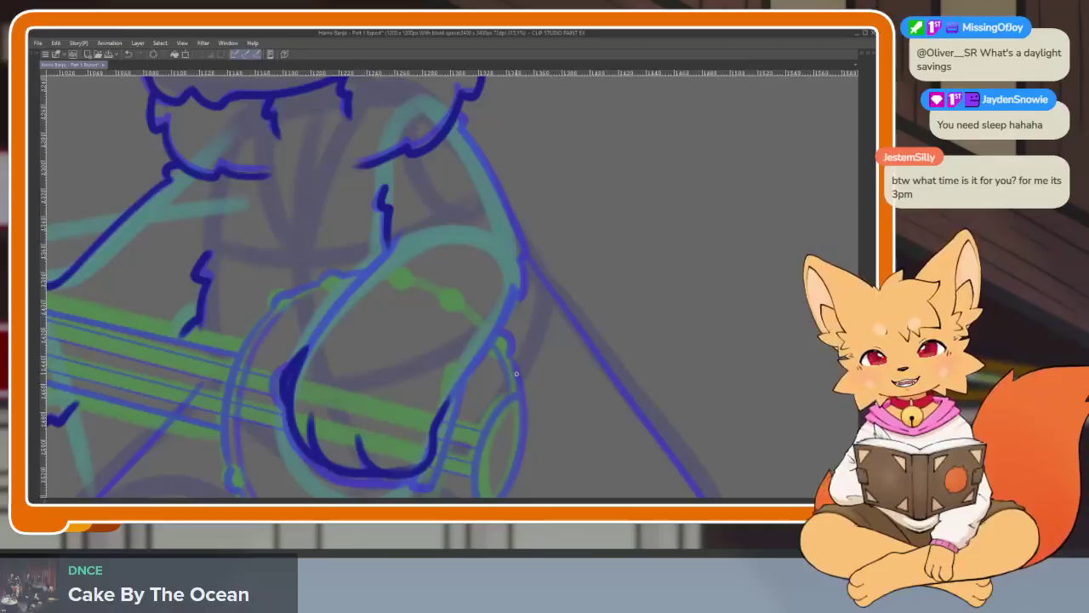
Ink the outer edge of the strumming arm down to the banjo drum.
scroll(360, 397, up, 2)
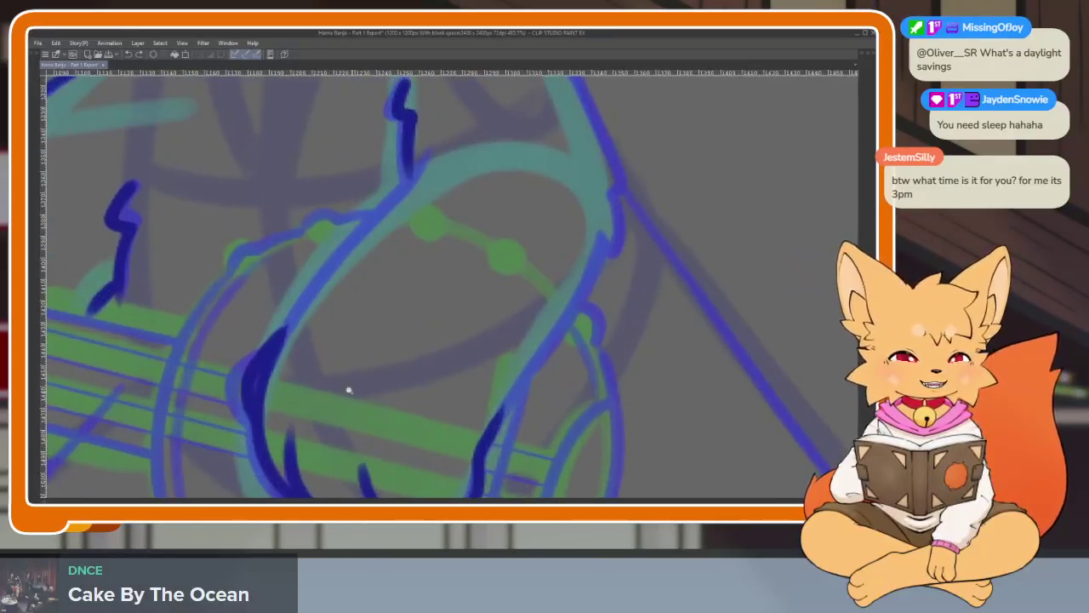
scroll(355, 392, up, 2)
scroll(351, 396, down, 1)
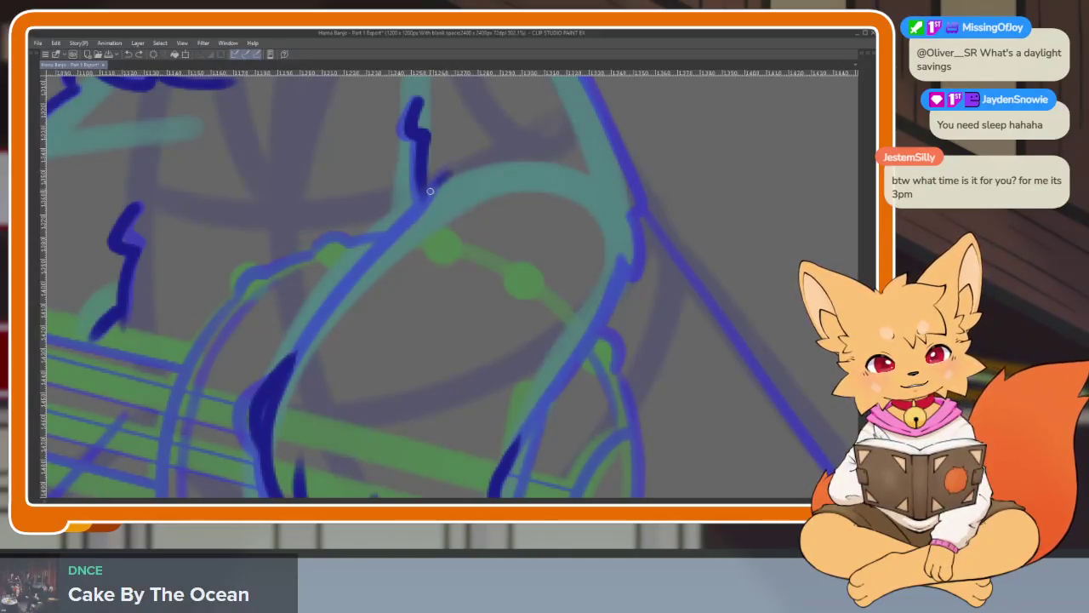
scroll(308, 334, down, 1)
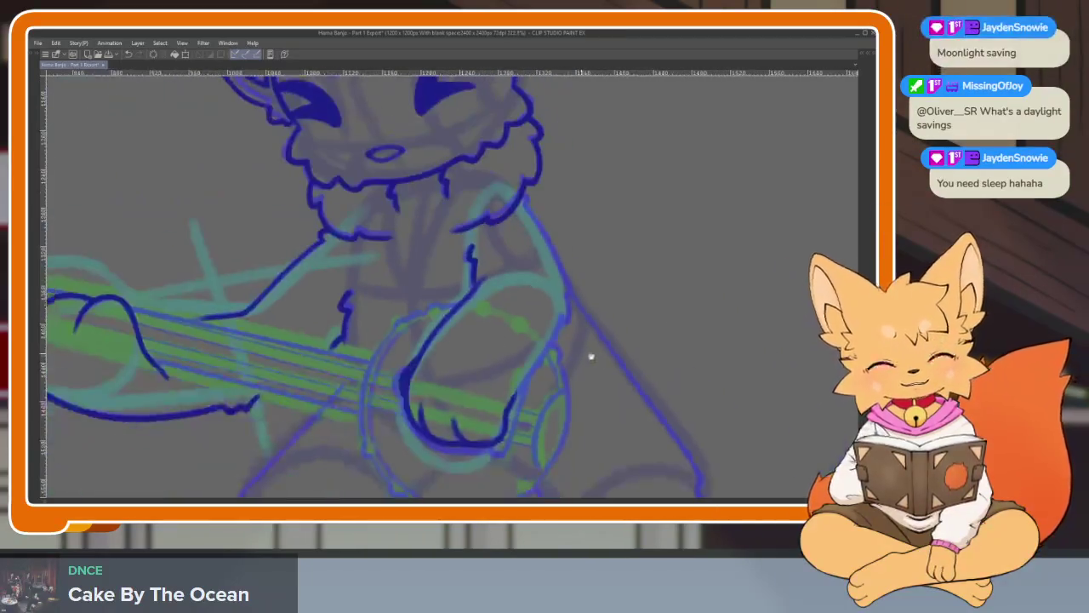
drag(321, 370, 539, 382)
scroll(522, 404, up, 1)
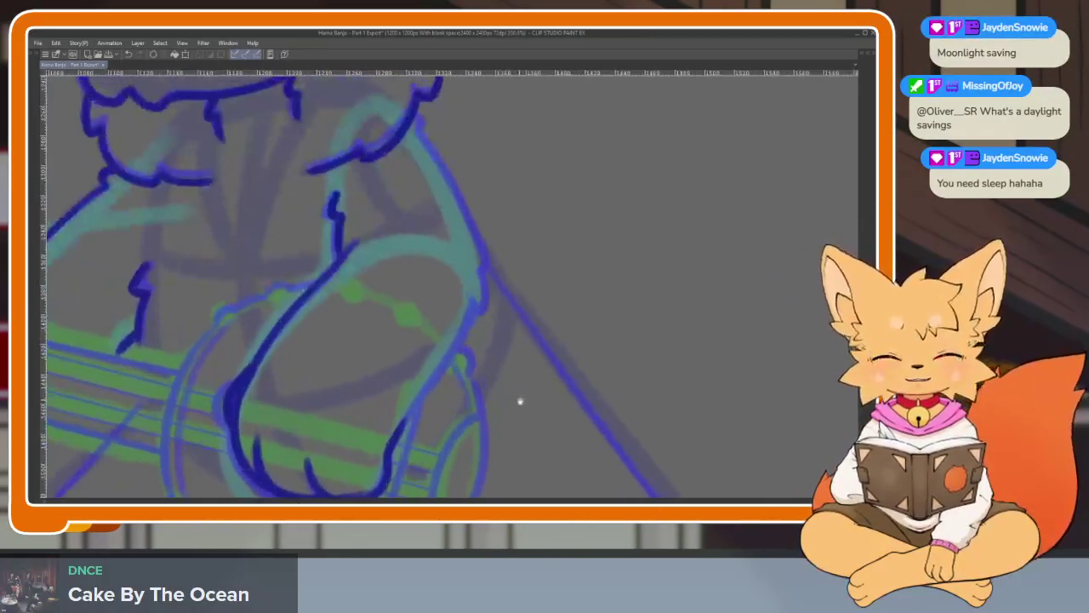
scroll(499, 425, down, 1)
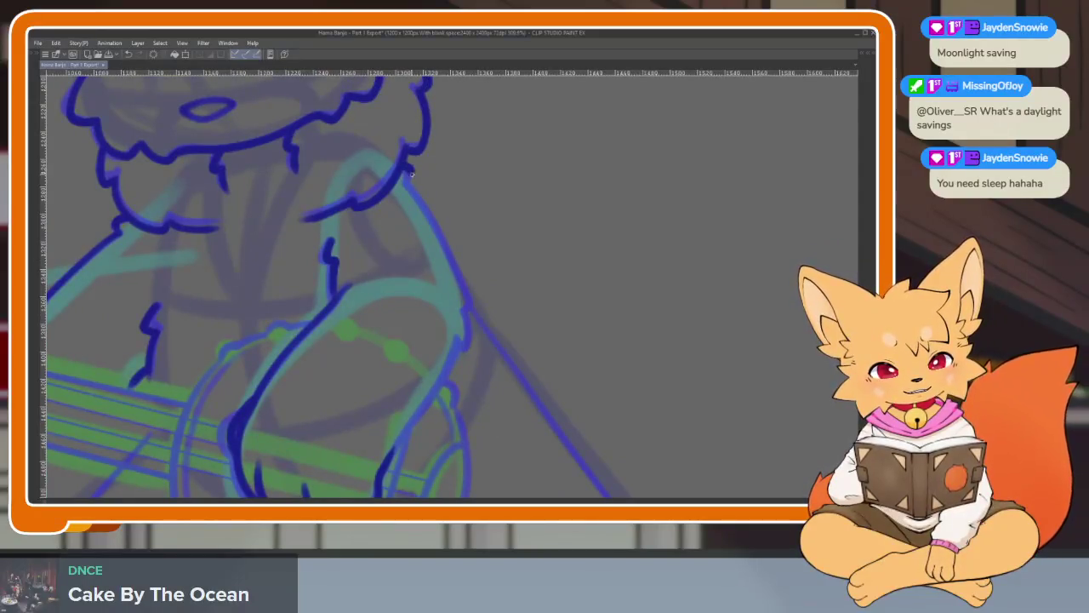
drag(467, 295, 414, 176)
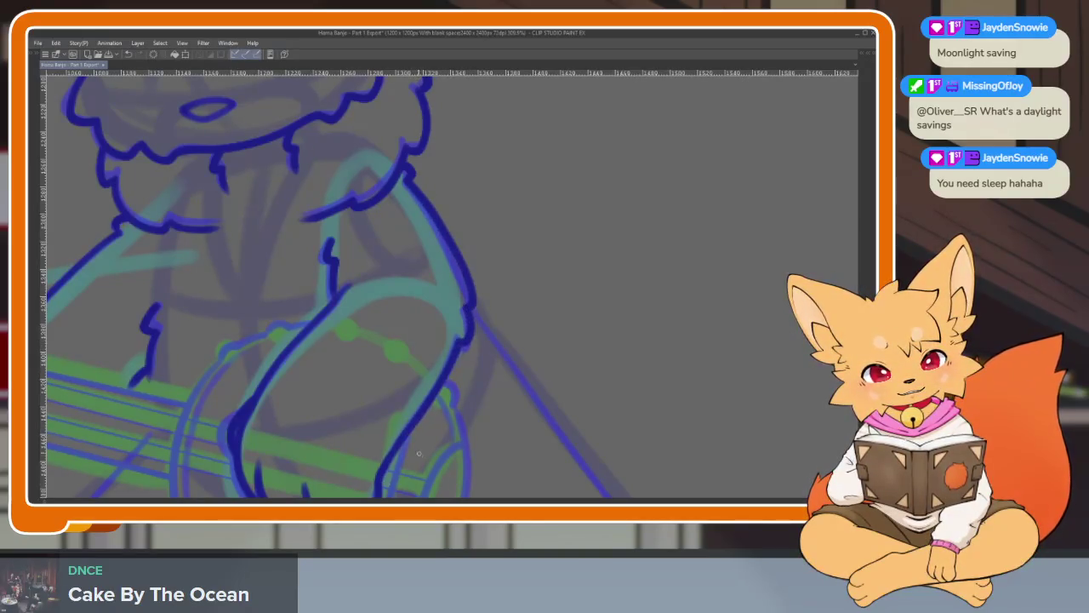
scroll(419, 452, down, 4)
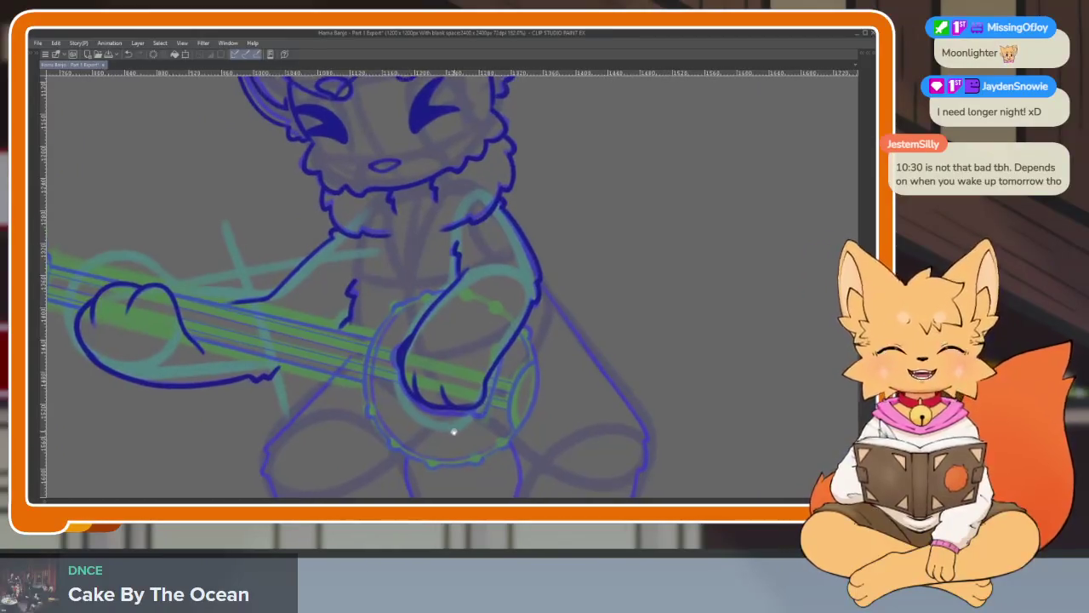
Ink the banjo drum's left and bottom rim in thick dark blue, closing the gaps.
scroll(440, 428, up, 3)
scroll(457, 431, up, 3)
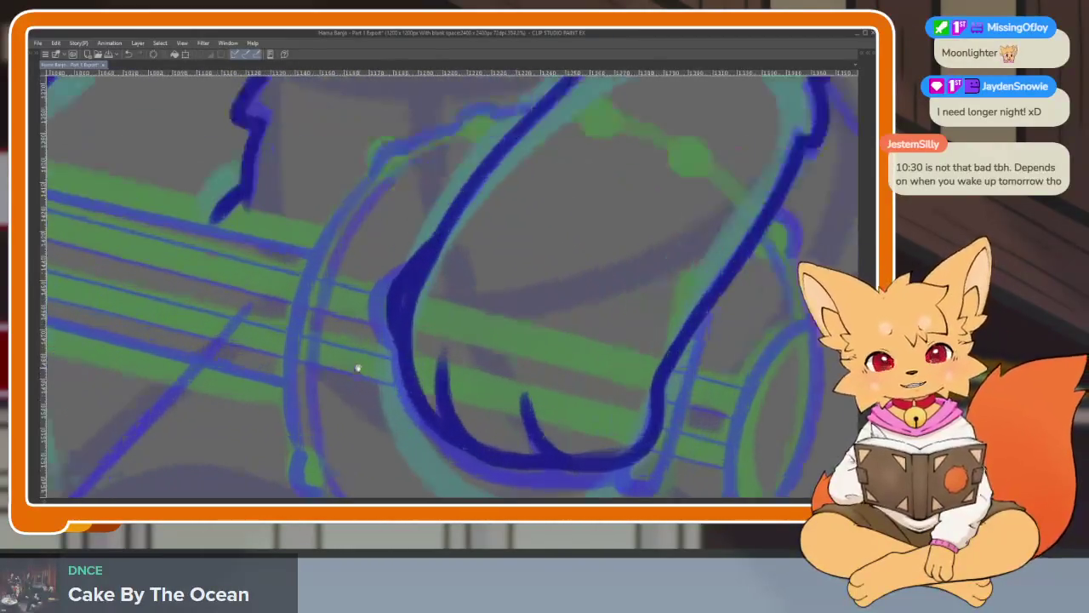
drag(340, 191, 282, 429)
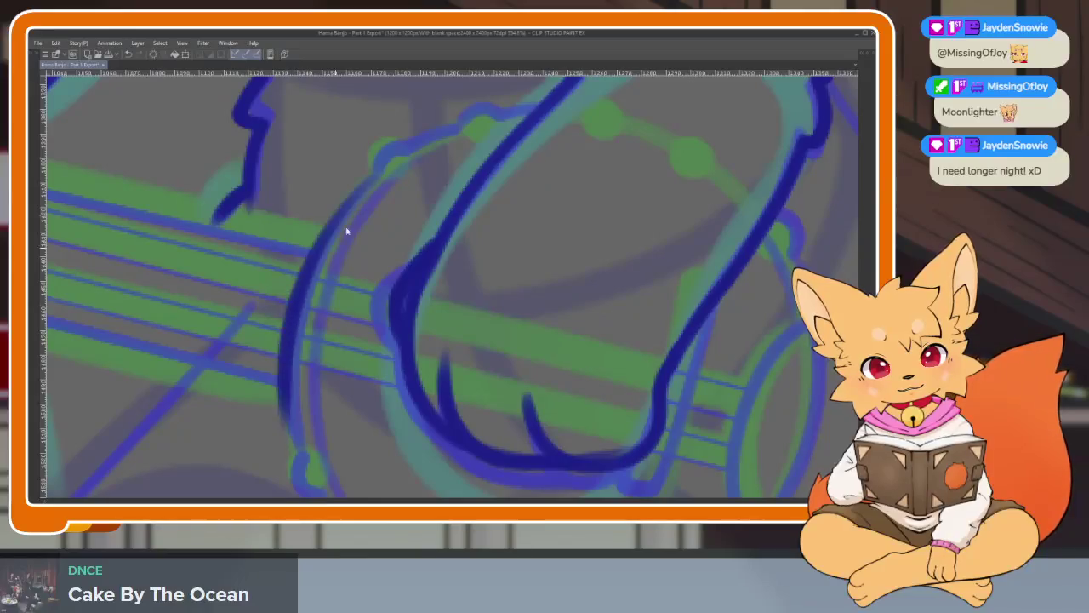
mouse_move(362, 181)
mouse_down()
mouse_move(313, 269)
mouse_move(286, 447)
mouse_move(274, 291)
mouse_up()
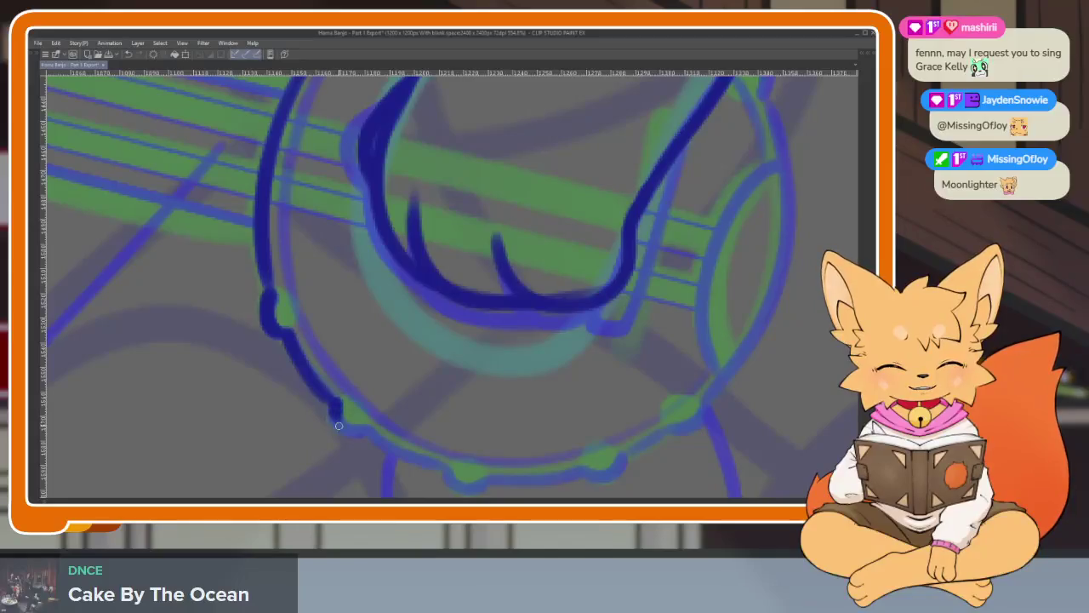
mouse_move(444, 463)
mouse_down()
mouse_move(393, 435)
mouse_move(535, 425)
mouse_move(564, 292)
mouse_move(524, 136)
mouse_move(541, 249)
mouse_move(479, 401)
mouse_move(504, 381)
mouse_up()
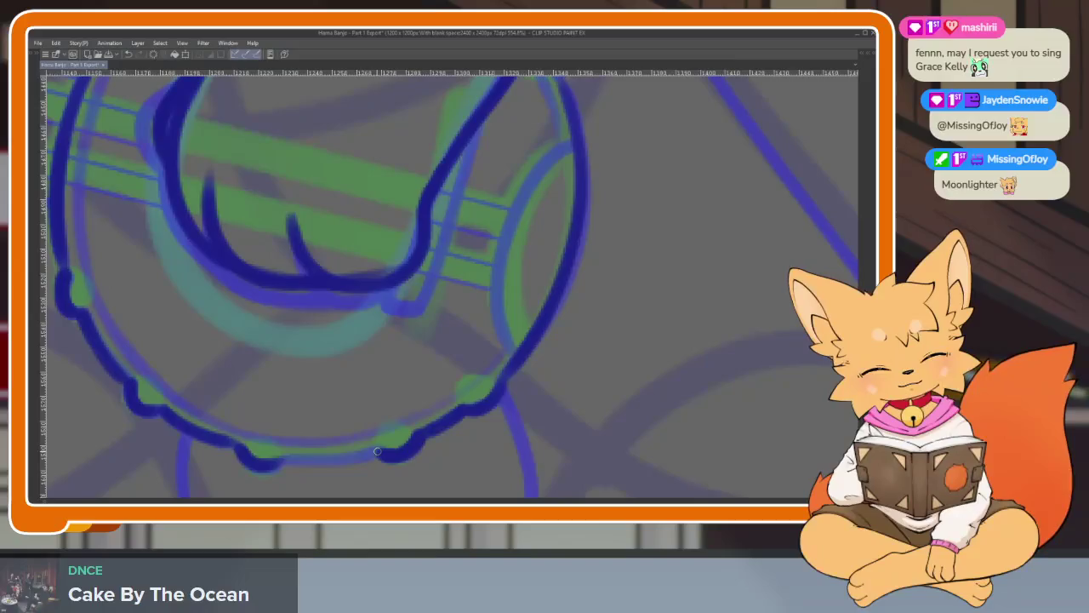
drag(330, 459, 281, 462)
drag(476, 314, 408, 459)
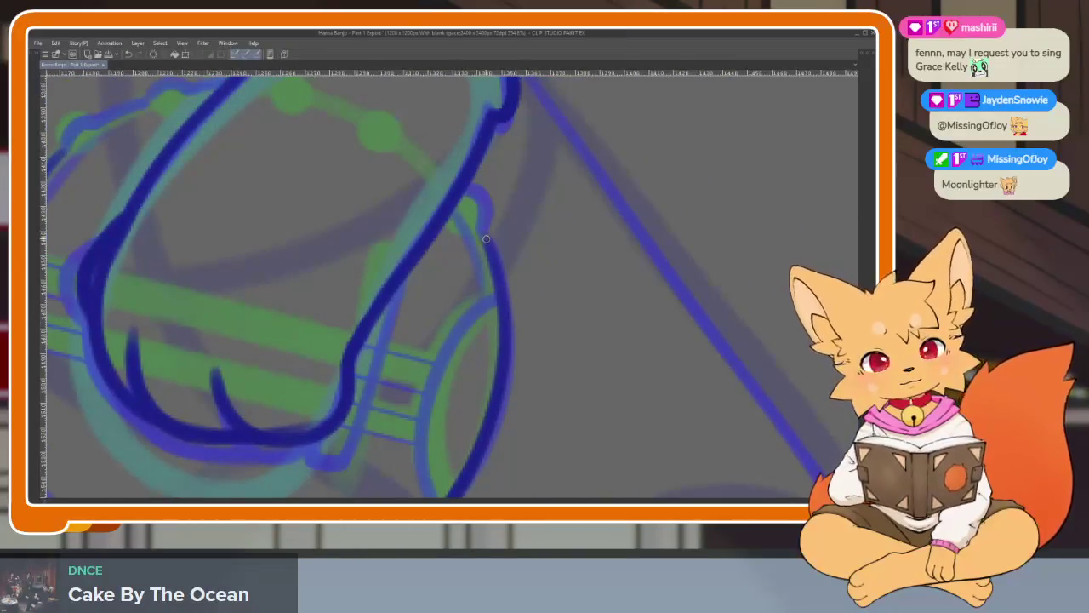
drag(485, 236, 484, 211)
scroll(472, 187, down, 5)
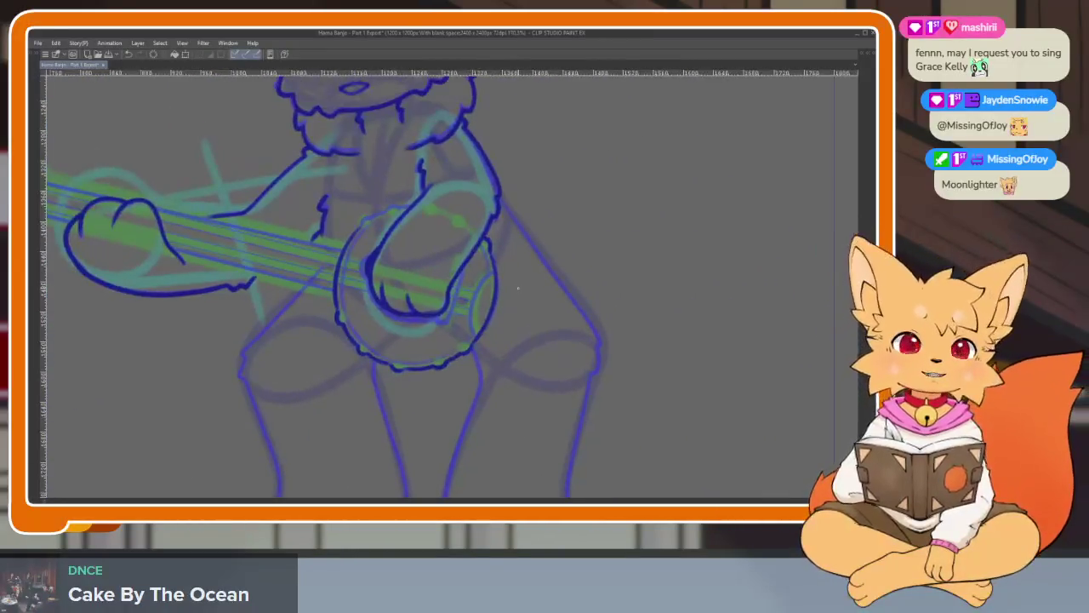
scroll(438, 359, up, 2)
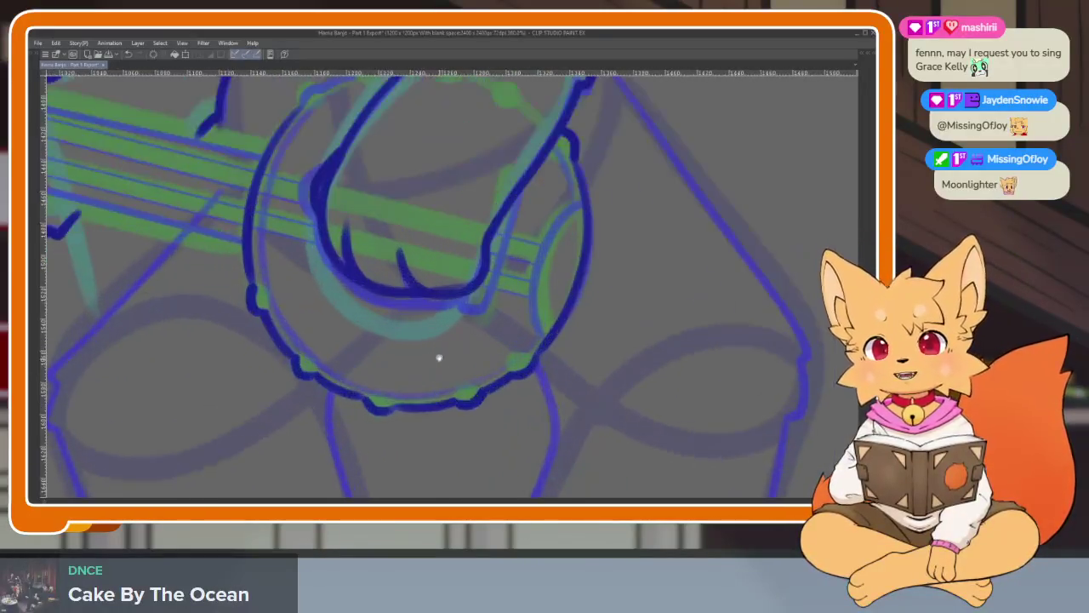
scroll(433, 418, up, 2)
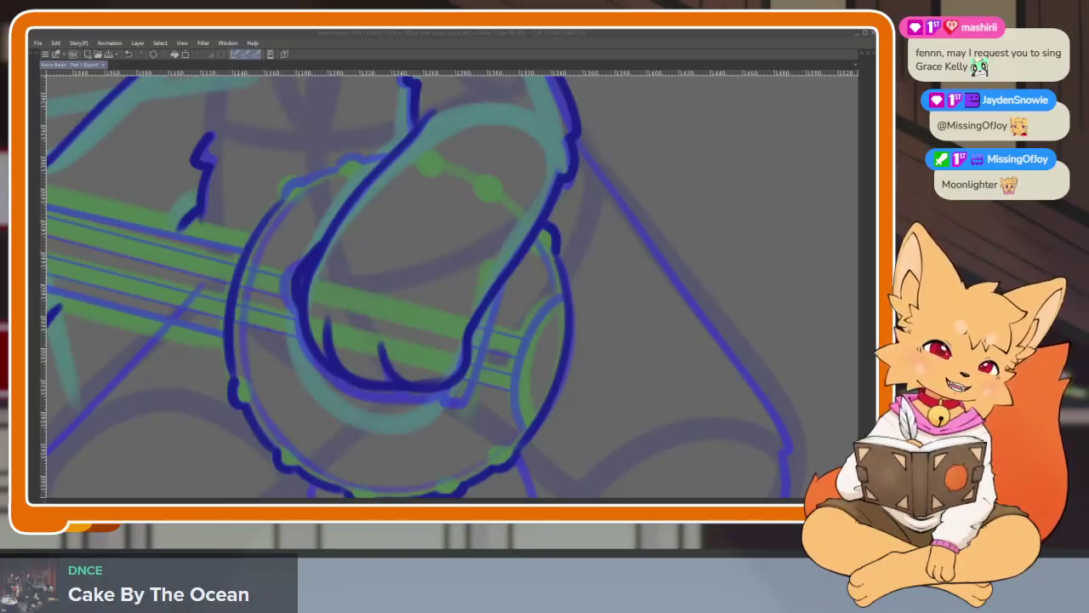
Ink the inner edge of the drum's side ellipse, extending it down to the left.
click(576, 409)
scroll(576, 409, up, 3)
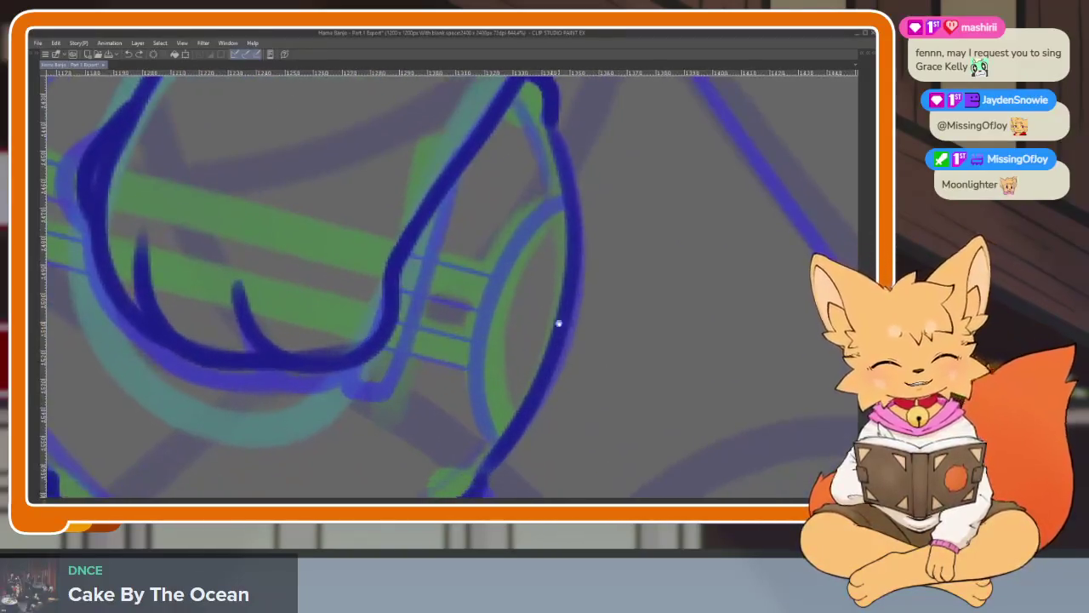
drag(479, 340, 497, 437)
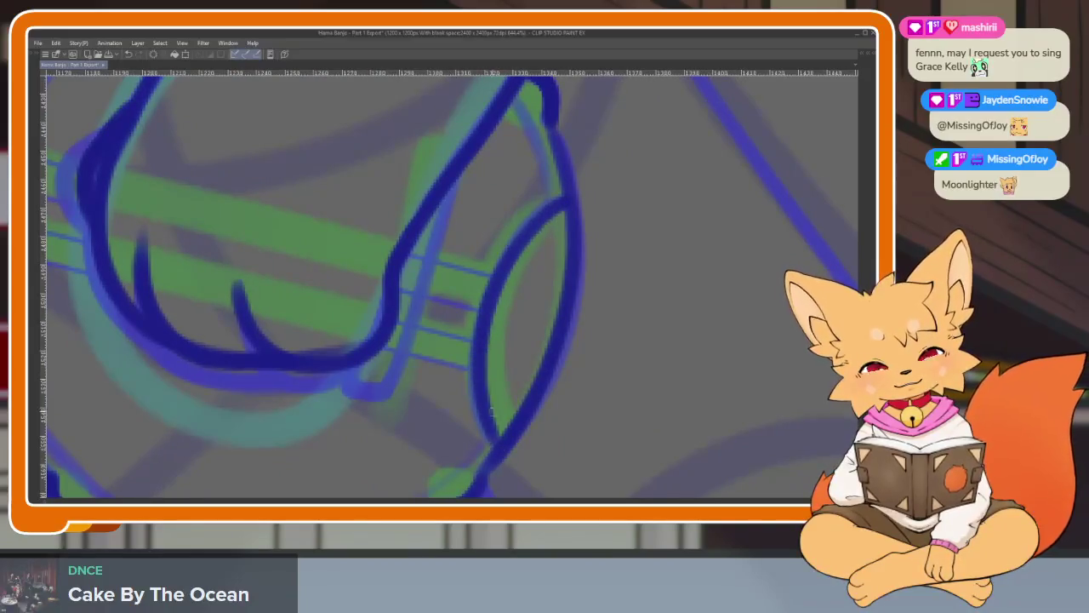
drag(439, 235, 398, 364)
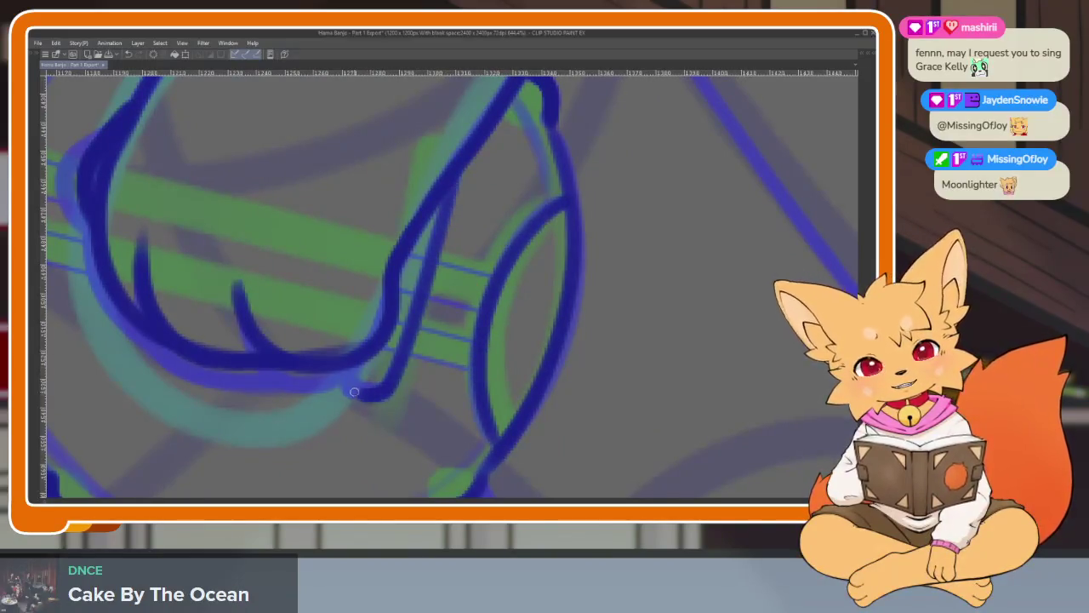
mouse_move(466, 228)
mouse_down()
mouse_move(564, 362)
mouse_move(591, 360)
mouse_move(519, 223)
mouse_up()
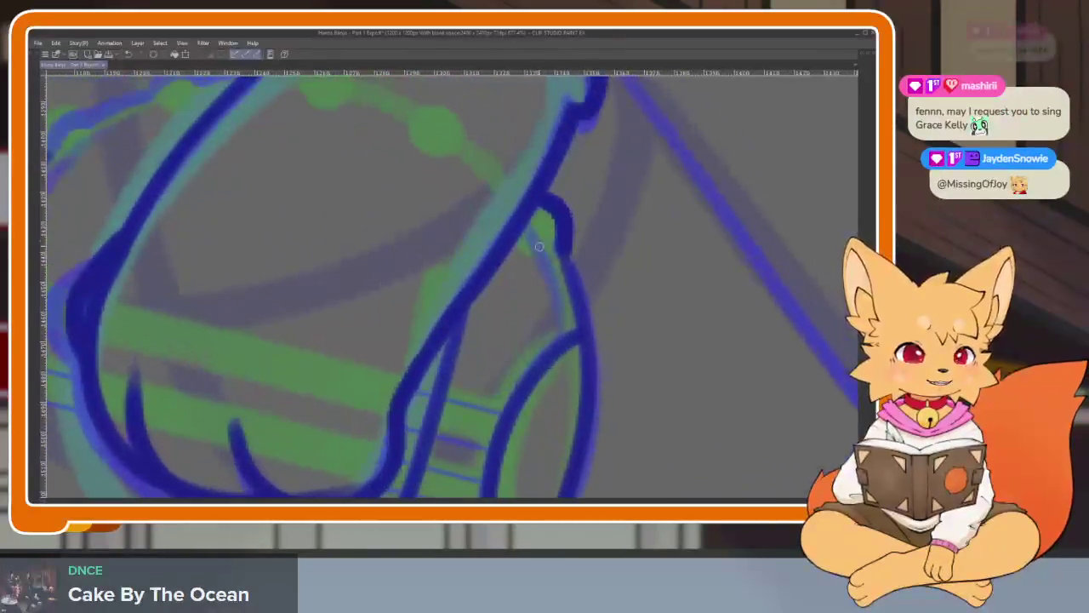
Trace a thick dark-blue line over the sketch of the paw gripping the neck.
scroll(616, 364, down, 2)
scroll(615, 364, down, 2)
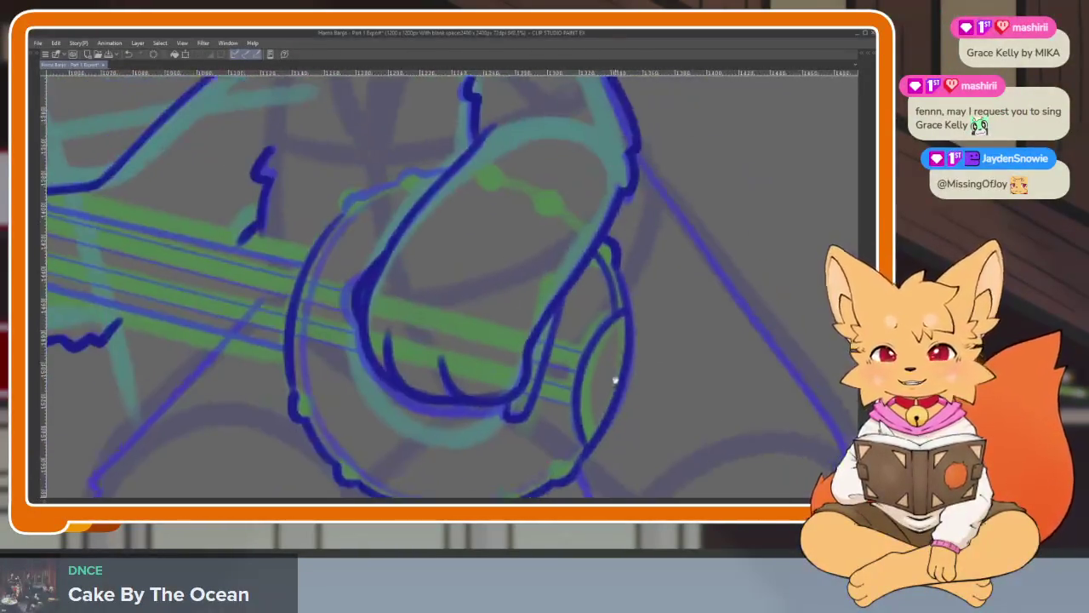
scroll(595, 366, down, 1)
scroll(576, 364, up, 1)
scroll(469, 255, up, 1)
scroll(469, 146, up, 2)
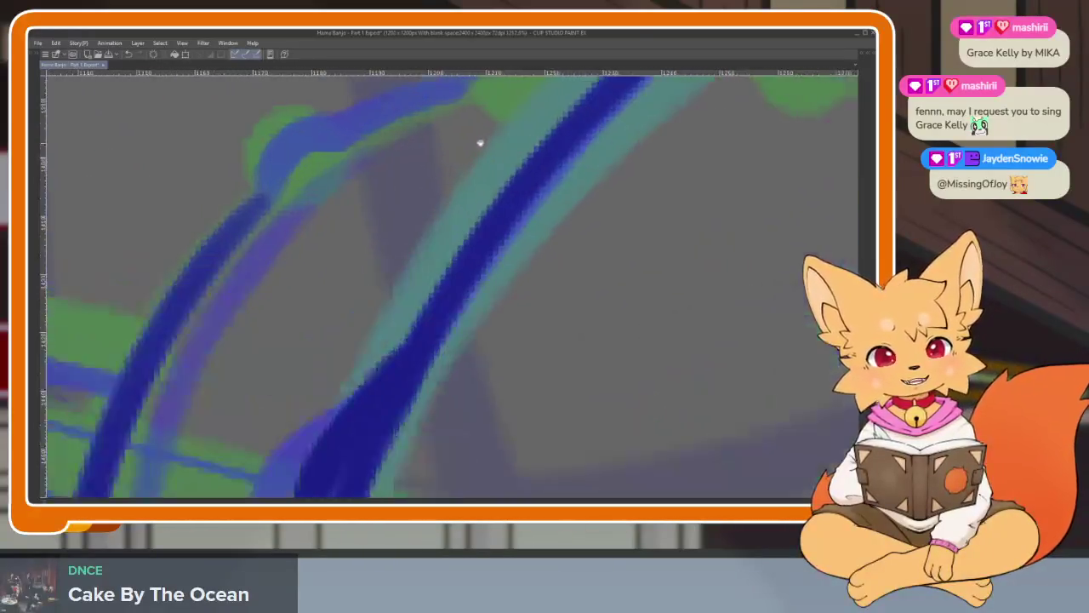
scroll(620, 220, up, 1)
mouse_move(656, 185)
mouse_down()
mouse_move(484, 196)
mouse_move(264, 323)
mouse_up()
scroll(318, 364, down, 3)
scroll(476, 275, down, 1)
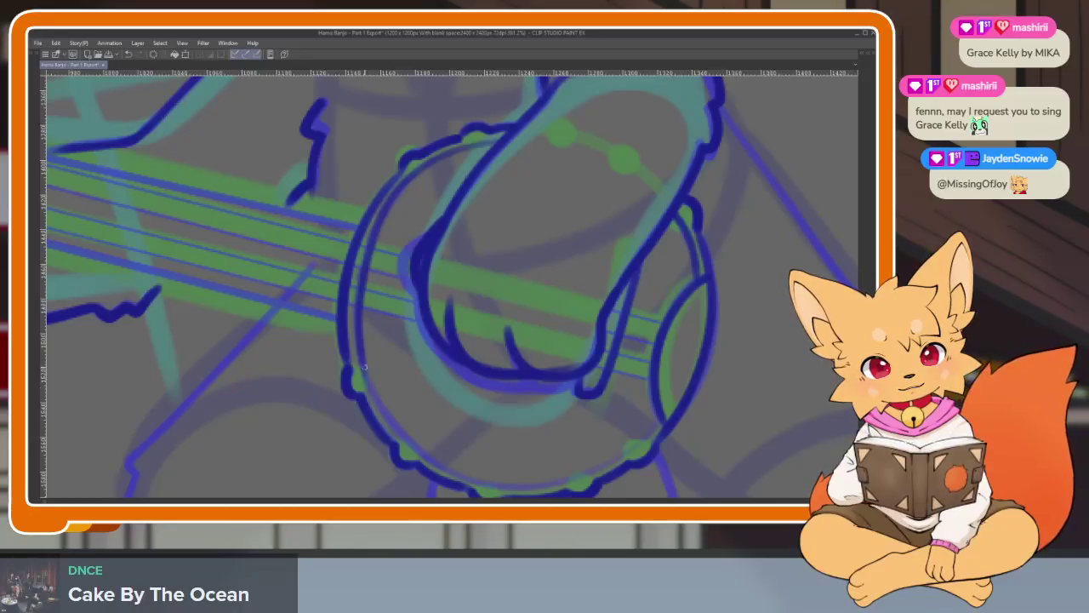
scroll(409, 443, up, 2)
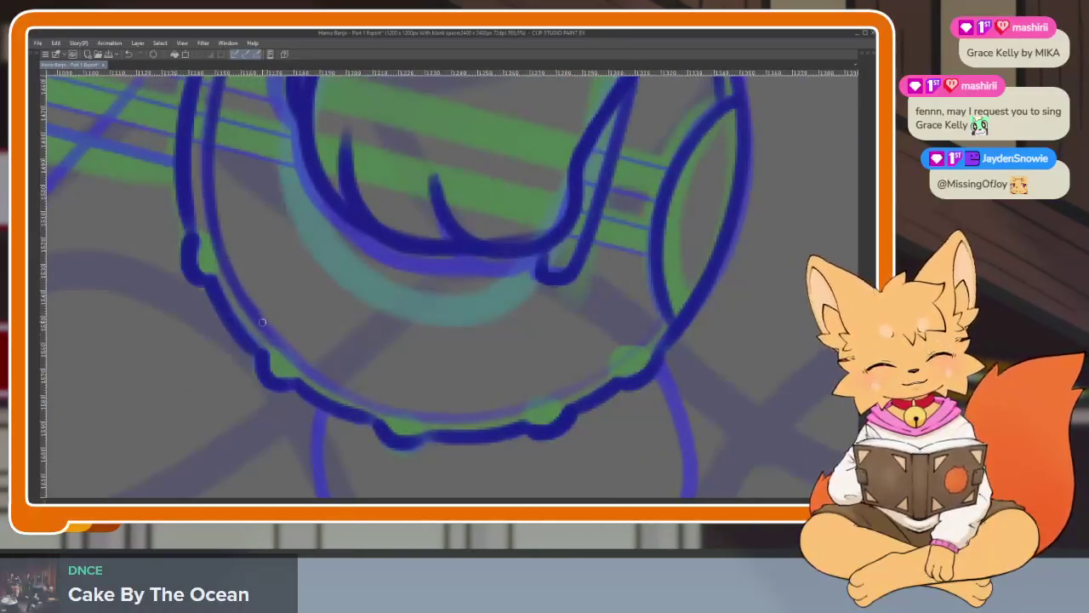
scroll(575, 400, right, 2)
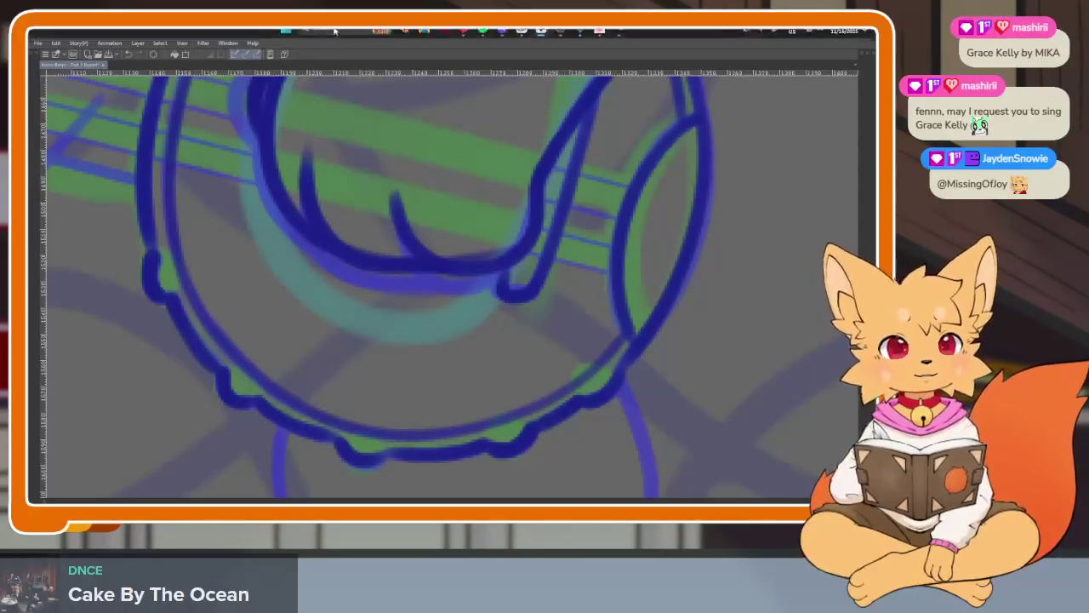
Undo a stray drum-rim curve, then ink the headstock's upper-left outline in dark blue.
drag(540, 325, 519, 367)
key(ctrl+z)
scroll(559, 372, down, 5)
scroll(569, 408, up, 1)
scroll(405, 368, up, 2)
scroll(328, 358, up, 3)
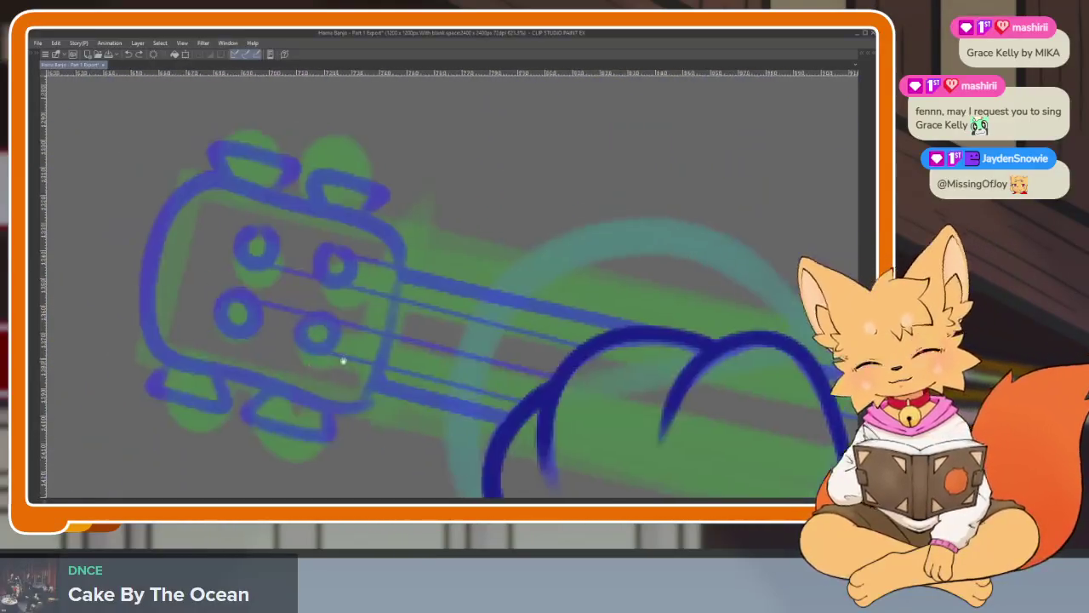
scroll(328, 357, up, 1)
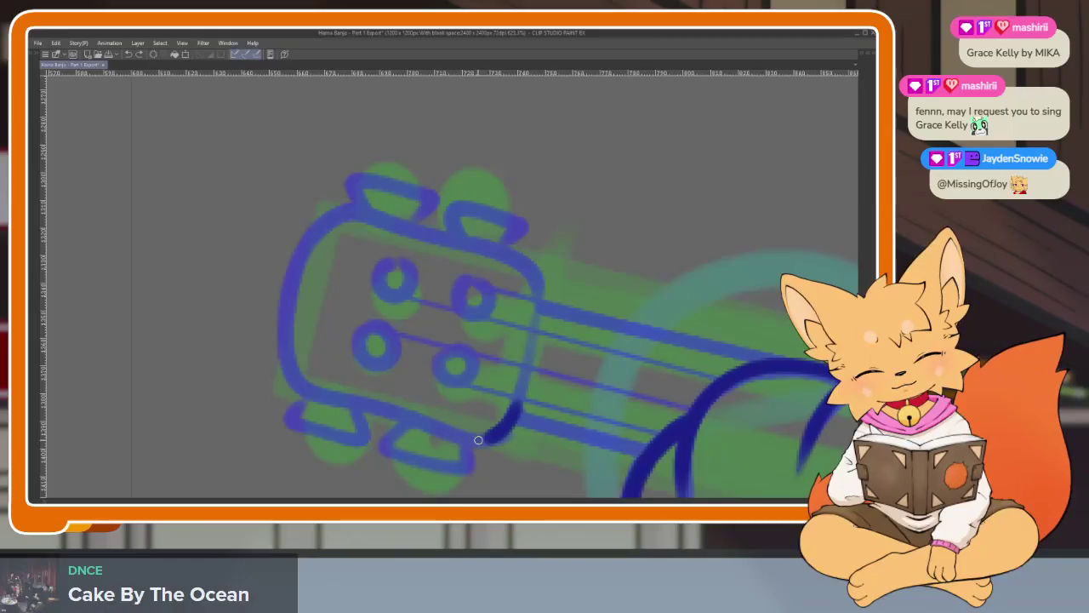
drag(286, 287, 531, 278)
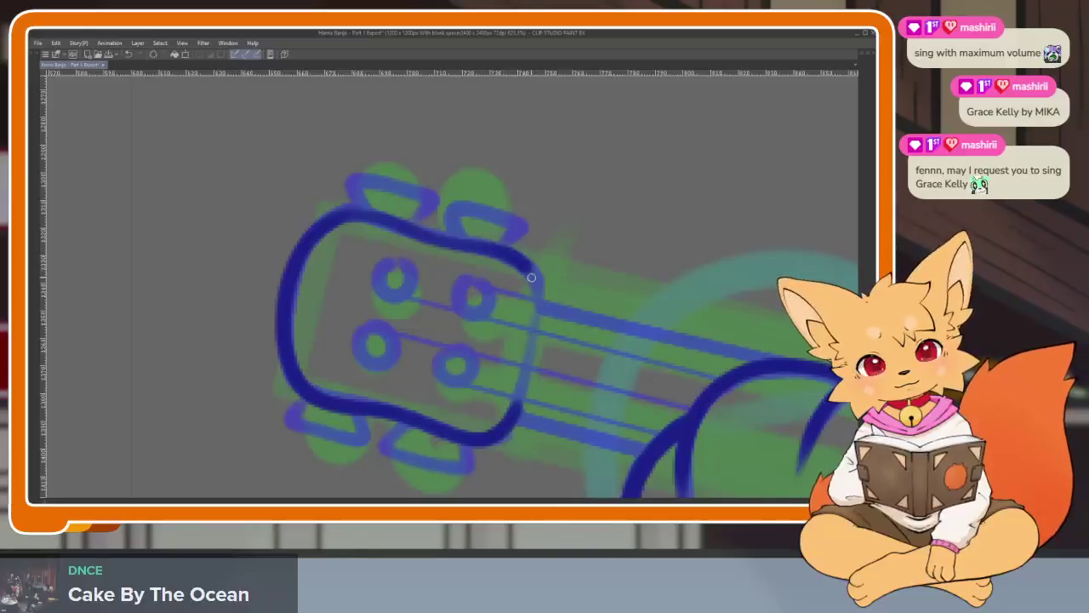
Flip the canvas horizontally and ink the two lower tuning-key tabs.
key(h)
scroll(488, 480, down, 3)
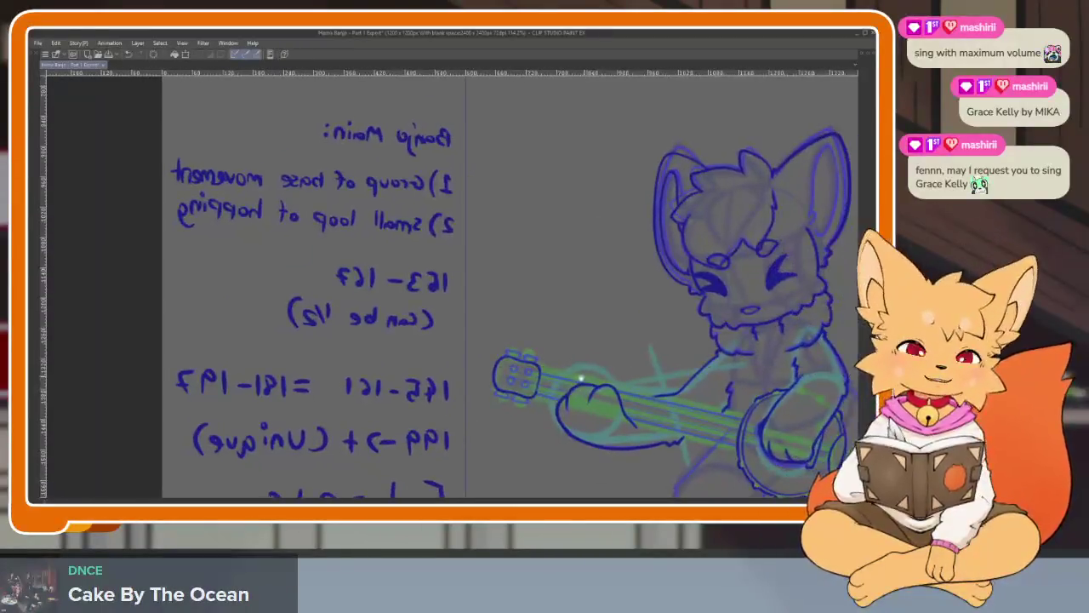
scroll(442, 408, up, 1)
scroll(433, 401, up, 2)
scroll(425, 415, up, 3)
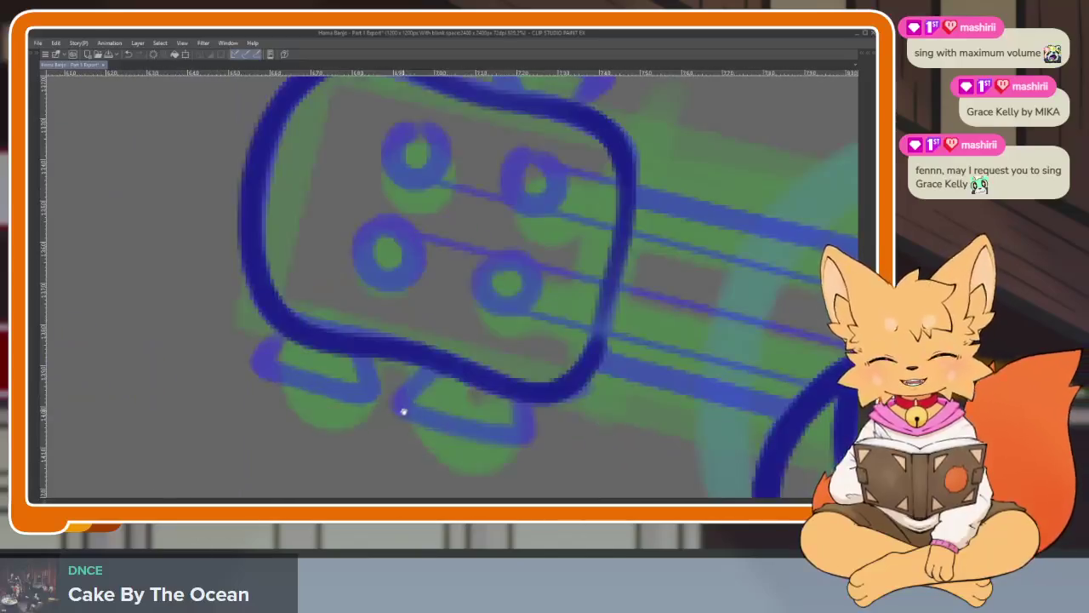
scroll(412, 421, up, 1)
scroll(411, 425, up, 2)
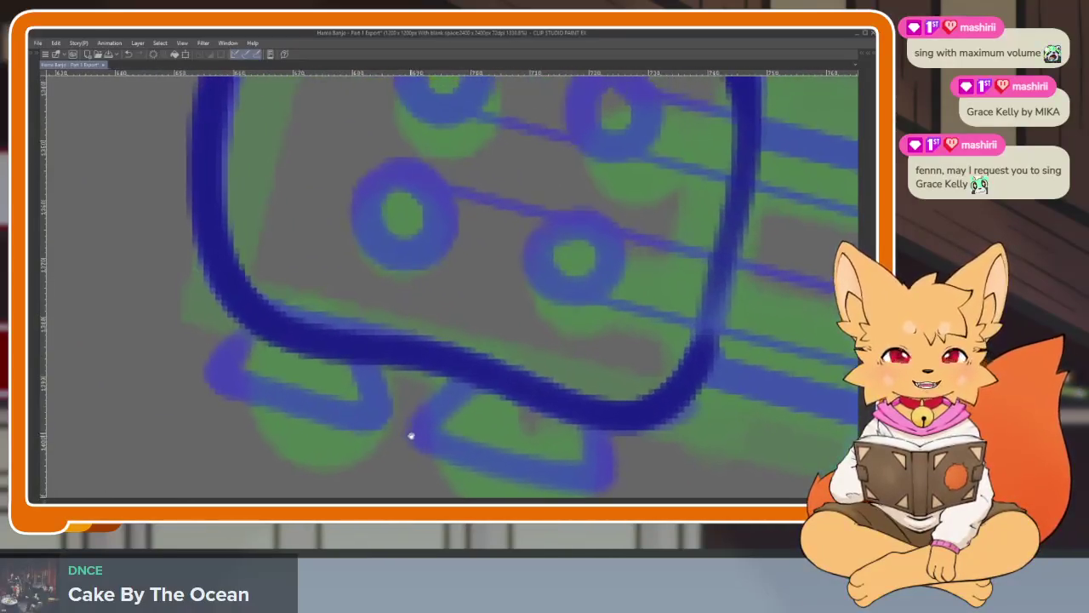
mouse_move(279, 337)
mouse_down()
mouse_move(243, 387)
mouse_move(384, 418)
mouse_move(387, 357)
mouse_up()
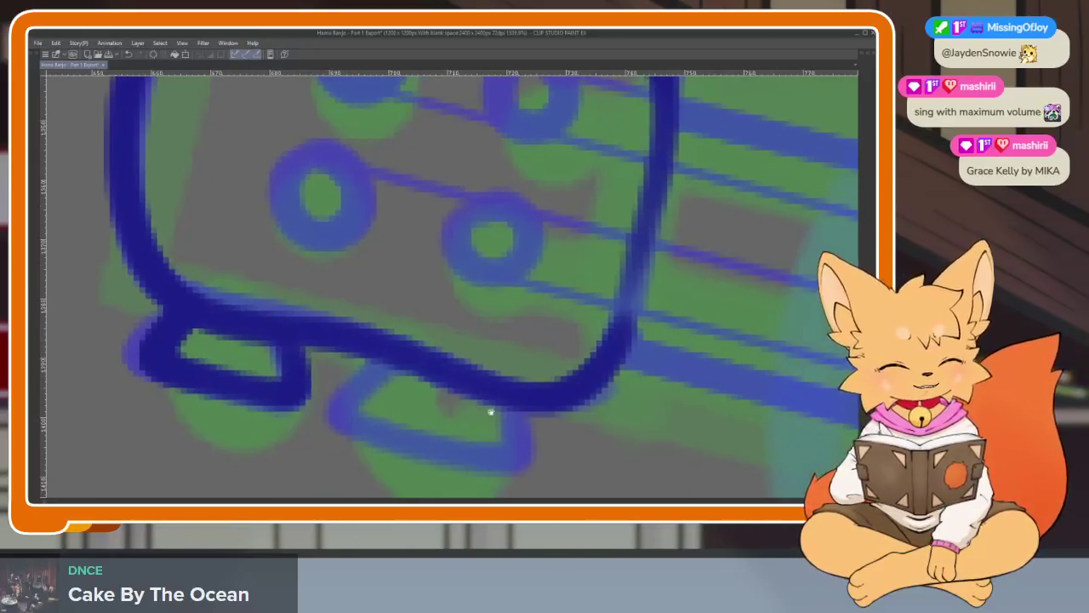
scroll(491, 412, up, 2)
mouse_move(334, 336)
mouse_down()
mouse_move(284, 369)
mouse_move(352, 433)
mouse_move(476, 420)
mouse_move(551, 380)
mouse_up()
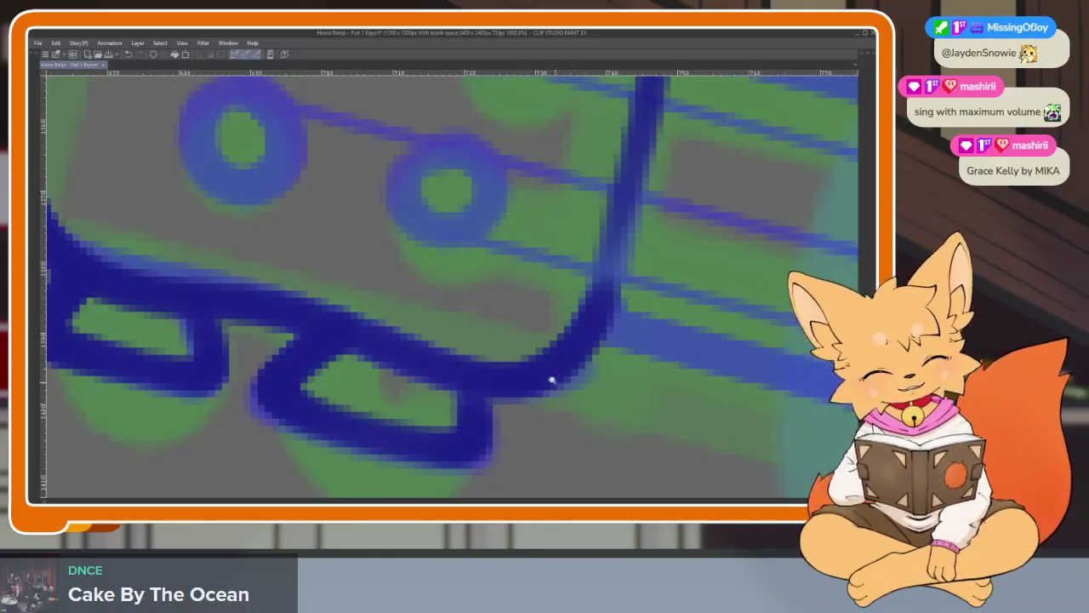
Ink the upper-left tuning-key tab, undoing a stray stroke around the peg circle.
scroll(552, 380, down, 5)
scroll(545, 374, up, 5)
mouse_move(295, 353)
mouse_down()
mouse_move(275, 294)
mouse_move(389, 315)
mouse_move(405, 381)
mouse_move(511, 336)
mouse_move(562, 399)
mouse_move(594, 247)
mouse_up()
mouse_move(374, 290)
mouse_down()
mouse_move(423, 312)
mouse_move(389, 294)
mouse_move(364, 237)
mouse_move(403, 246)
mouse_move(340, 231)
mouse_up()
key(ctrl+z)
Ink the left and right pairs of tuning-peg circles on the headstock.
mouse_move(322, 347)
mouse_down()
mouse_move(338, 410)
mouse_move(366, 342)
mouse_up()
mouse_move(481, 255)
mouse_down()
mouse_move(536, 306)
mouse_move(502, 255)
mouse_up()
drag(464, 387, 475, 386)
scroll(474, 386, down, 5)
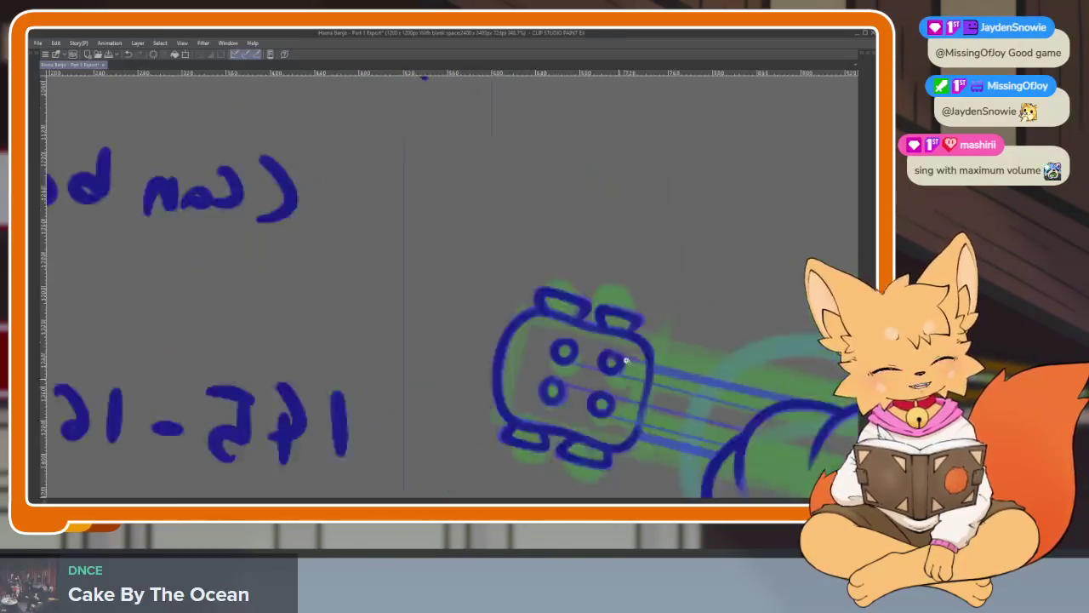
scroll(681, 369, up, 3)
Rotate and zoom the view so the banjo neck runs diagonally.
mouse_move(730, 378)
mouse_down()
mouse_move(489, 433)
mouse_move(567, 396)
mouse_move(508, 435)
mouse_up()
scroll(508, 436, down, 2)
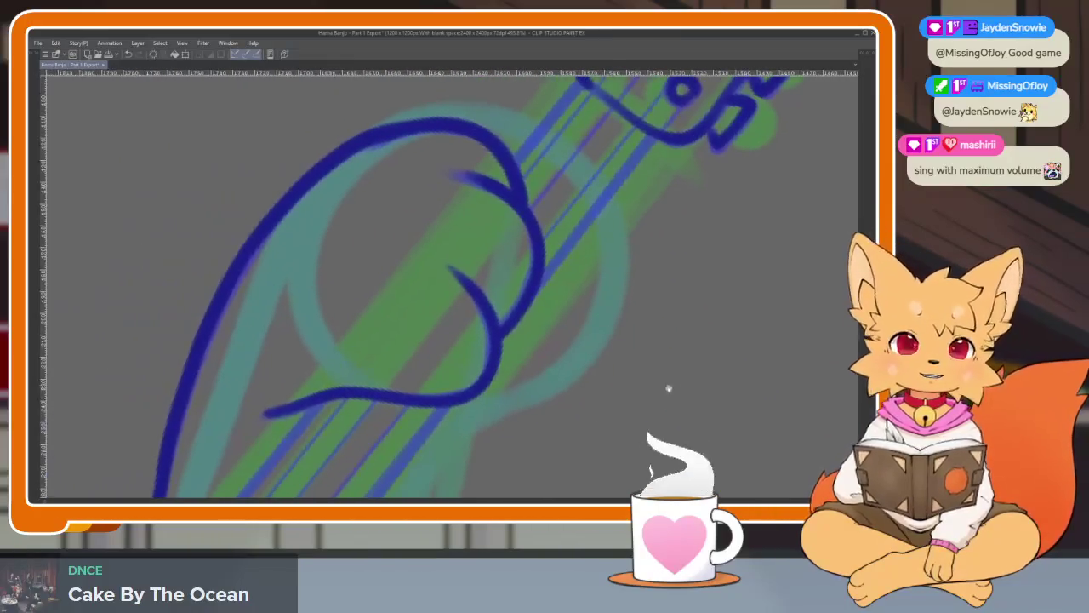
scroll(668, 384, down, 2)
scroll(627, 414, down, 2)
scroll(635, 388, down, 1)
drag(636, 388, 641, 382)
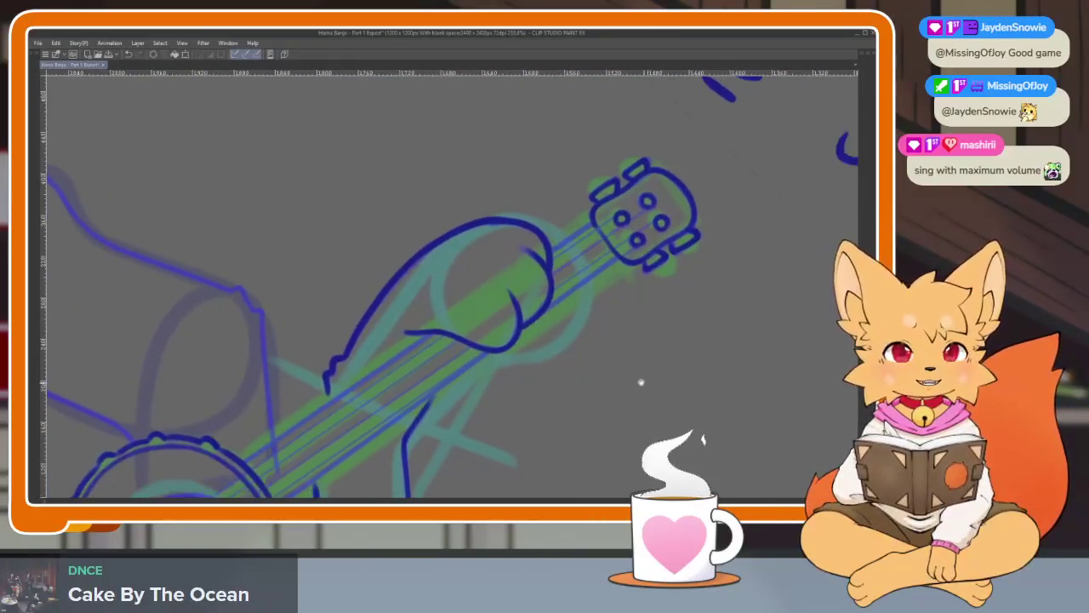
scroll(595, 384, down, 2)
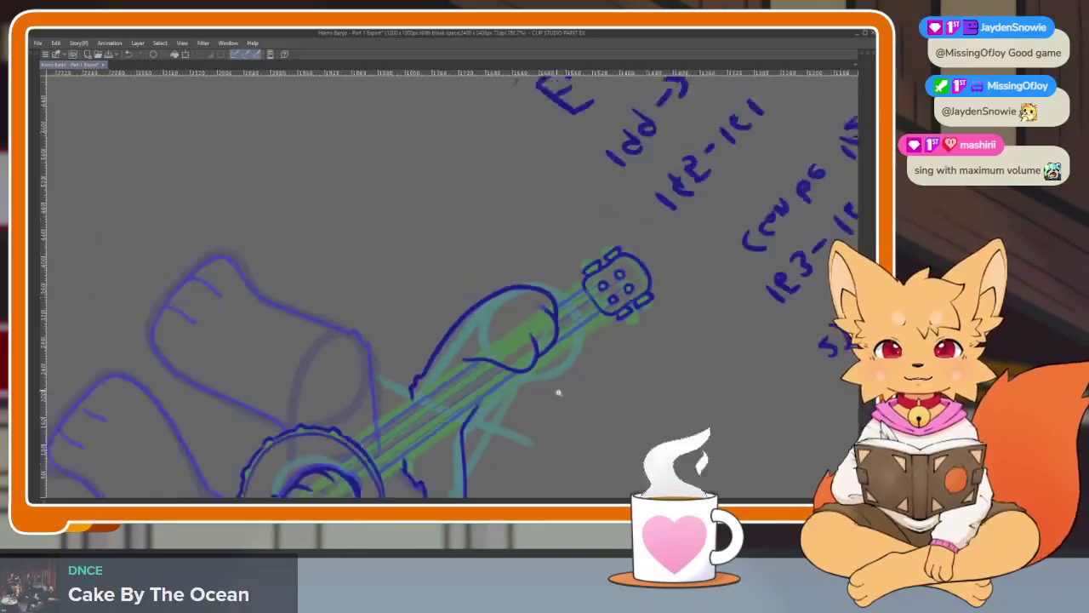
scroll(569, 401, up, 2)
scroll(561, 413, up, 1)
scroll(561, 388, up, 1)
scroll(587, 378, up, 2)
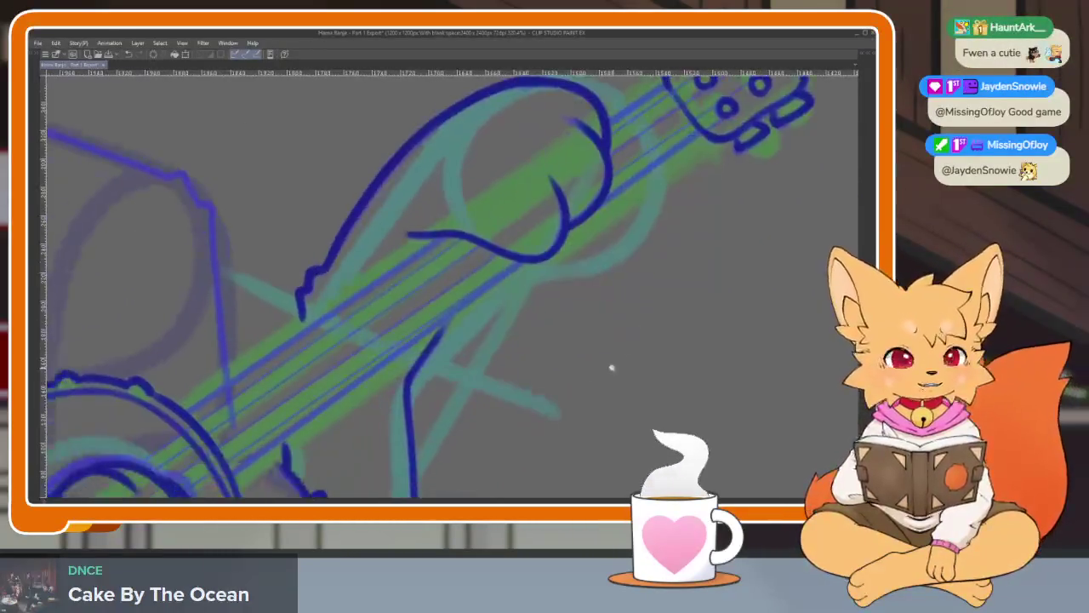
scroll(599, 358, down, 3)
scroll(578, 391, up, 1)
scroll(568, 396, up, 1)
Realign the view on the neck and ink two straight dark-blue lines down to the drum.
key(Tab)
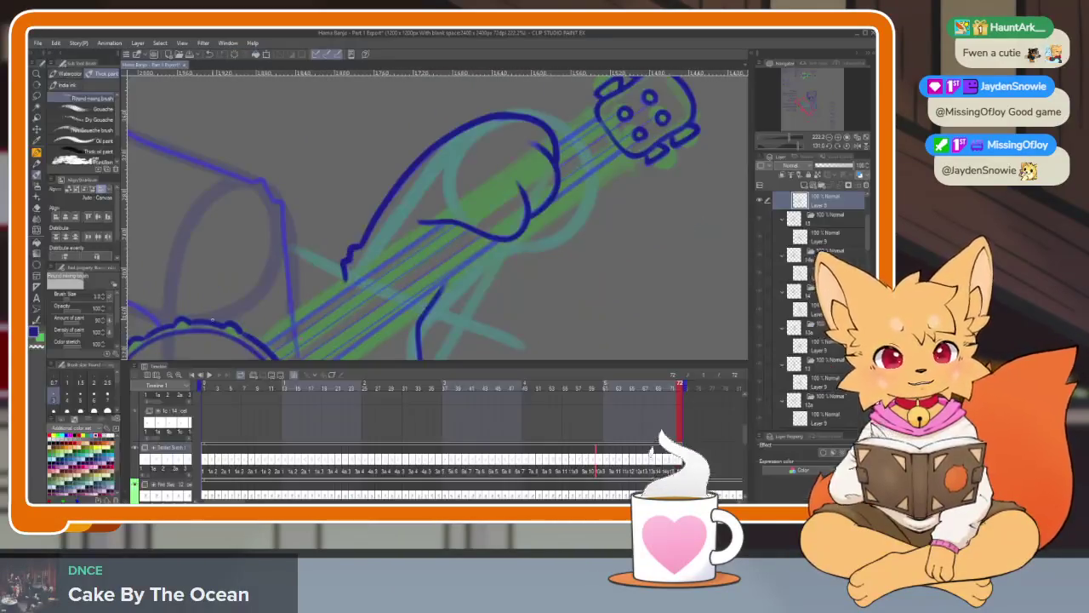
key(Tab)
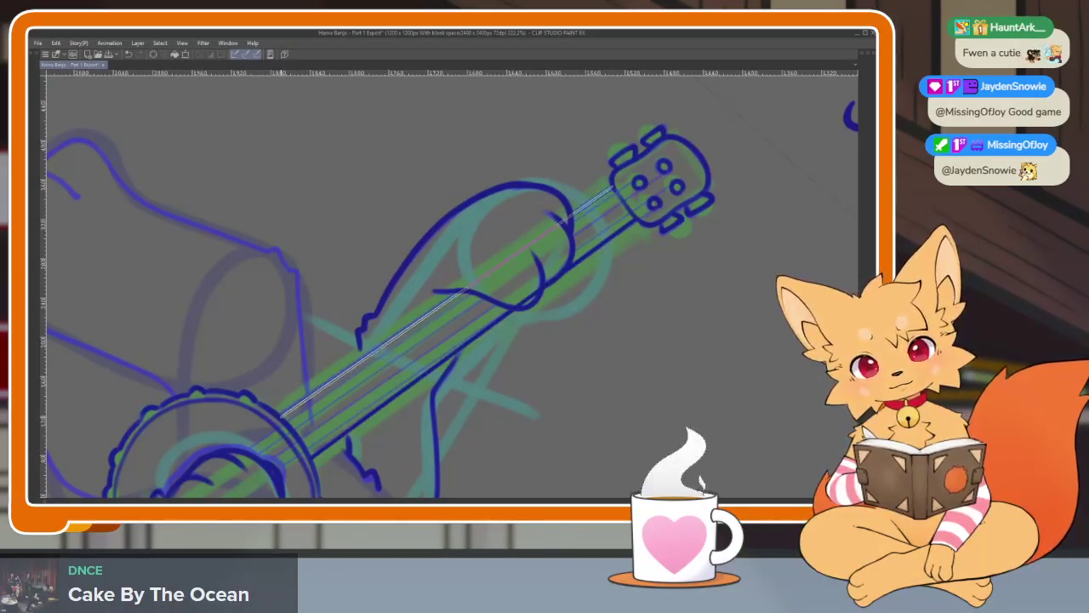
scroll(587, 348, right, 1)
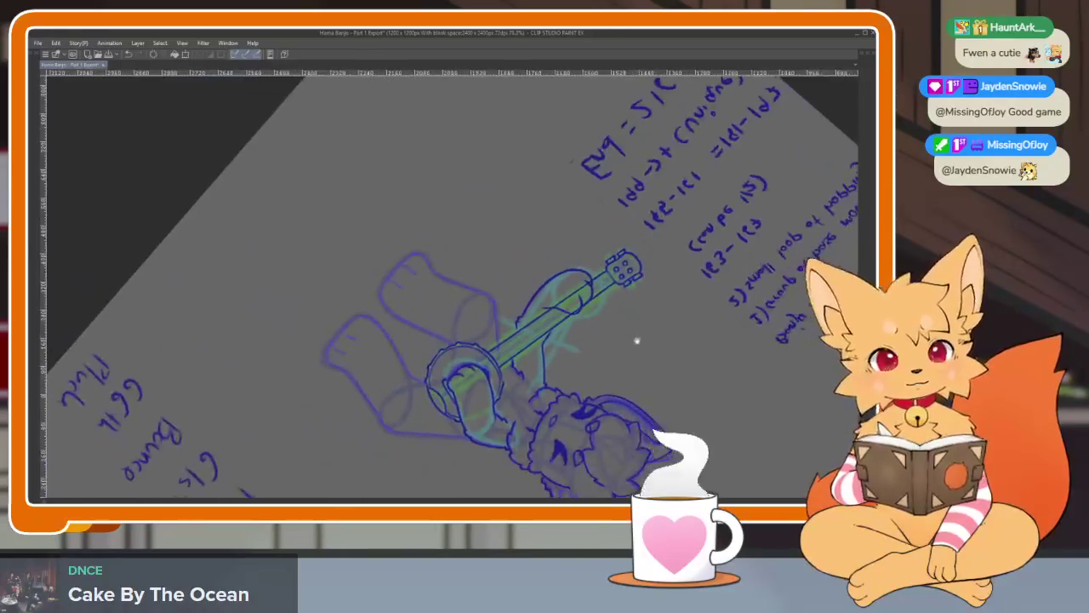
drag(627, 341, 572, 392)
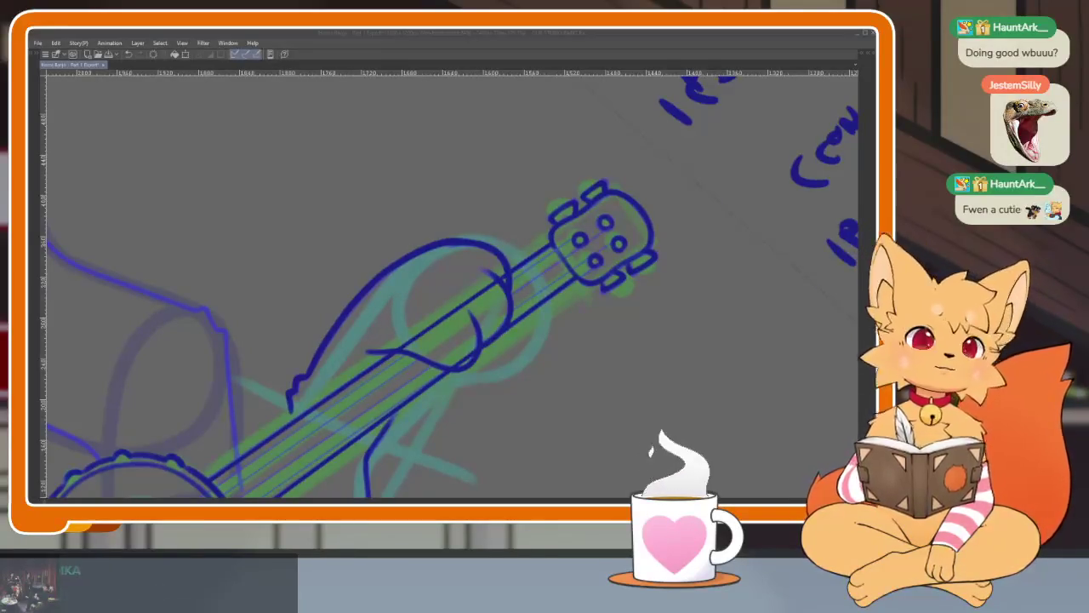
drag(510, 388, 537, 368)
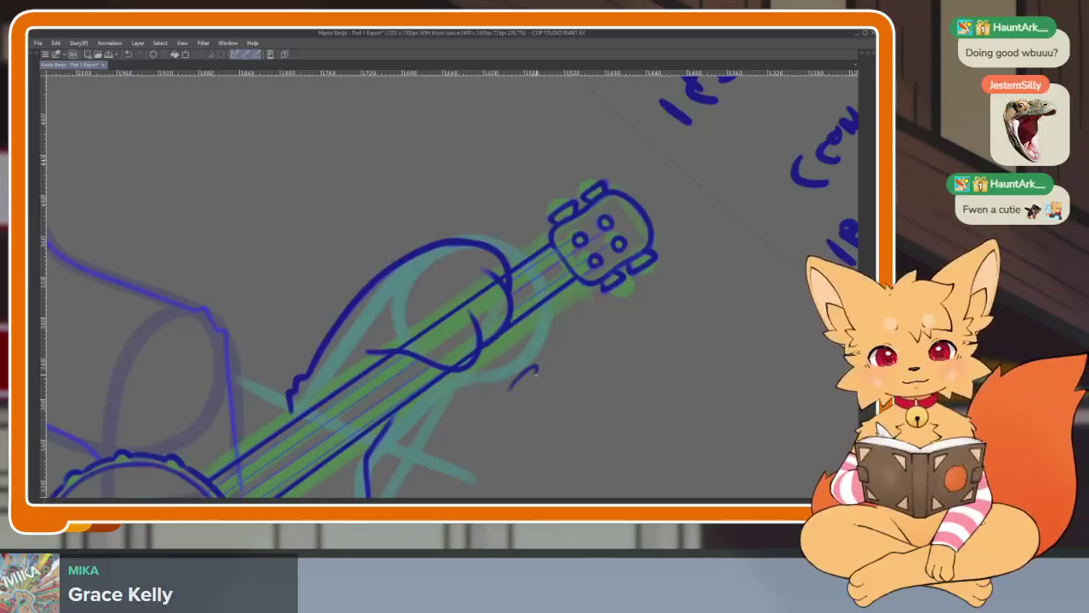
Erase the end of the neck line lying over the paw.
scroll(511, 362, up, 4)
scroll(498, 383, down, 1)
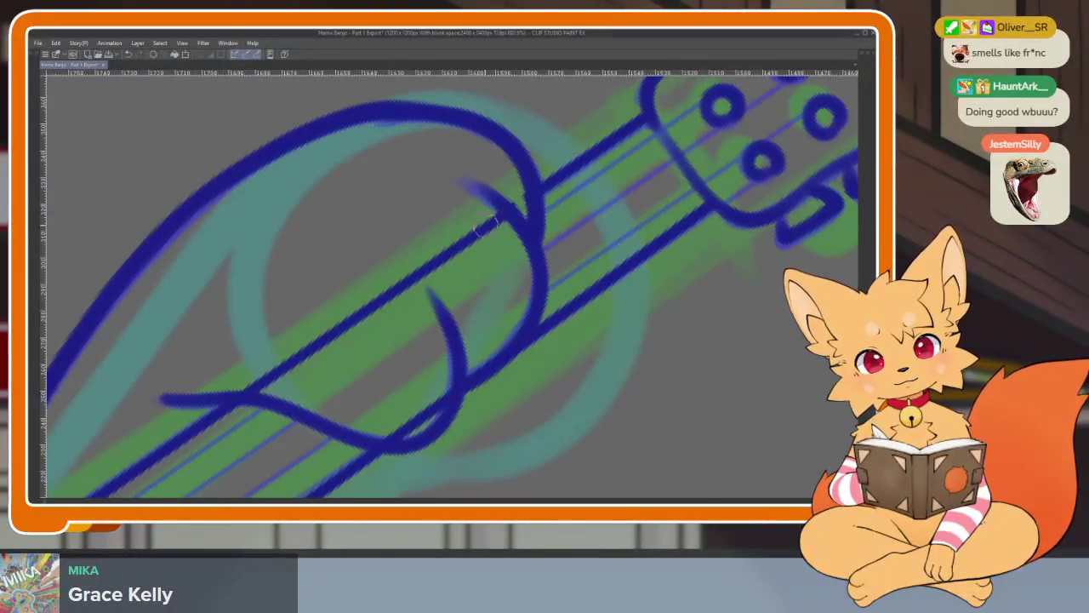
drag(479, 232, 391, 296)
scroll(391, 317, down, 2)
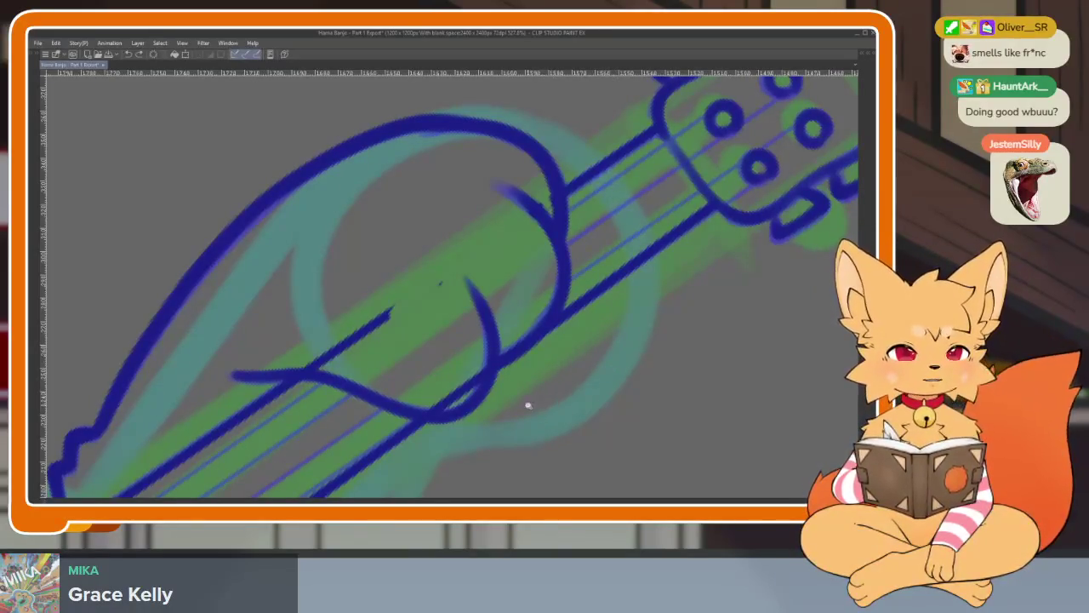
Zoom in and erase the remaining neck stroke crossing the paw fingers.
scroll(528, 406, down, 3)
scroll(507, 394, up, 3)
scroll(519, 417, up, 1)
scroll(510, 408, up, 1)
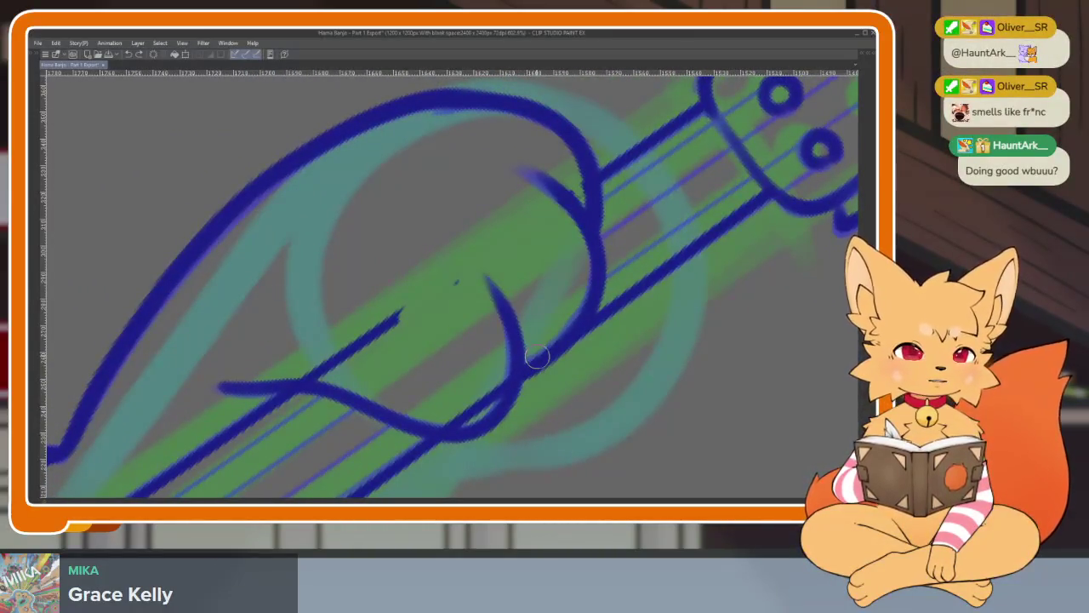
scroll(511, 394, up, 1)
scroll(516, 408, up, 1)
scroll(516, 413, up, 1)
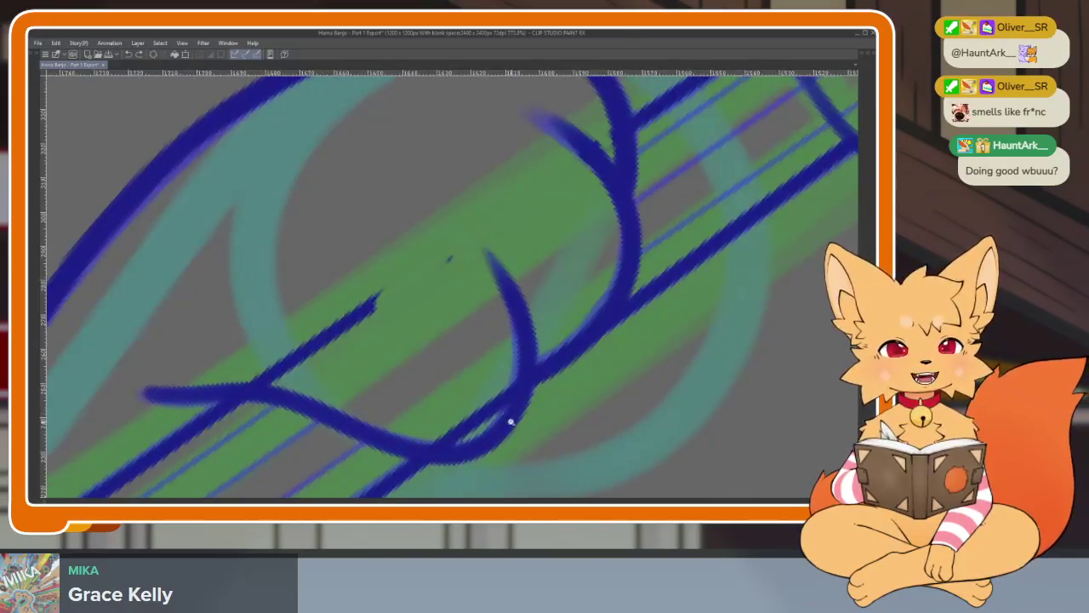
scroll(508, 423, up, 1)
scroll(508, 427, up, 1)
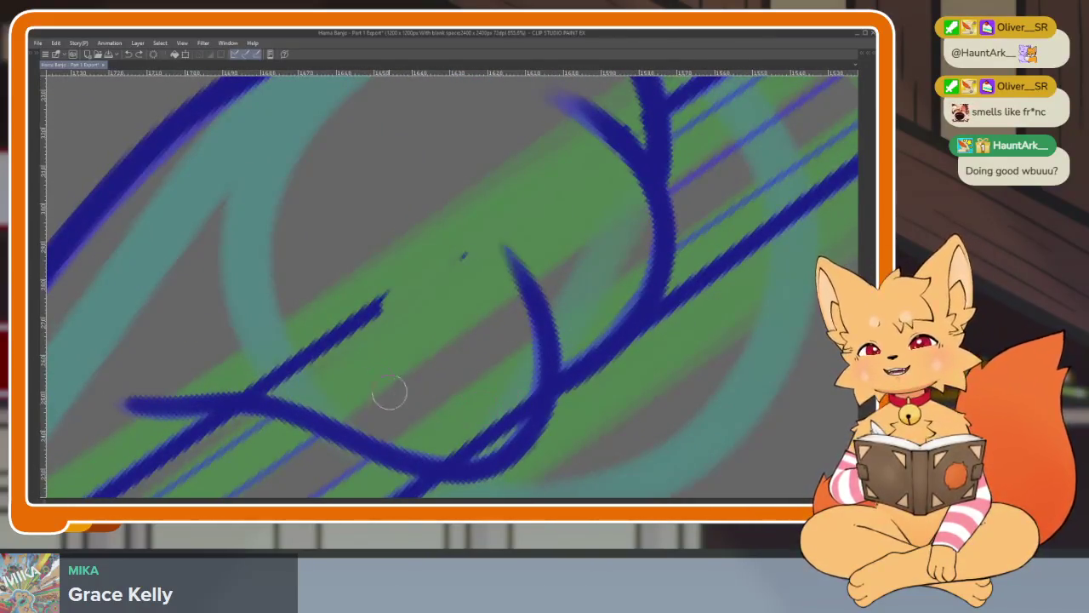
drag(260, 383, 381, 316)
scroll(504, 317, up, 1)
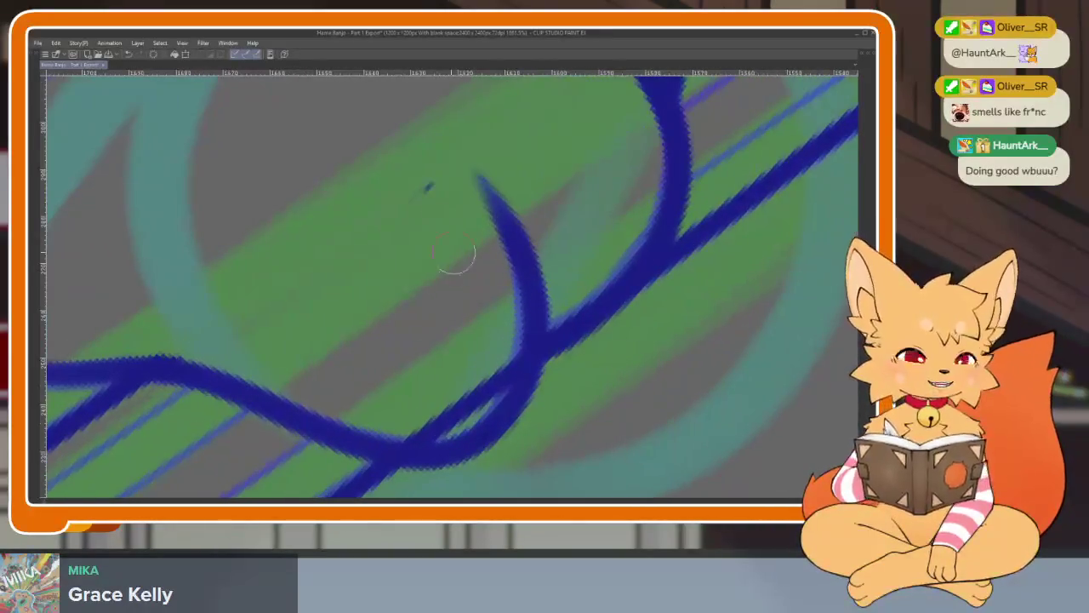
drag(511, 341, 398, 434)
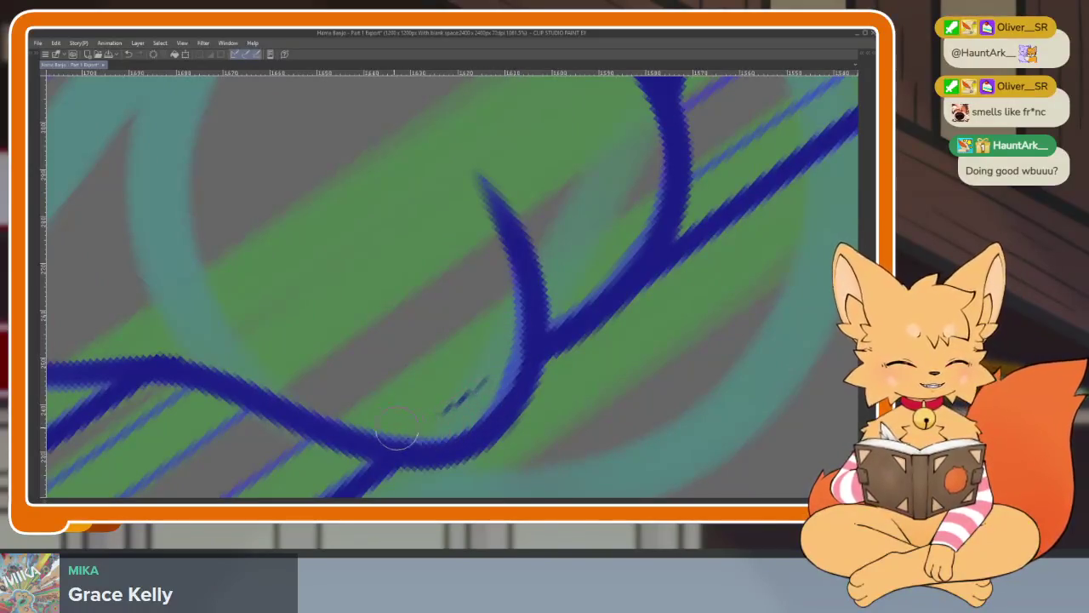
scroll(604, 387, down, 5)
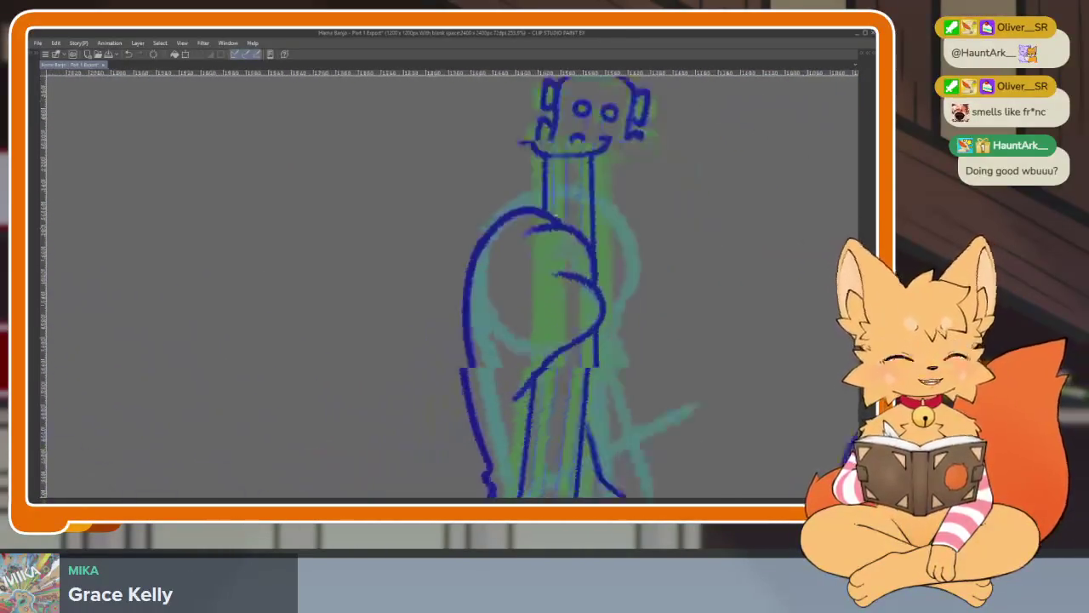
Reset the canvas rotation to level in the Navigator, then pan onto the fox and banjo.
key(Tab)
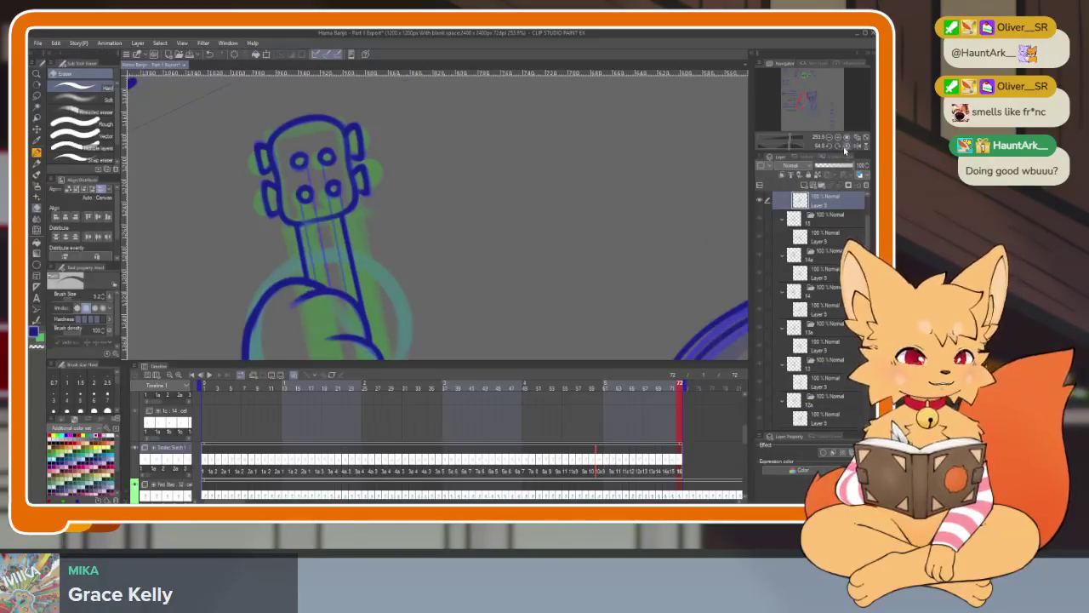
click(844, 149)
key(Tab)
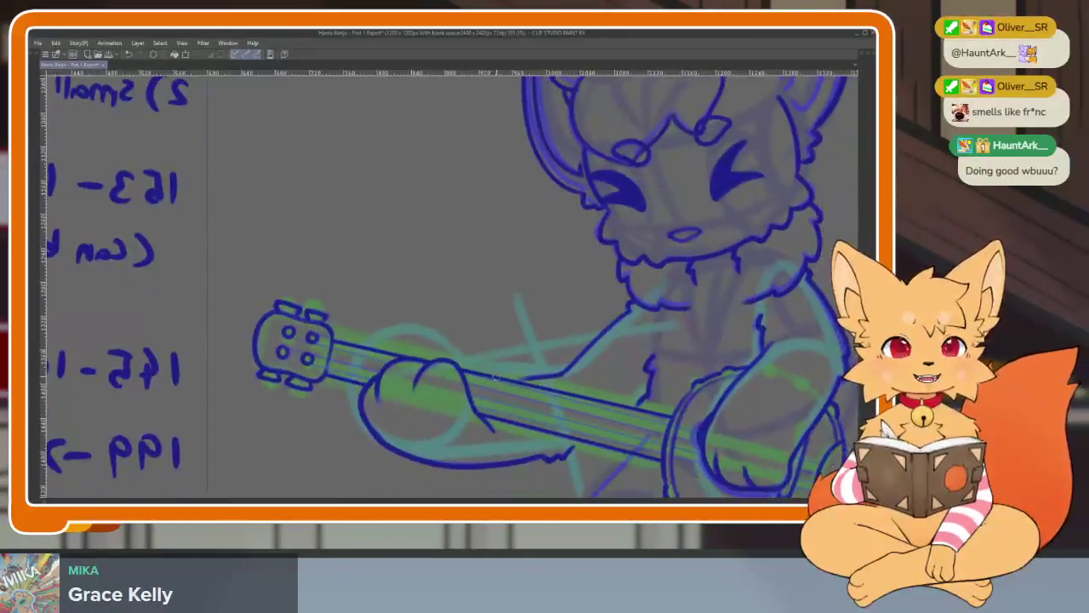
drag(493, 376, 449, 359)
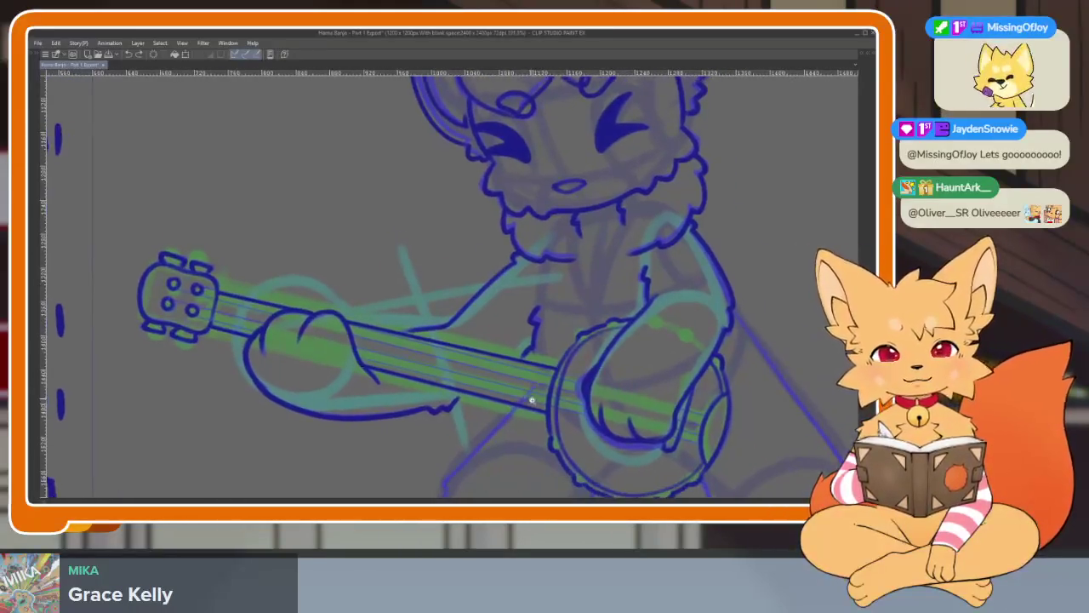
Zoom in stepwise on the bottom of the banjo drum and the leg below it.
scroll(540, 355, up, 3)
scroll(537, 389, down, 3)
scroll(536, 391, up, 2)
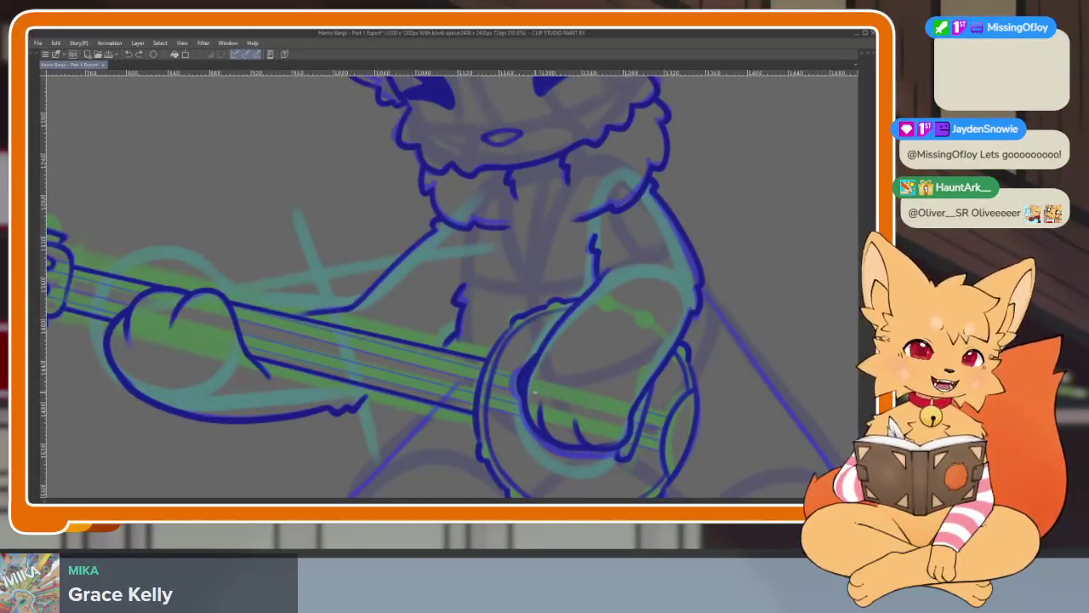
scroll(545, 388, up, 1)
scroll(547, 386, down, 2)
scroll(570, 398, down, 2)
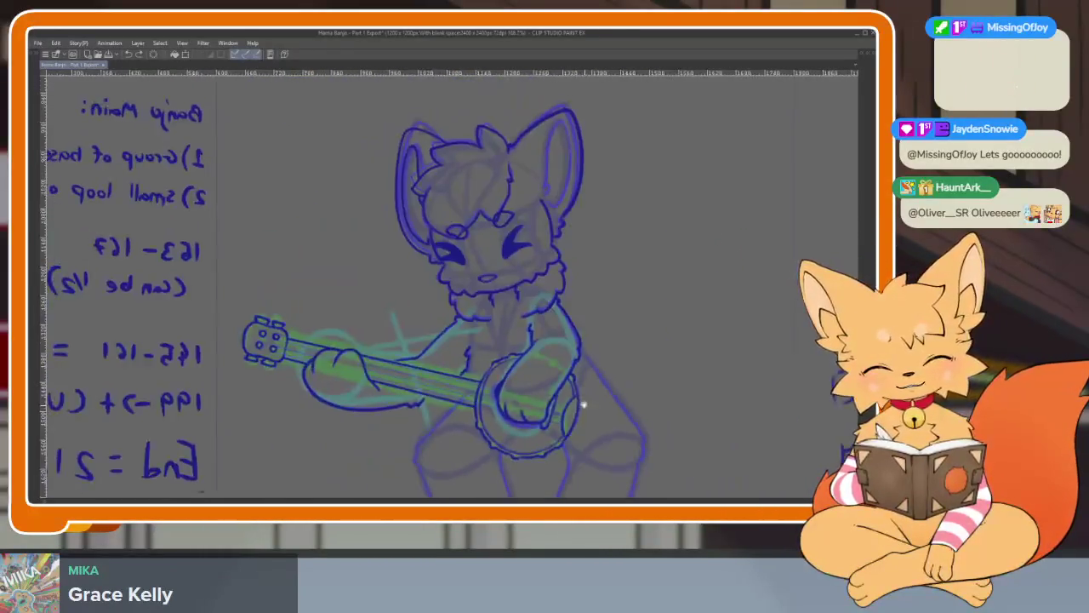
scroll(353, 379, up, 3)
scroll(399, 388, down, 2)
scroll(544, 357, up, 2)
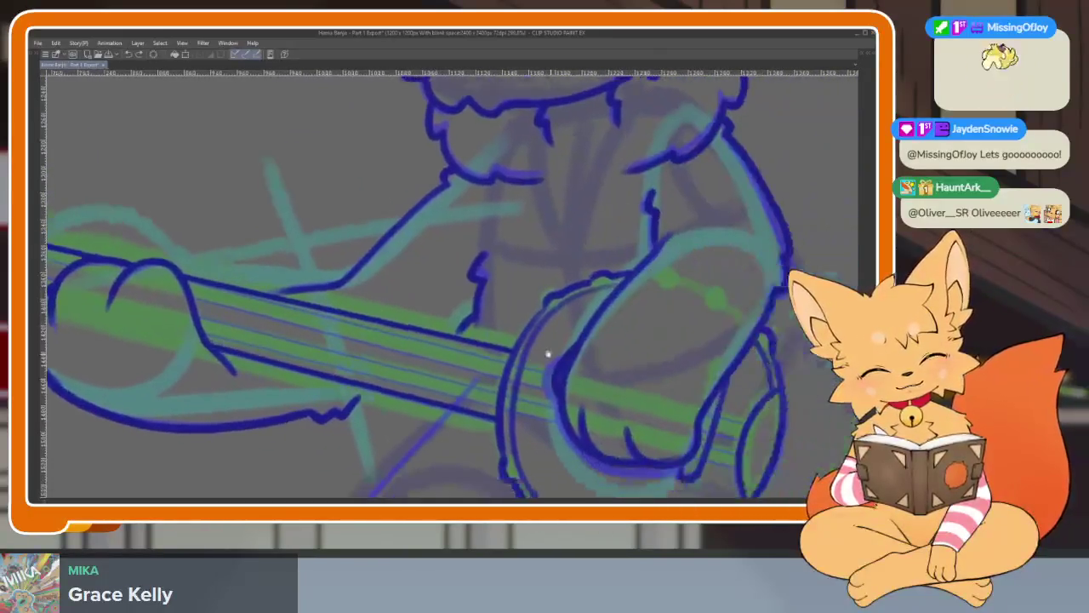
scroll(544, 366, down, 2)
scroll(498, 379, up, 1)
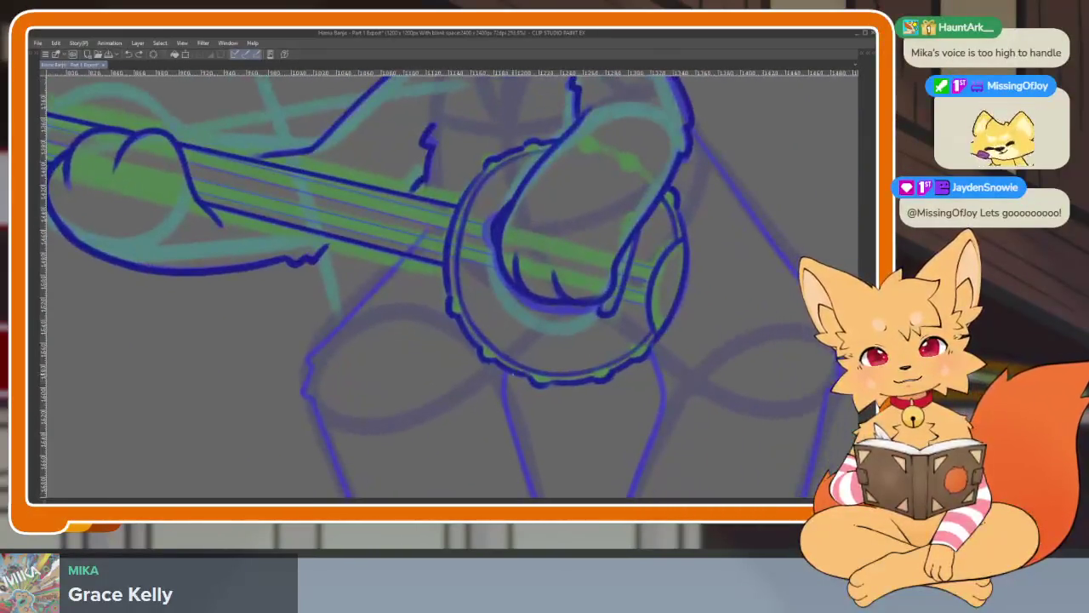
scroll(523, 384, up, 1)
scroll(533, 392, down, 1)
scroll(519, 396, down, 1)
scroll(511, 391, up, 1)
scroll(502, 397, up, 1)
scroll(497, 401, up, 1)
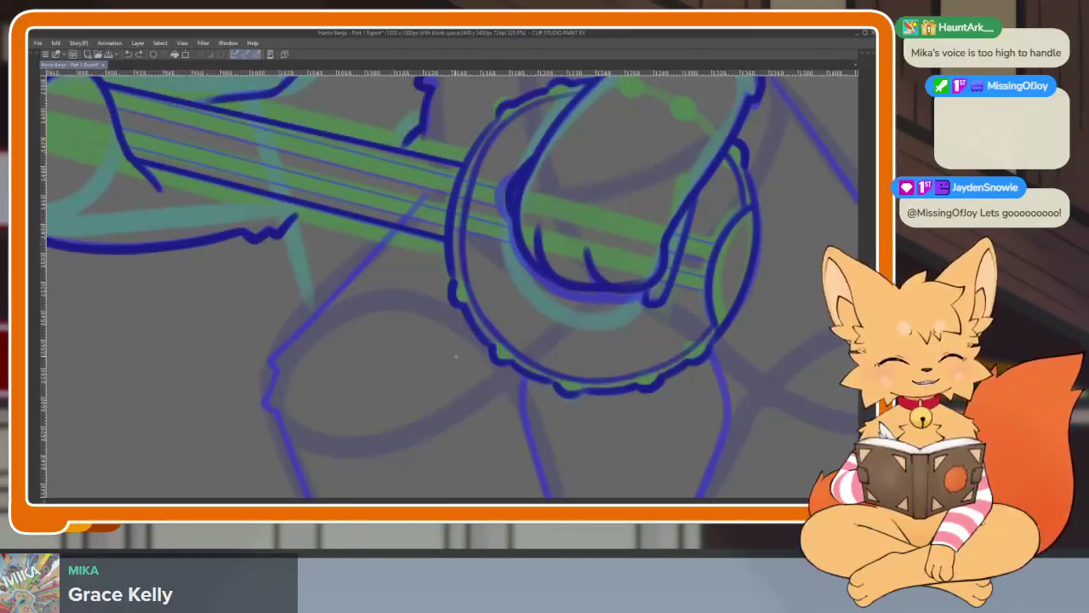
scroll(425, 379, up, 1)
scroll(438, 358, up, 1)
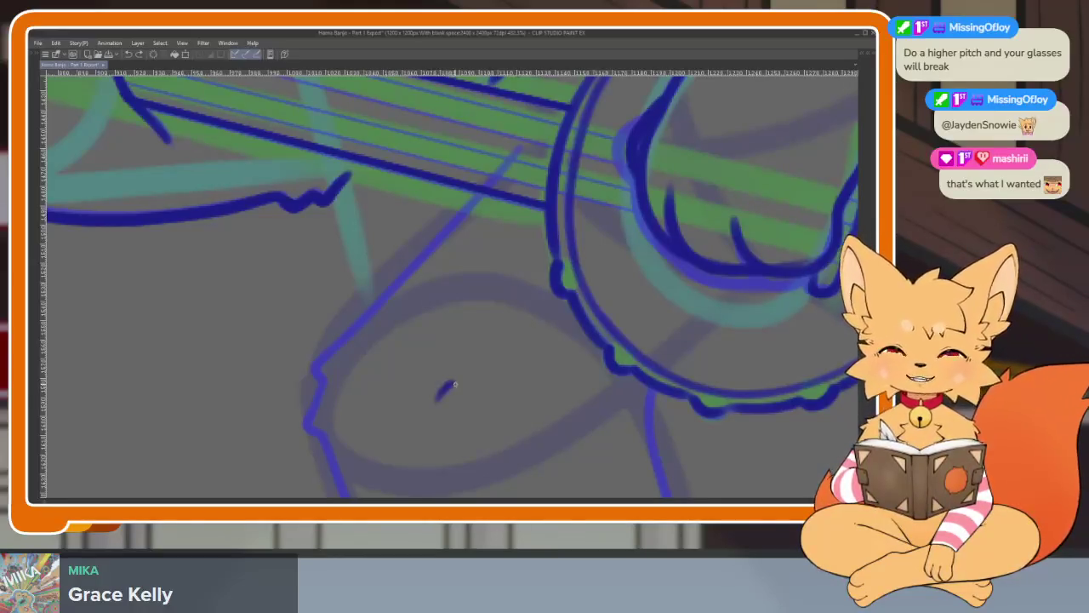
Pan along the banjo neck and zoom out to about 173%, palettes hidden.
scroll(486, 400, up, 2)
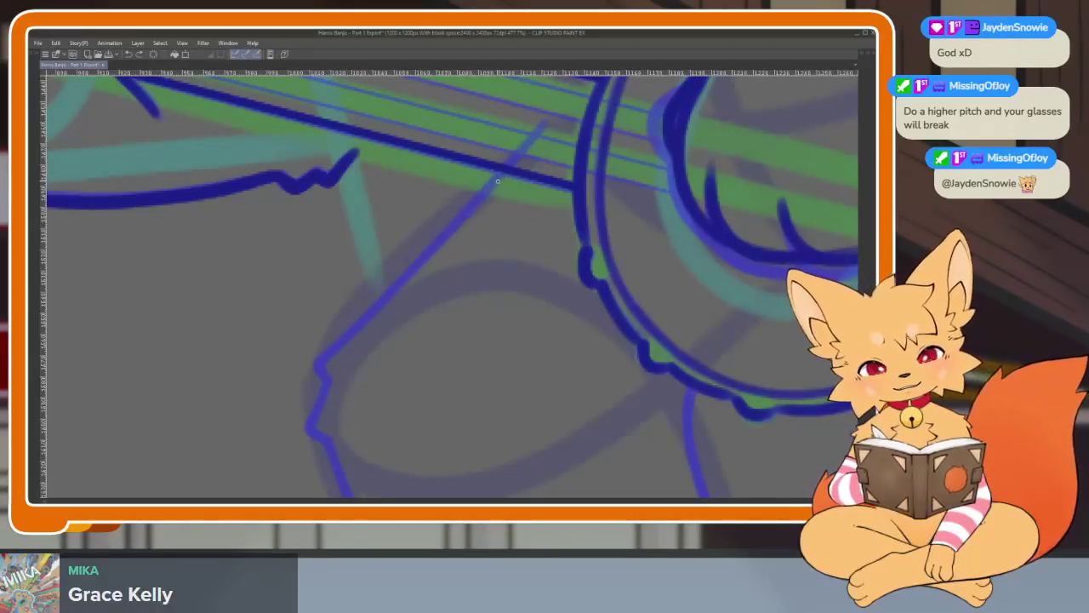
mouse_move(440, 246)
mouse_down()
mouse_move(508, 445)
mouse_move(630, 406)
mouse_up()
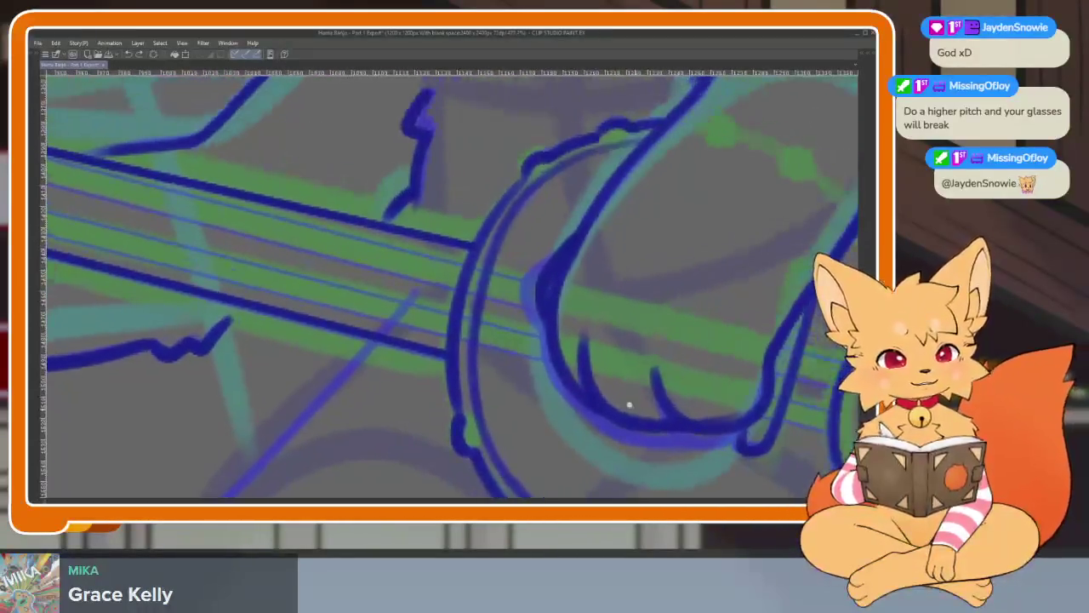
scroll(647, 383, down, 10)
scroll(544, 359, up, 6)
key(Tab)
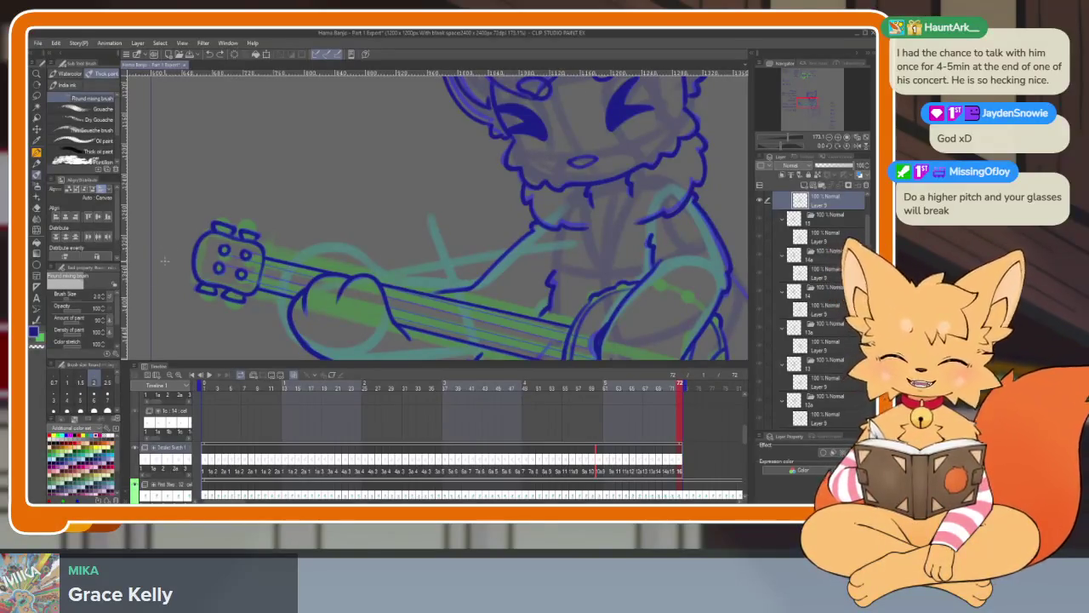
key(Tab)
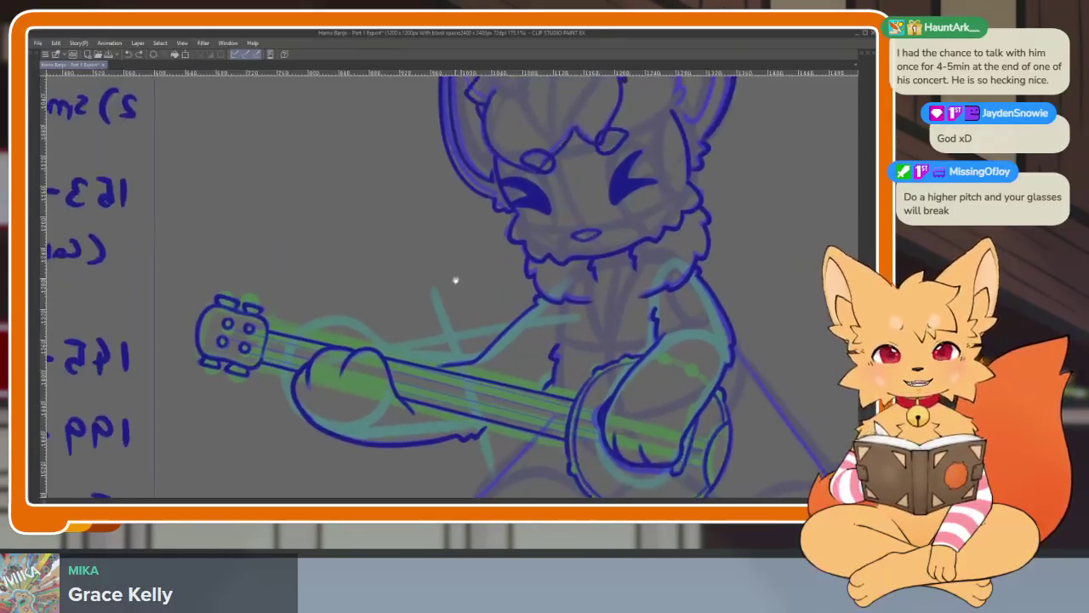
Draw a straight string line along the banjo neck.
mouse_move(232, 351)
mouse_down()
mouse_move(159, 313)
mouse_move(633, 435)
mouse_up()
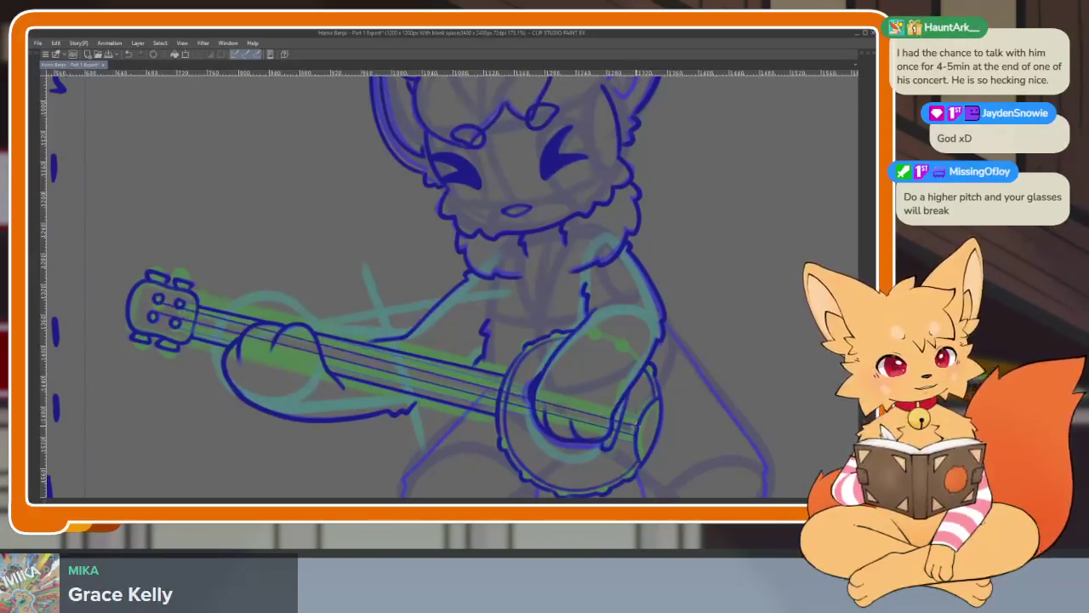
drag(642, 380, 581, 367)
scroll(581, 367, up, 2)
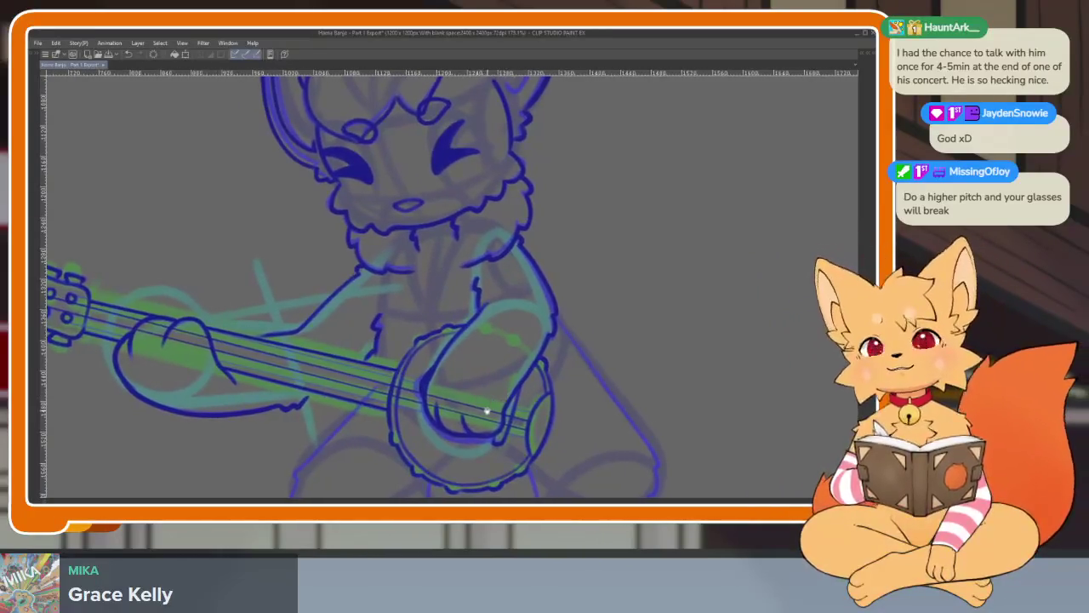
scroll(462, 411, up, 1)
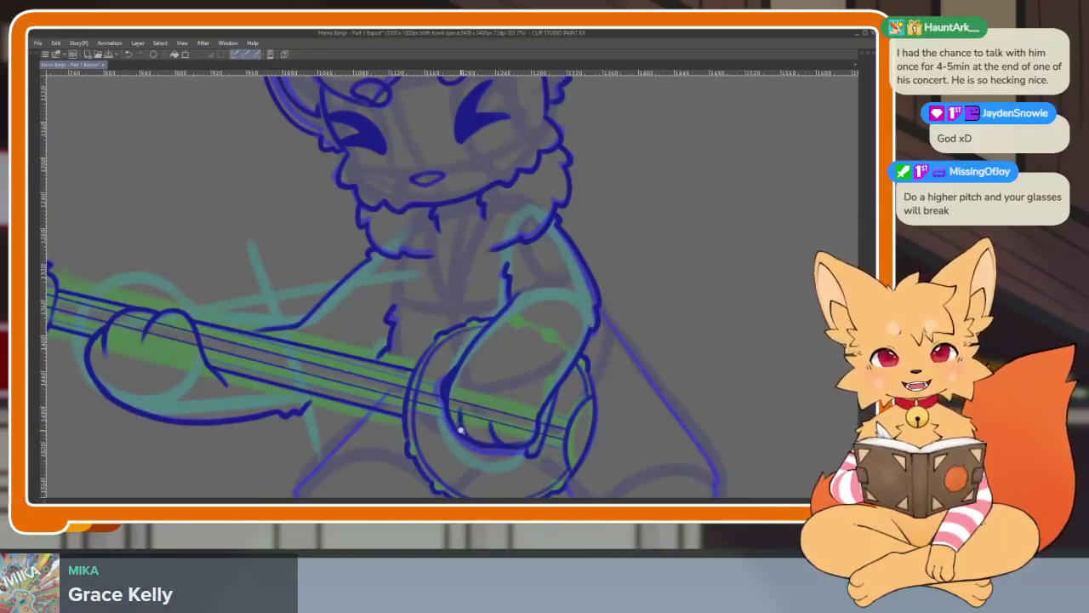
scroll(462, 417, up, 1)
scroll(459, 426, up, 1)
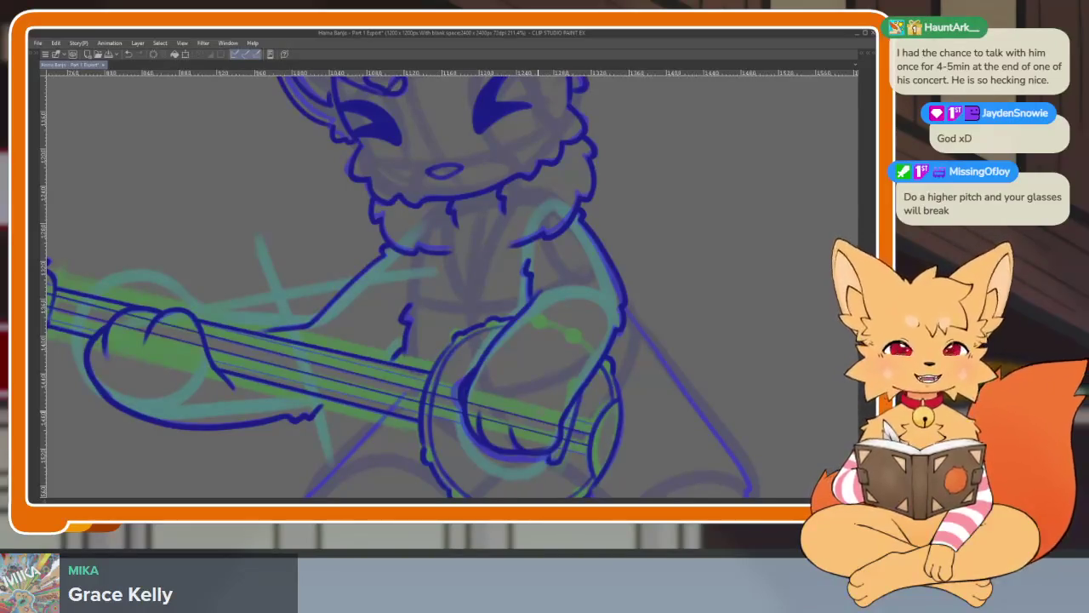
Pan and zoom out to look over the whole fox figure.
scroll(580, 370, left, 10)
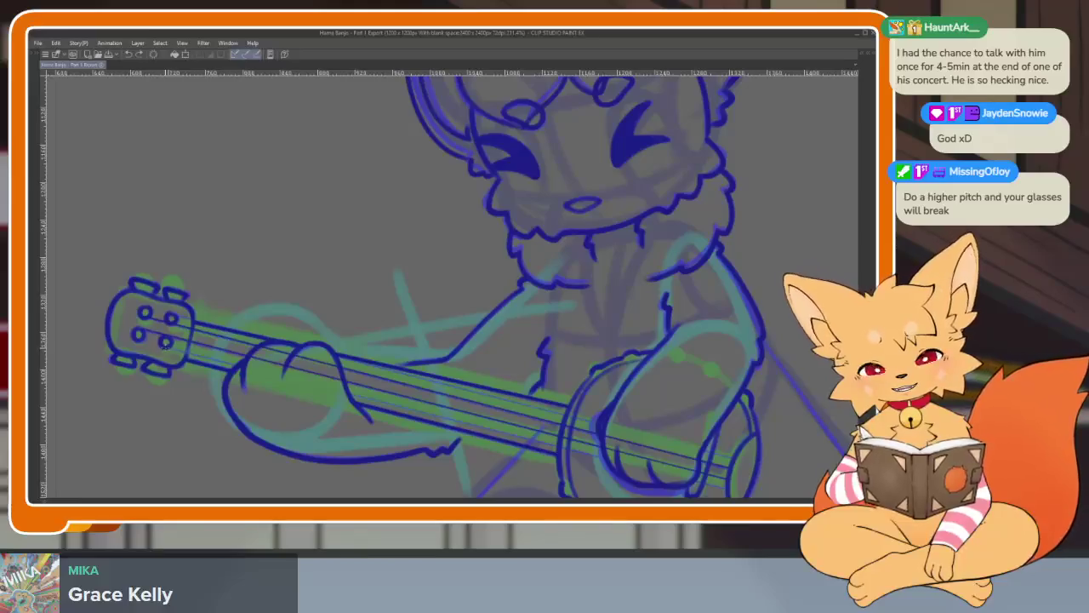
mouse_move(593, 396)
mouse_down()
mouse_move(495, 353)
mouse_move(631, 430)
mouse_up()
drag(719, 465, 604, 347)
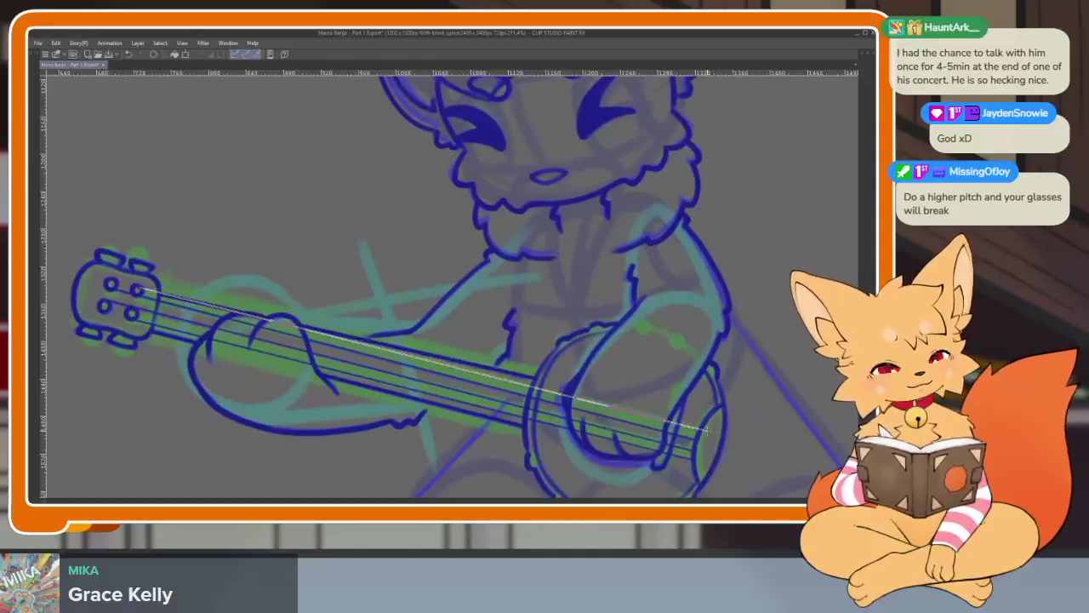
scroll(576, 377, down, 3)
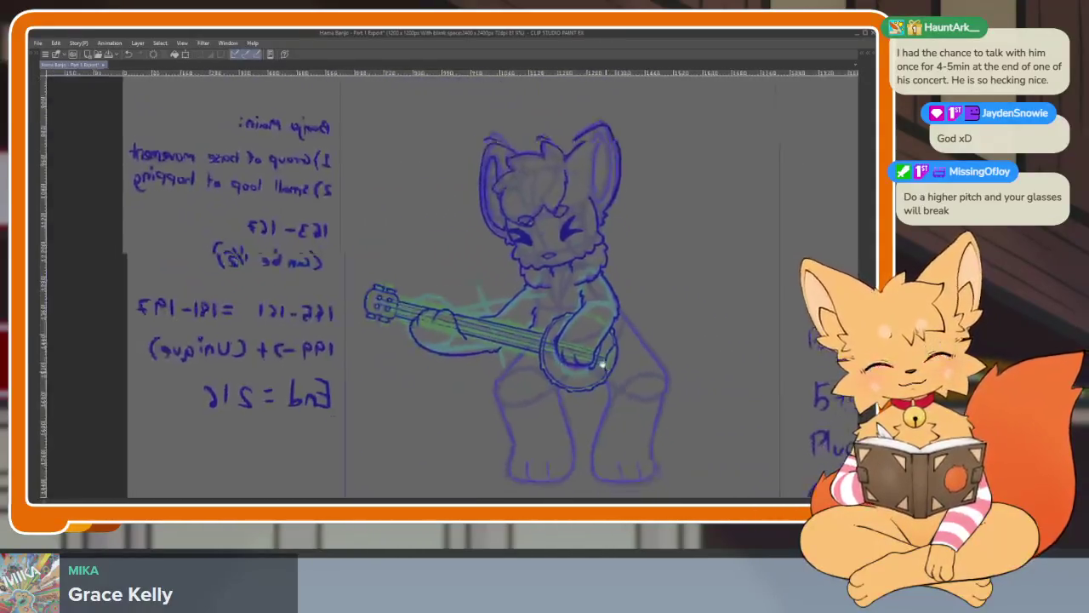
Extend the leg outline down from under the banjo in dark blue.
scroll(582, 386, up, 4)
scroll(581, 385, down, 1)
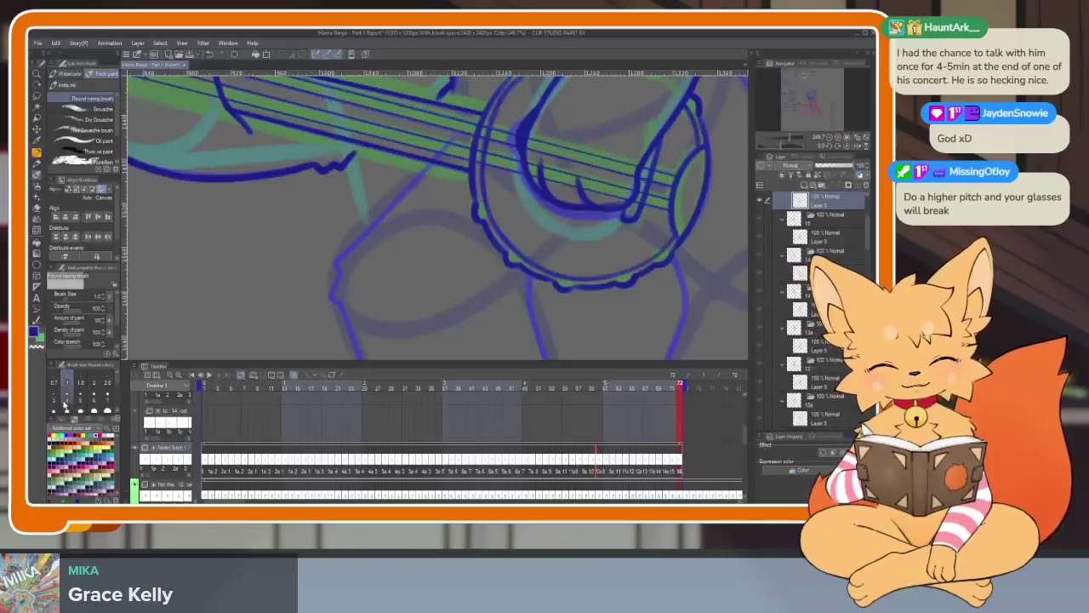
scroll(502, 335, up, 3)
scroll(502, 335, up, 1)
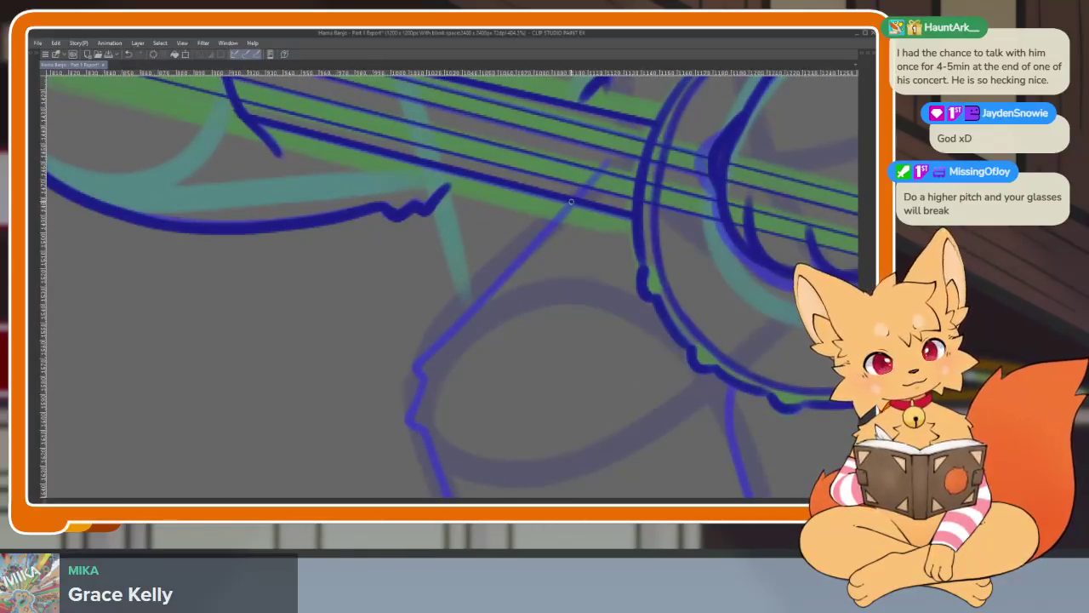
mouse_move(540, 239)
mouse_down()
mouse_move(420, 358)
mouse_move(408, 417)
mouse_up()
Rotate the canvas and ink the leg along the diagonal sketch line.
mouse_move(629, 409)
mouse_down()
mouse_move(579, 284)
mouse_move(492, 204)
mouse_up()
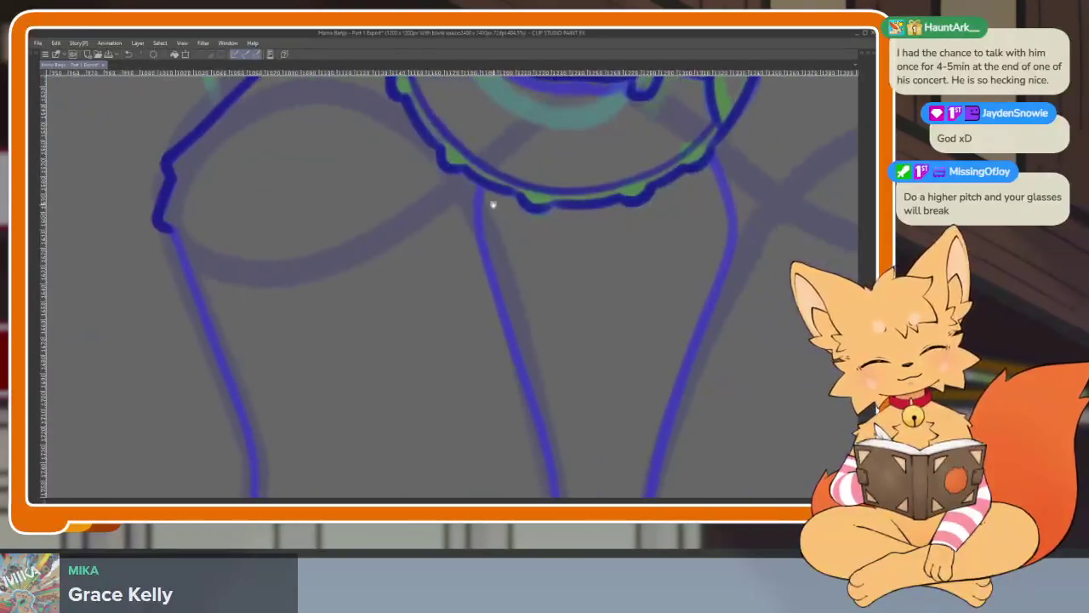
scroll(544, 296, down, 3)
scroll(618, 309, up, 3)
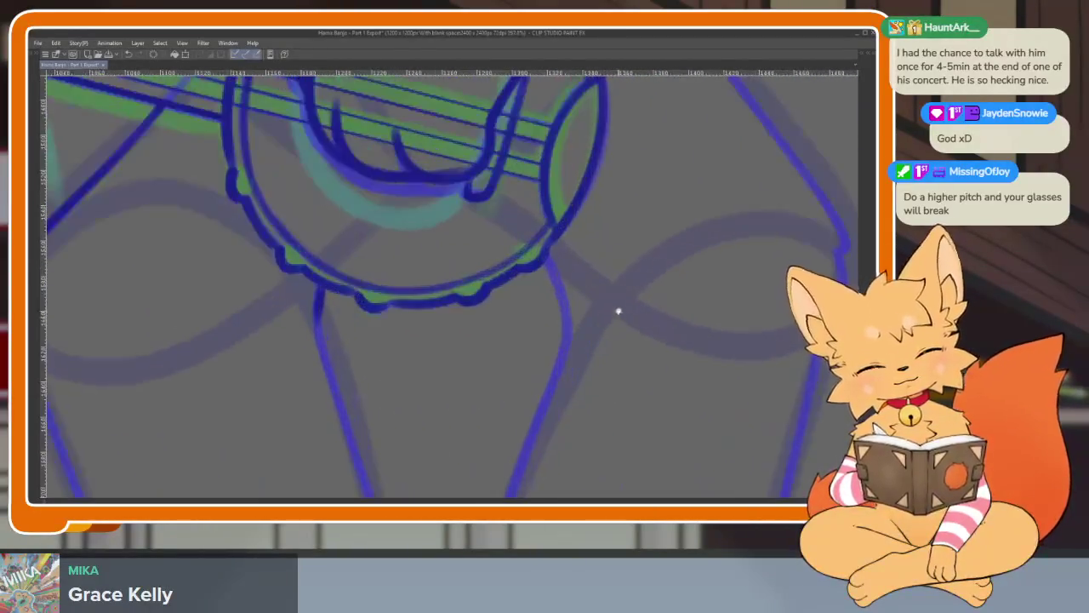
scroll(595, 340, down, 3)
scroll(669, 348, up, 2)
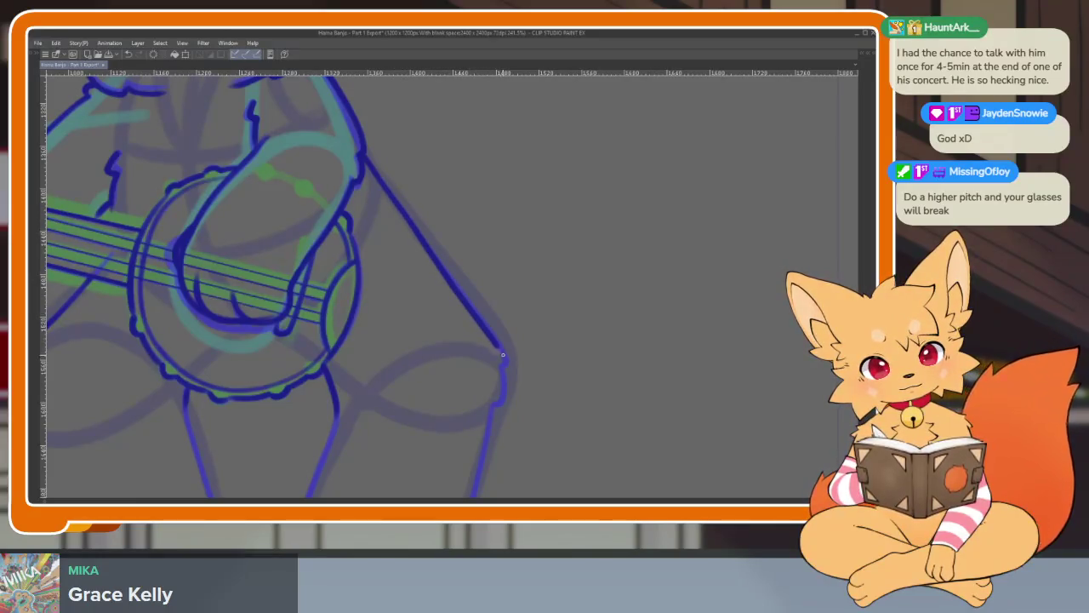
mouse_move(523, 275)
mouse_down()
mouse_move(540, 376)
mouse_move(518, 372)
mouse_move(539, 396)
mouse_up()
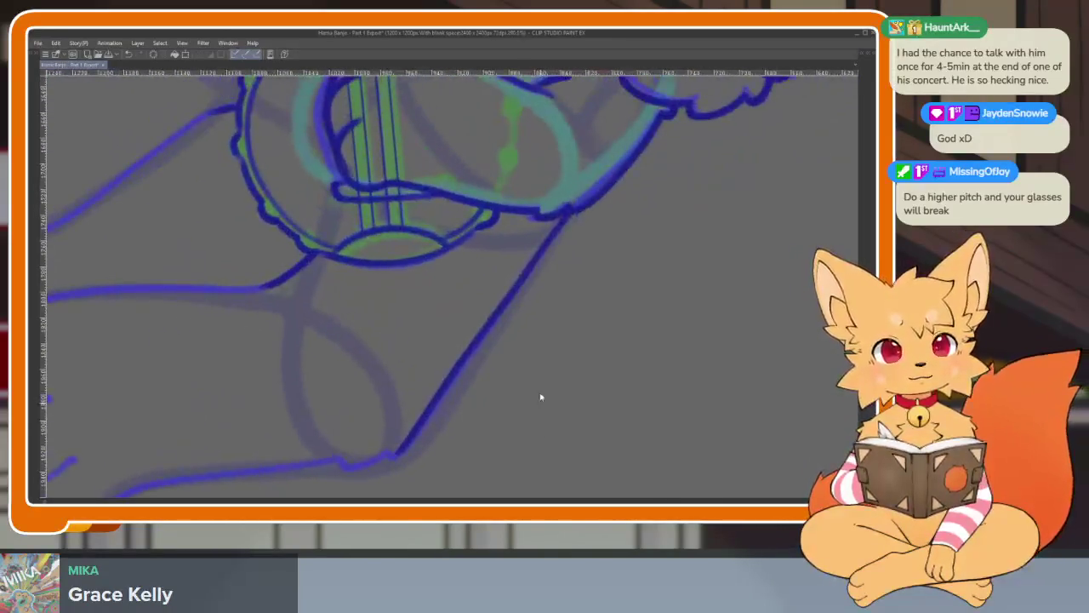
mouse_move(566, 217)
mouse_down()
mouse_move(421, 425)
mouse_move(374, 460)
mouse_up()
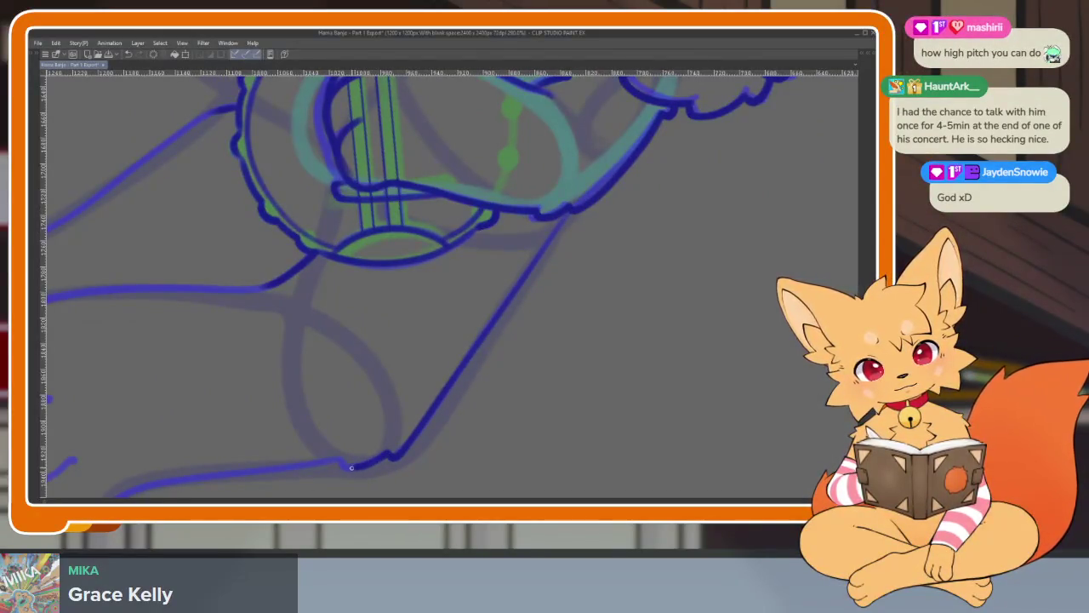
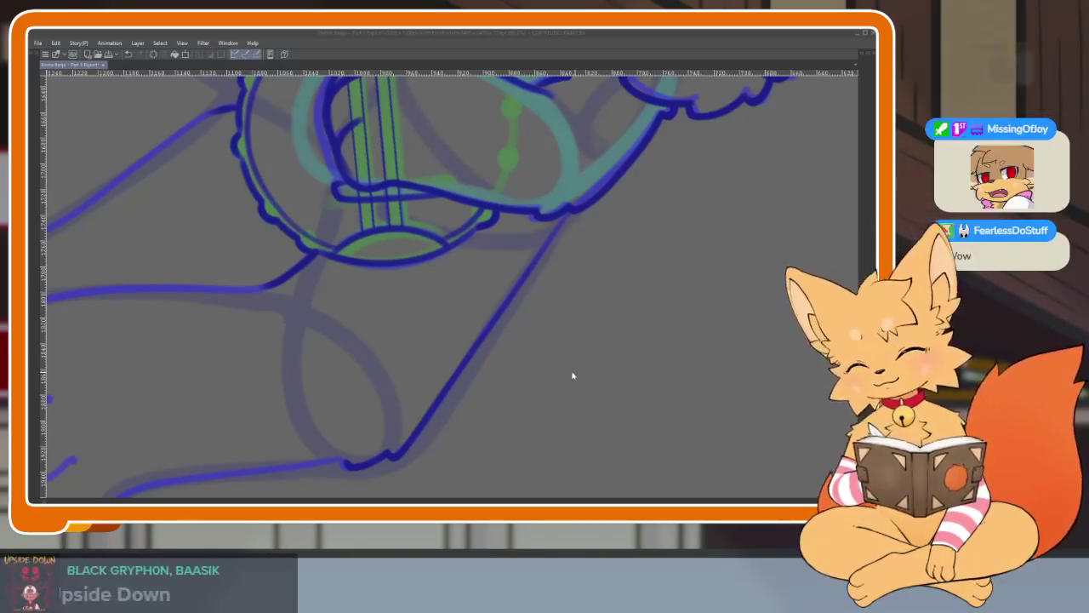
Pan and zoom onto the fox's right foot with the palettes hidden.
mouse_move(440, 438)
mouse_down()
mouse_move(588, 411)
mouse_move(650, 323)
mouse_move(802, 304)
mouse_up()
key(Tab)
click(849, 147)
key(Tab)
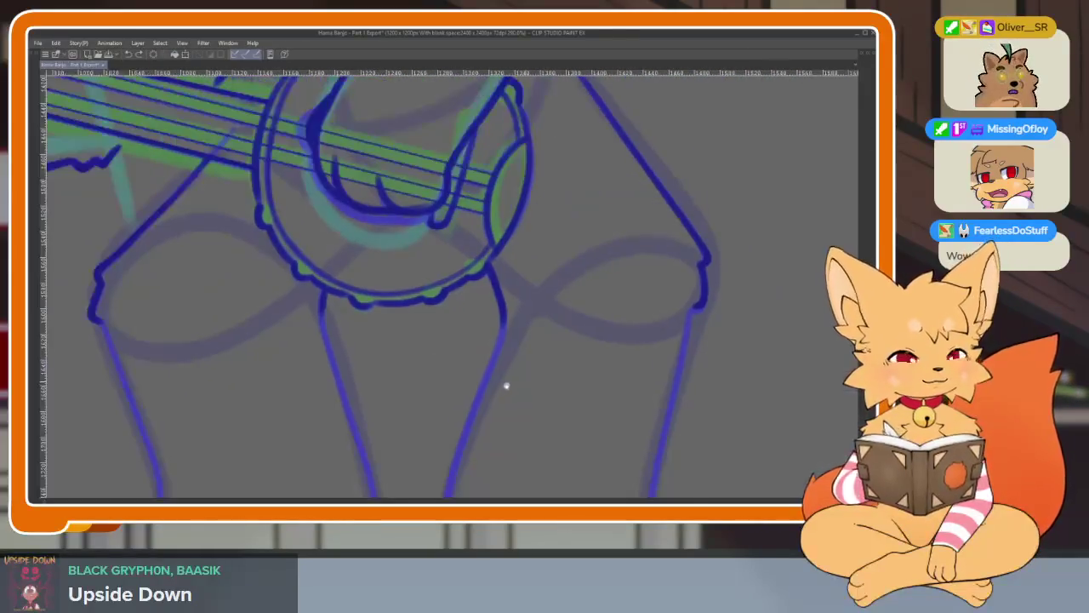
scroll(506, 384, down, 3)
scroll(527, 375, down, 3)
scroll(528, 381, down, 3)
scroll(510, 383, up, 2)
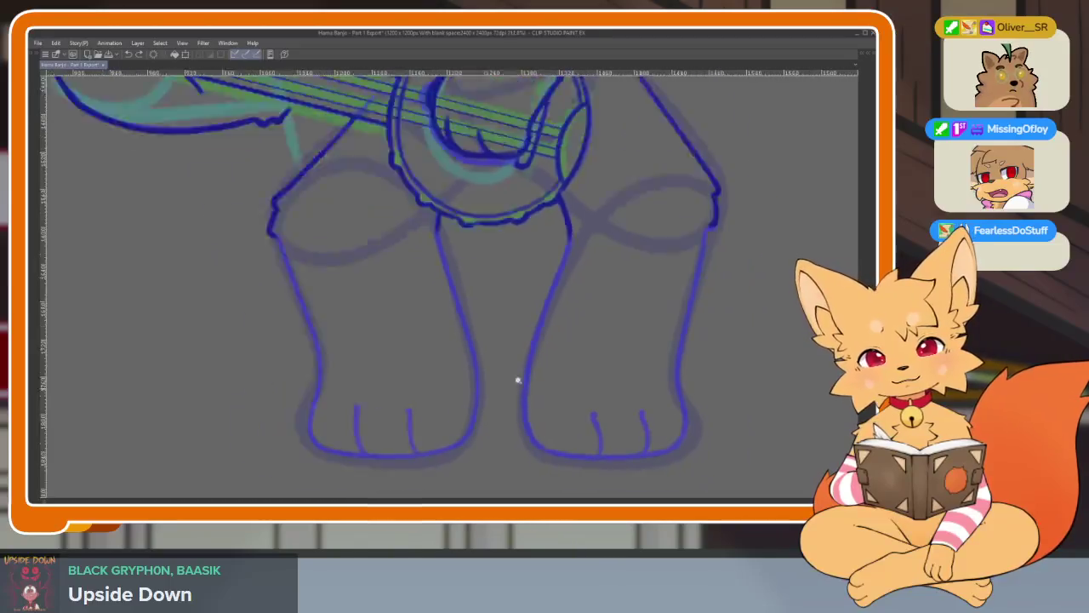
scroll(502, 375, down, 2)
key(Tab)
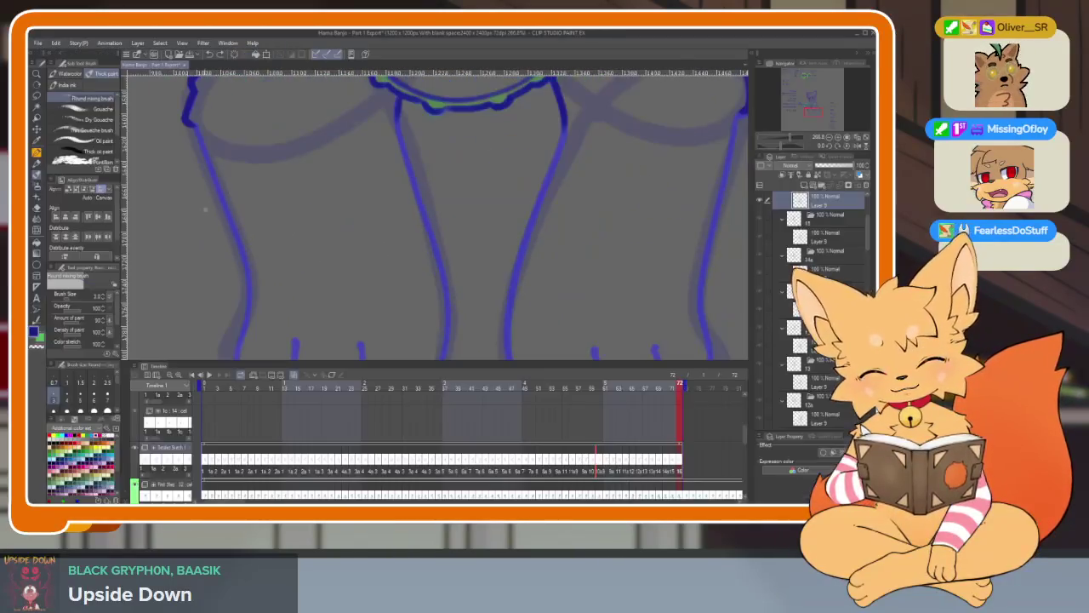
key(Tab)
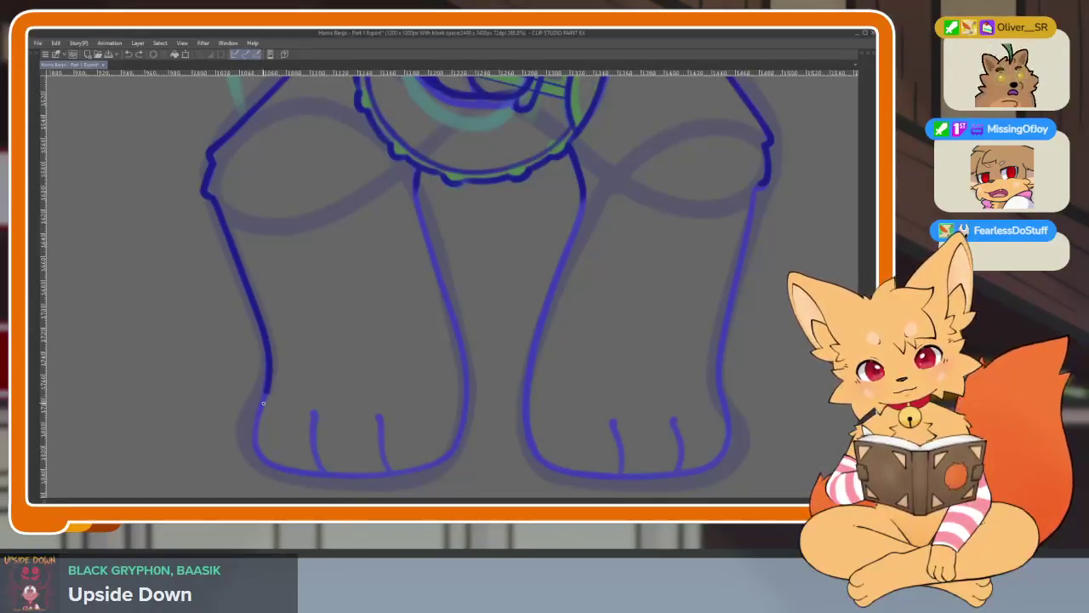
scroll(539, 411, down, 1)
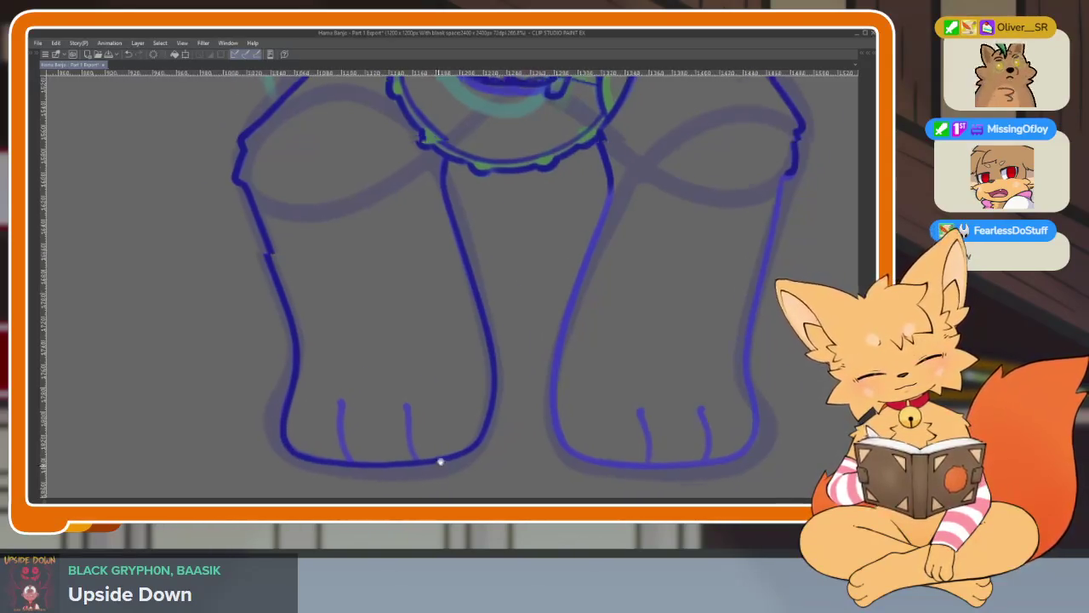
scroll(440, 459, up, 3)
Ink the left and right toe lines in bold blue, then undo the last change.
drag(357, 439, 343, 339)
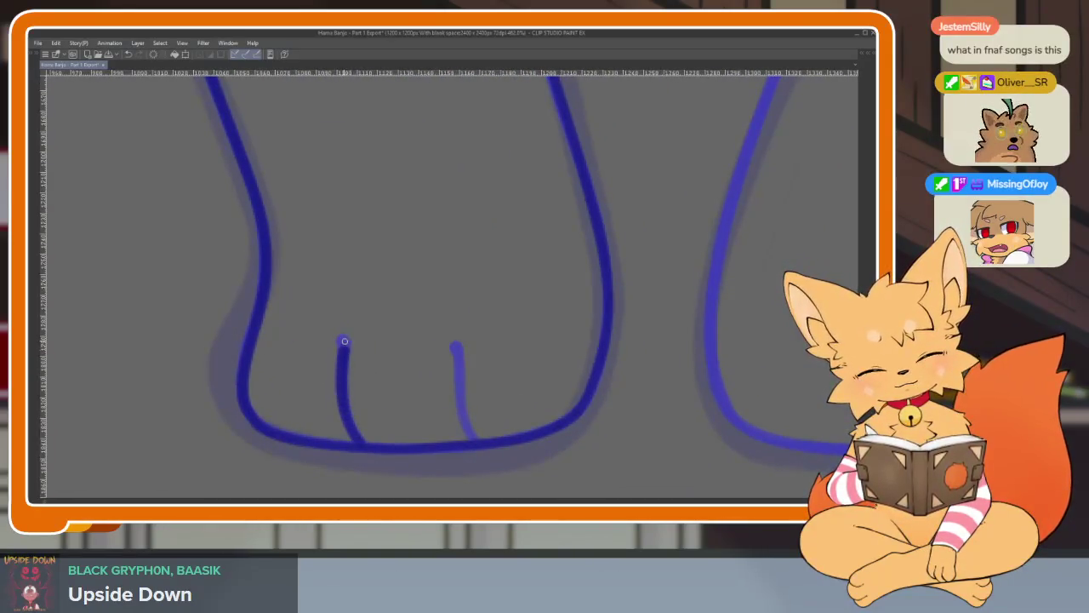
drag(469, 428, 458, 349)
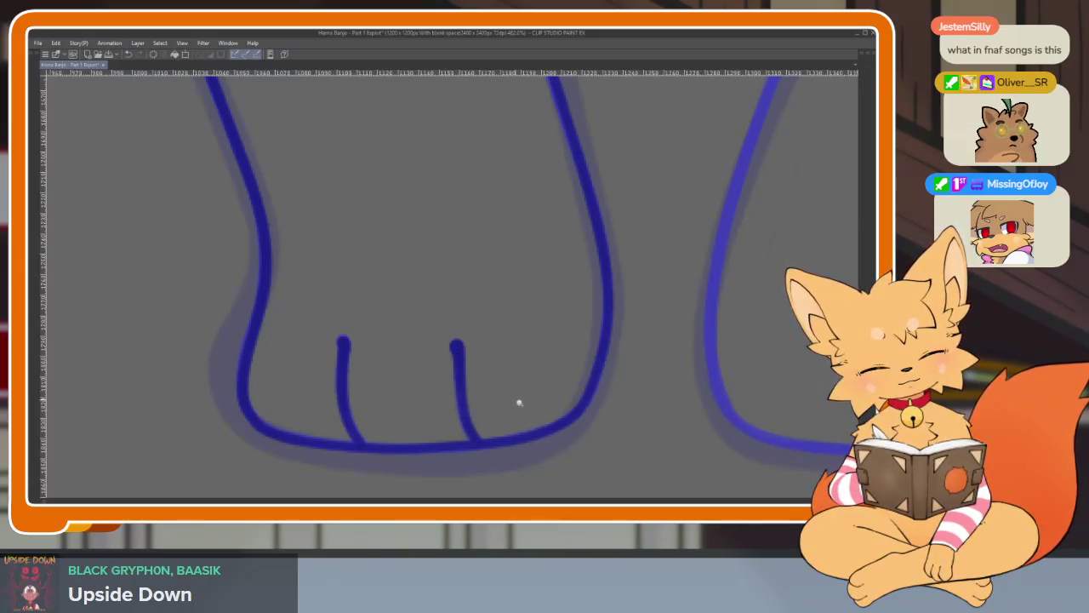
scroll(519, 402, down, 5)
scroll(556, 408, up, 2)
scroll(540, 408, down, 1)
scroll(545, 410, down, 2)
scroll(553, 391, up, 3)
scroll(553, 400, down, 2)
scroll(550, 400, down, 1)
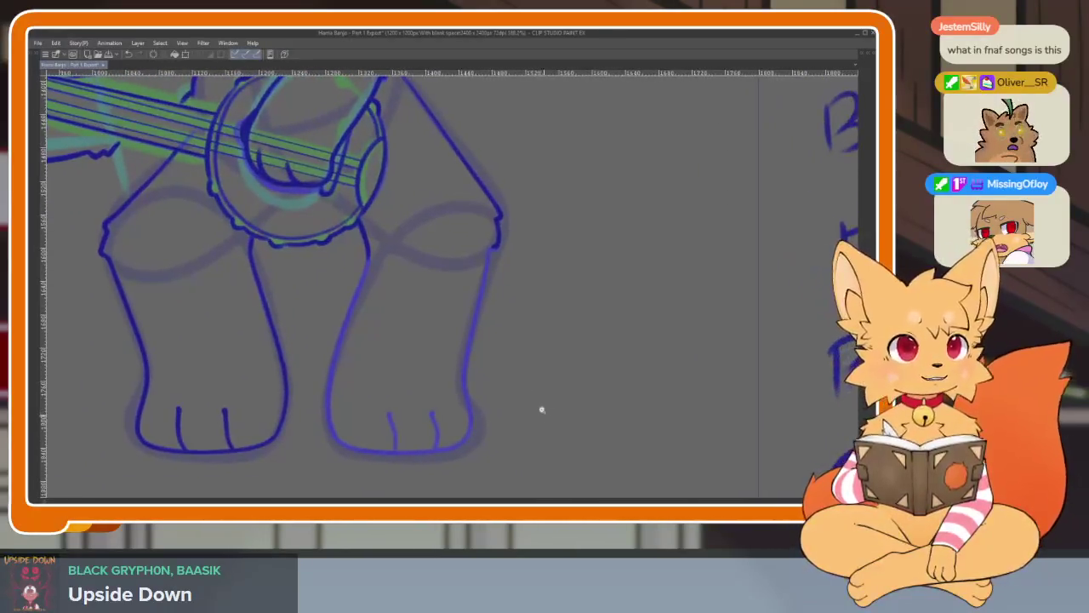
scroll(542, 405, up, 1)
scroll(527, 331, up, 1)
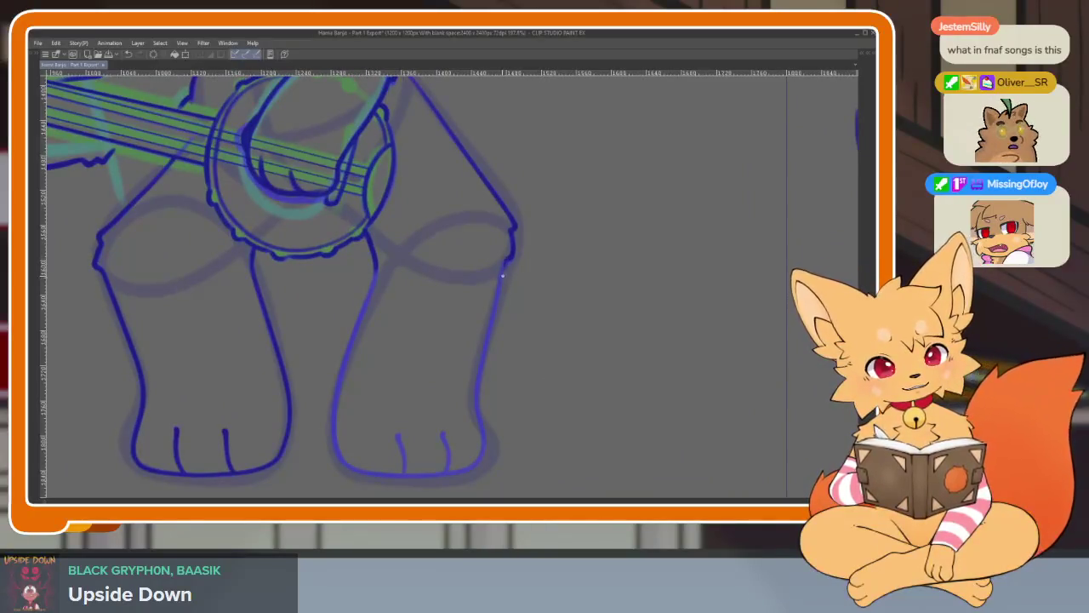
scroll(528, 340, up, 2)
scroll(564, 293, up, 1)
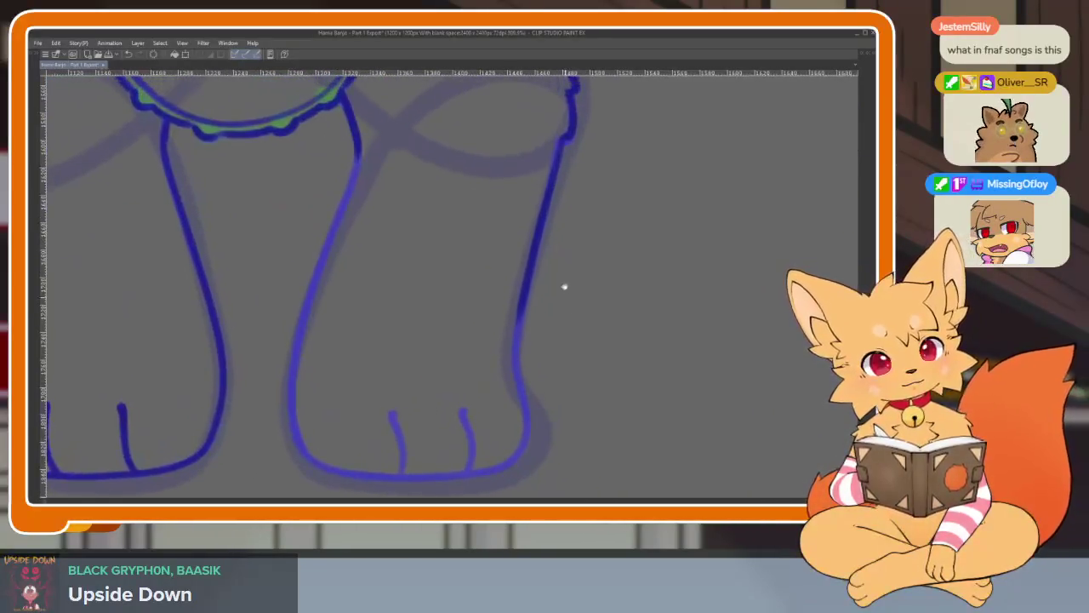
key(ctrl+z)
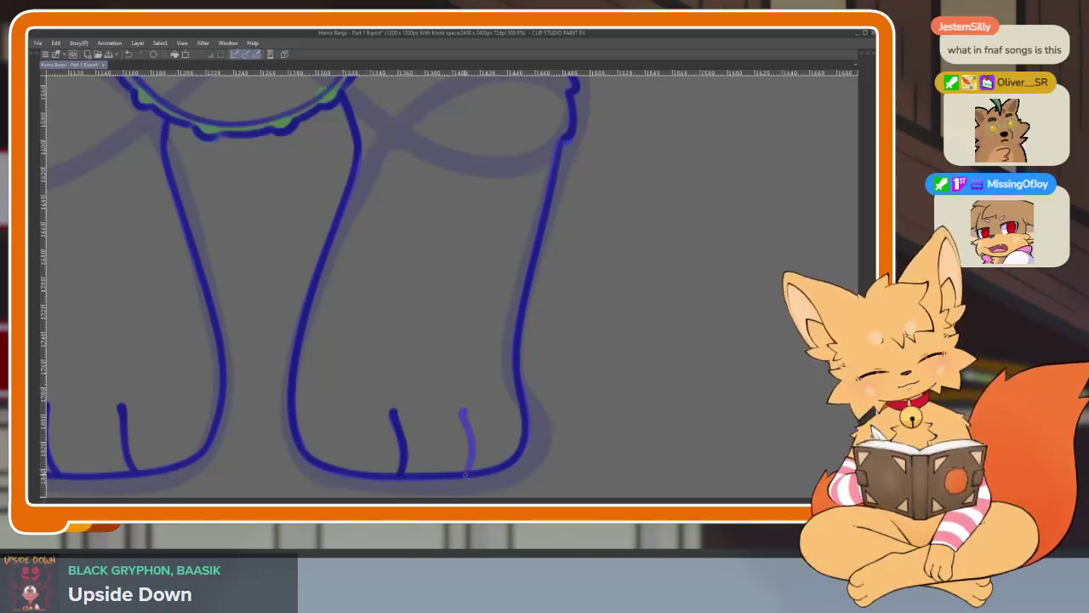
Erase the short diagonal stroke crossing the banjo strings, zooming in and back out.
scroll(465, 416, down, 5)
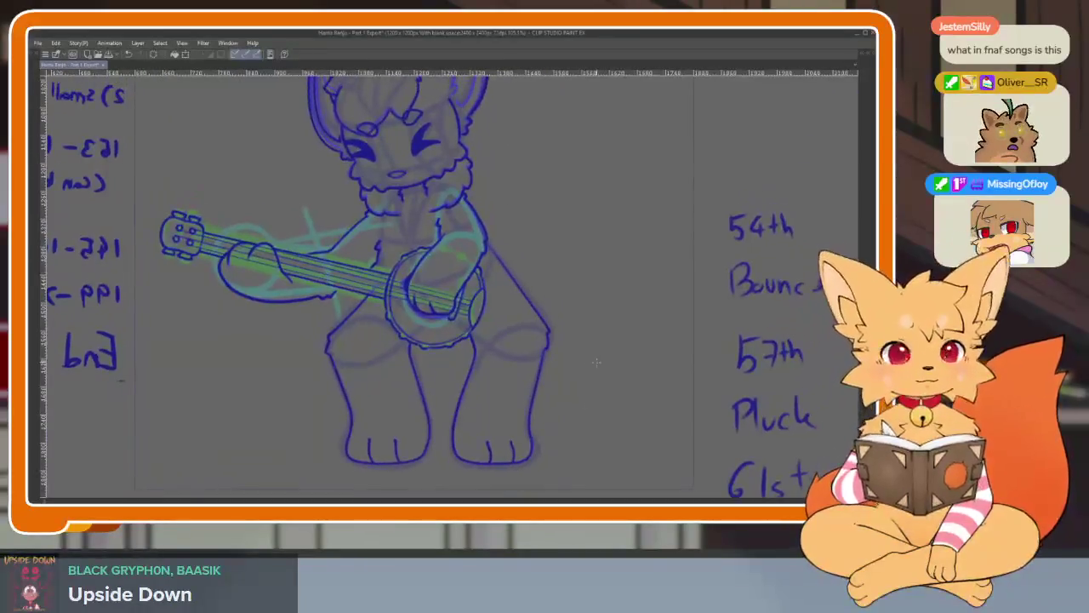
scroll(492, 370, up, 3)
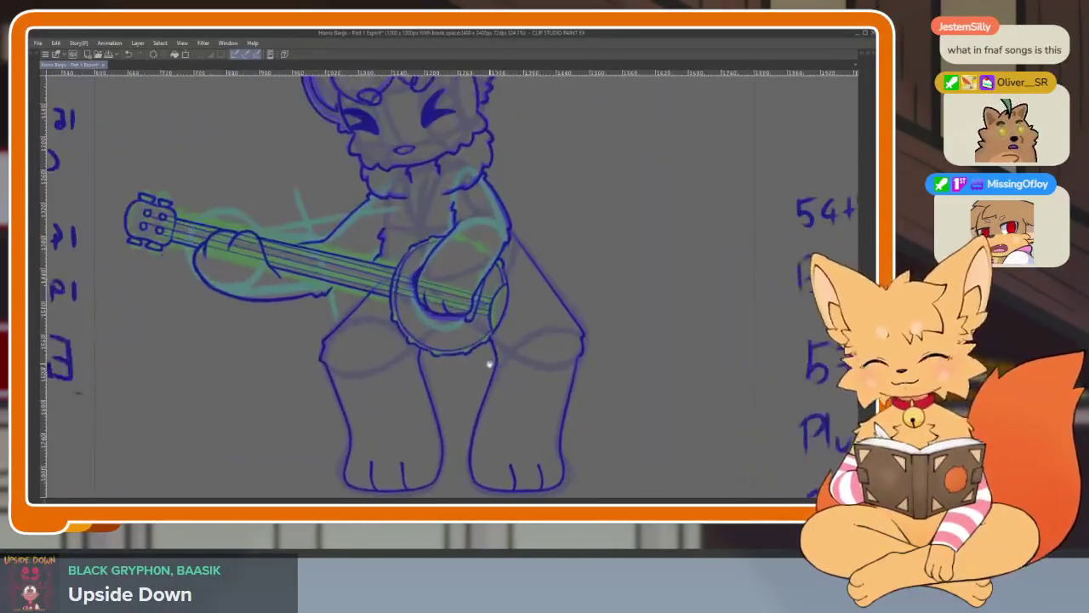
scroll(493, 400, down, 2)
scroll(517, 417, down, 1)
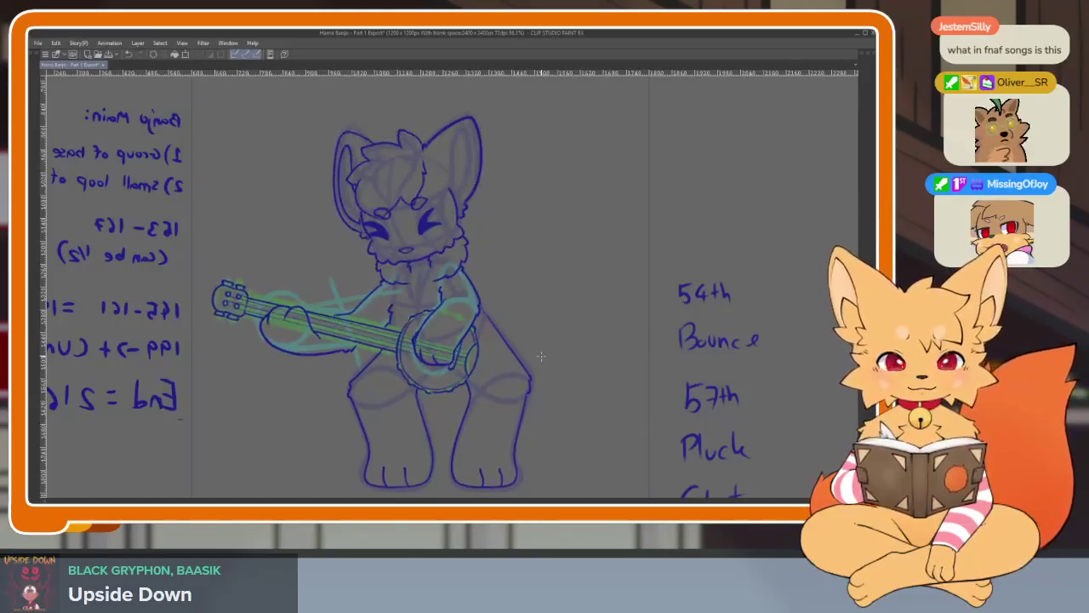
scroll(437, 377, up, 5)
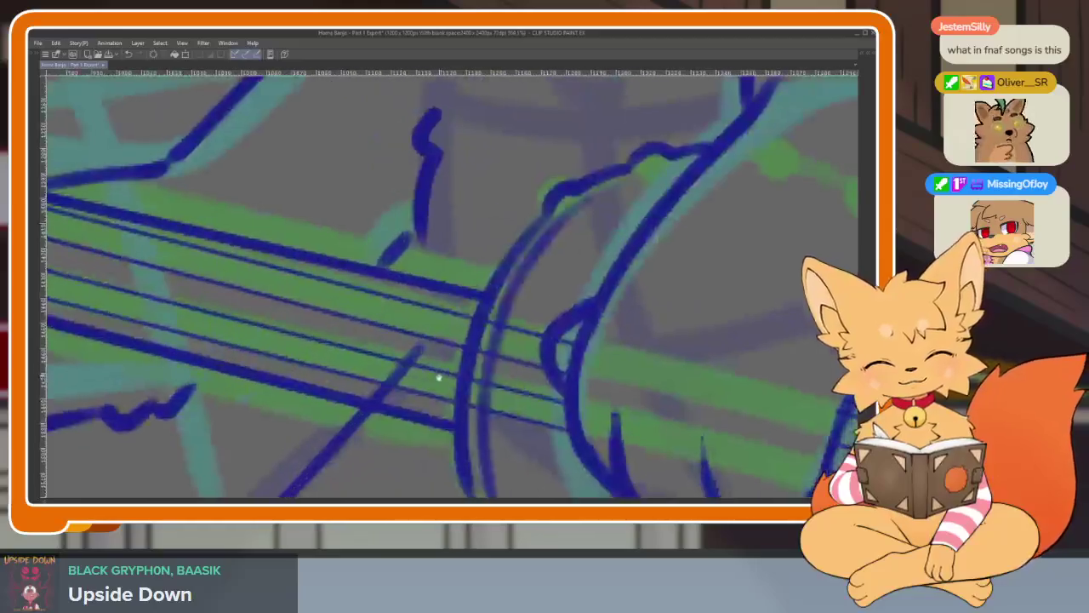
scroll(422, 397, up, 3)
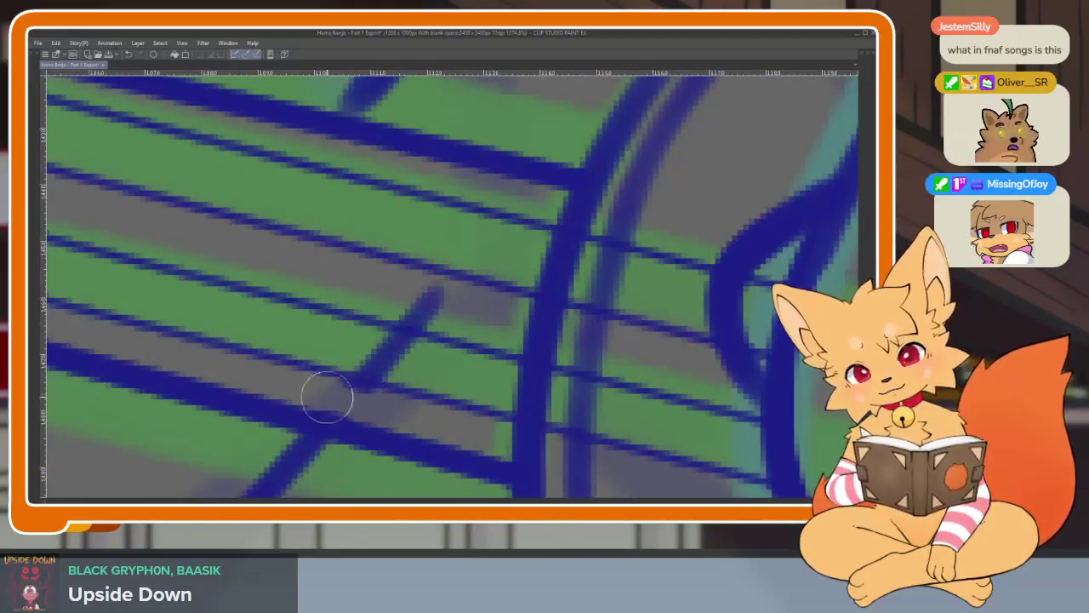
drag(383, 380, 361, 360)
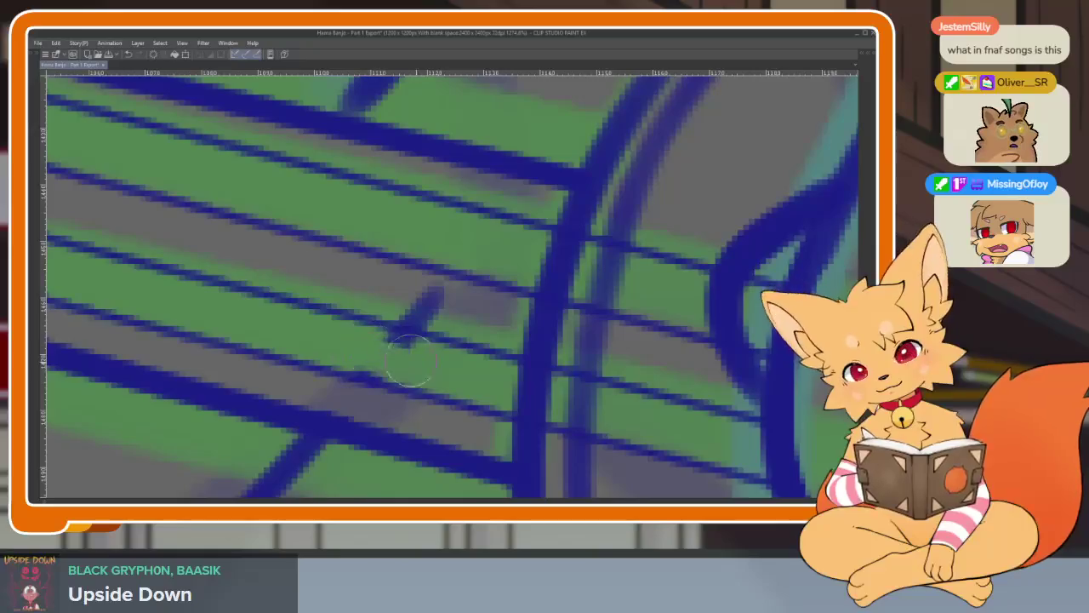
drag(396, 297, 437, 312)
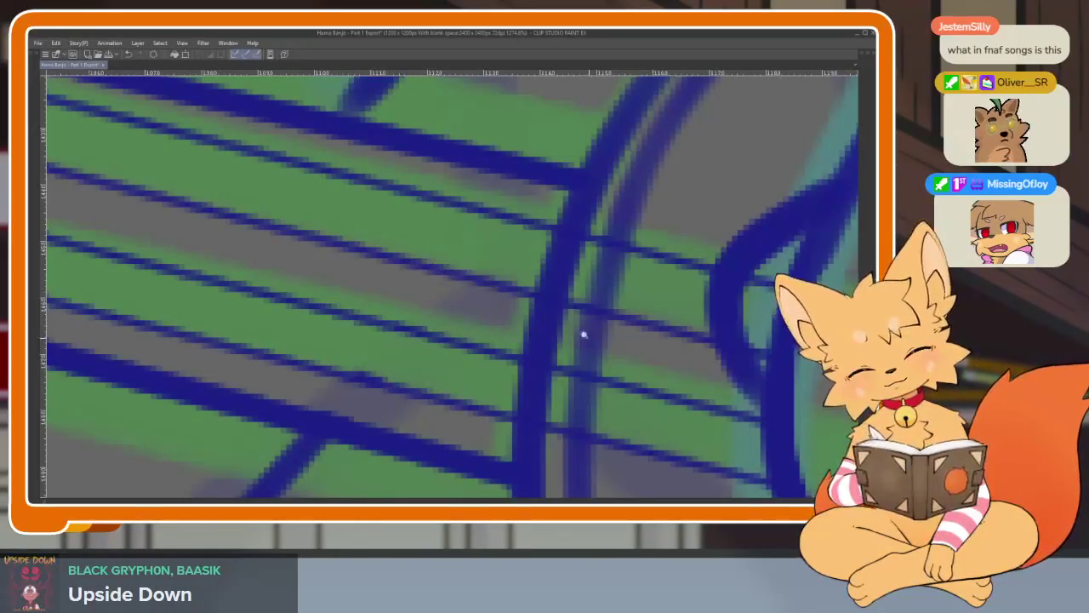
scroll(587, 336, down, 6)
scroll(630, 344, down, 3)
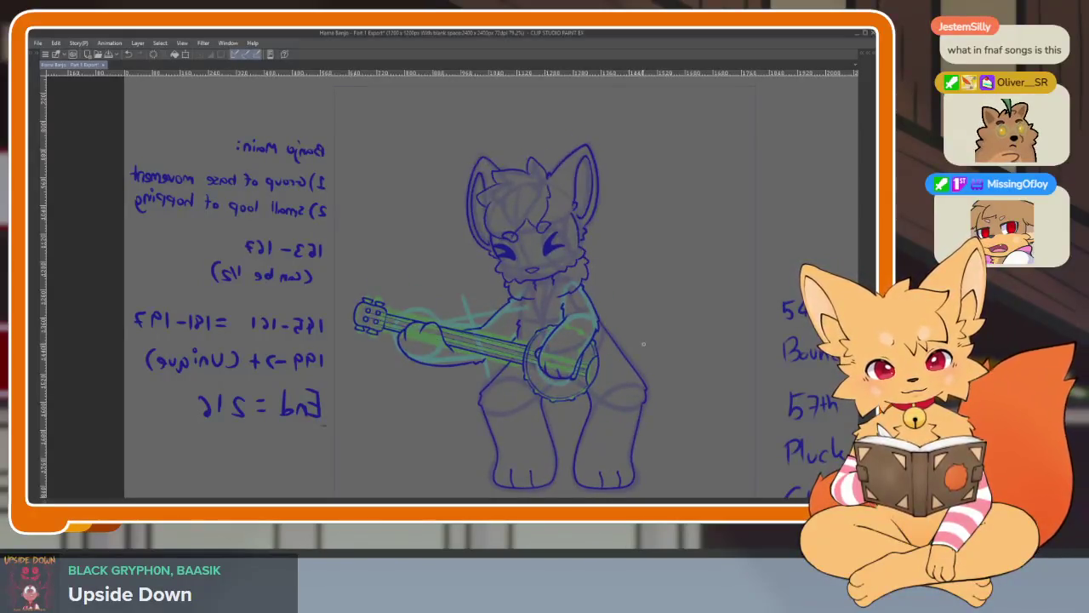
Review the drawing from the BG Char notes to the full banjo-playing fox, then restore the palettes.
drag(672, 296, 577, 371)
scroll(518, 318, up, 5)
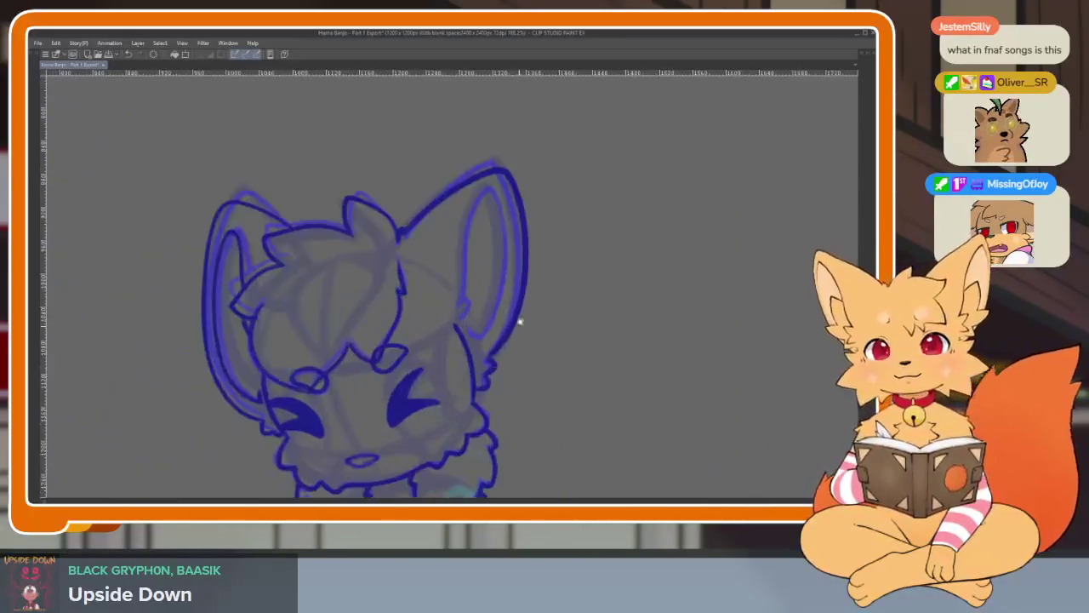
scroll(532, 340, up, 3)
scroll(523, 368, up, 1)
scroll(448, 366, up, 1)
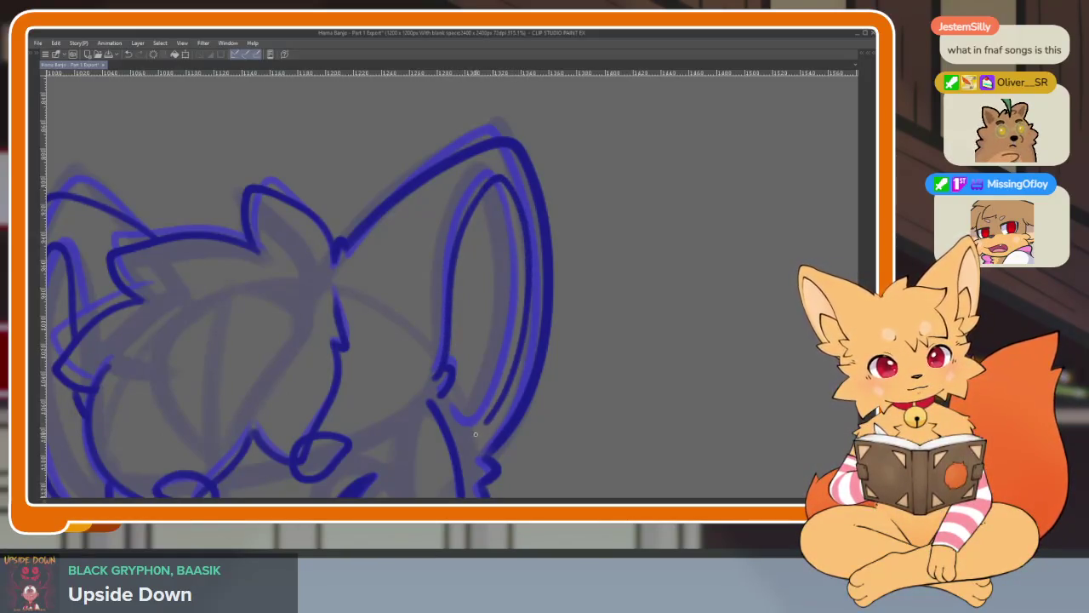
scroll(532, 415, down, 5)
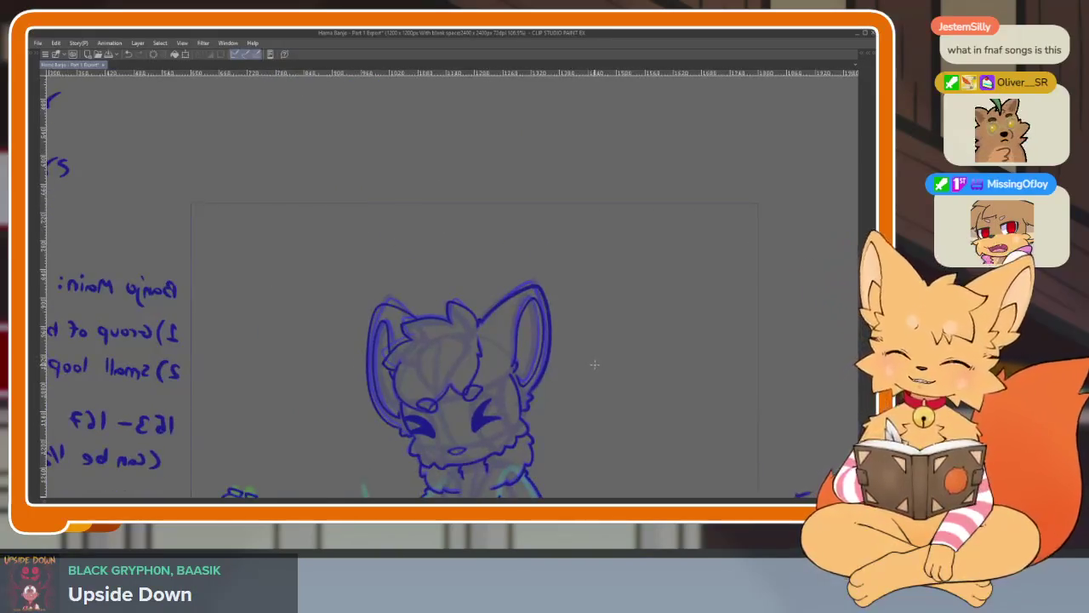
drag(615, 352, 571, 314)
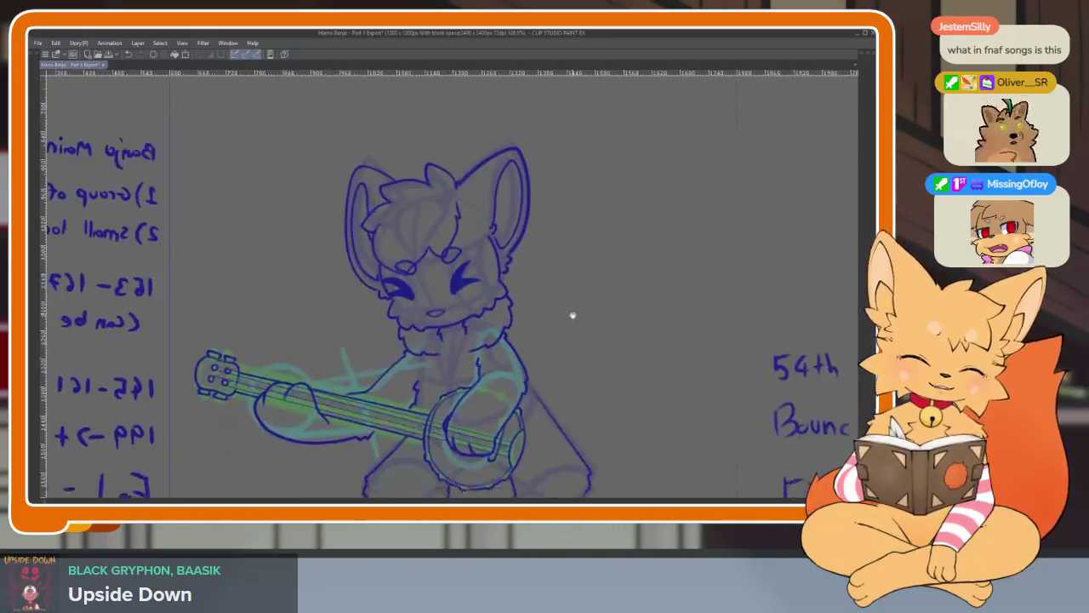
scroll(596, 348, down, 3)
scroll(582, 374, down, 1)
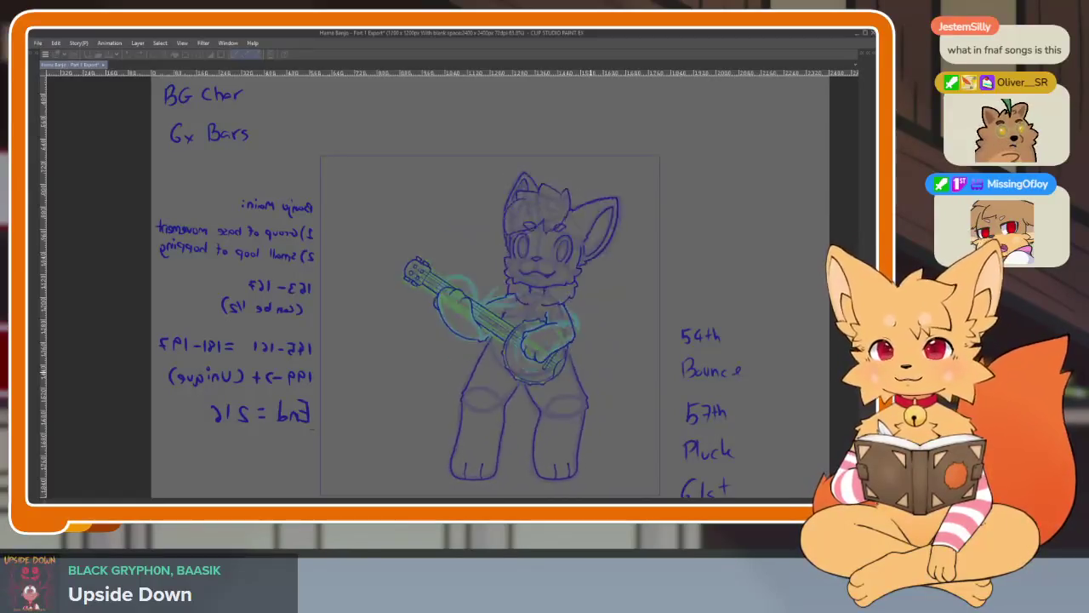
key(Tab)
key(Tab)
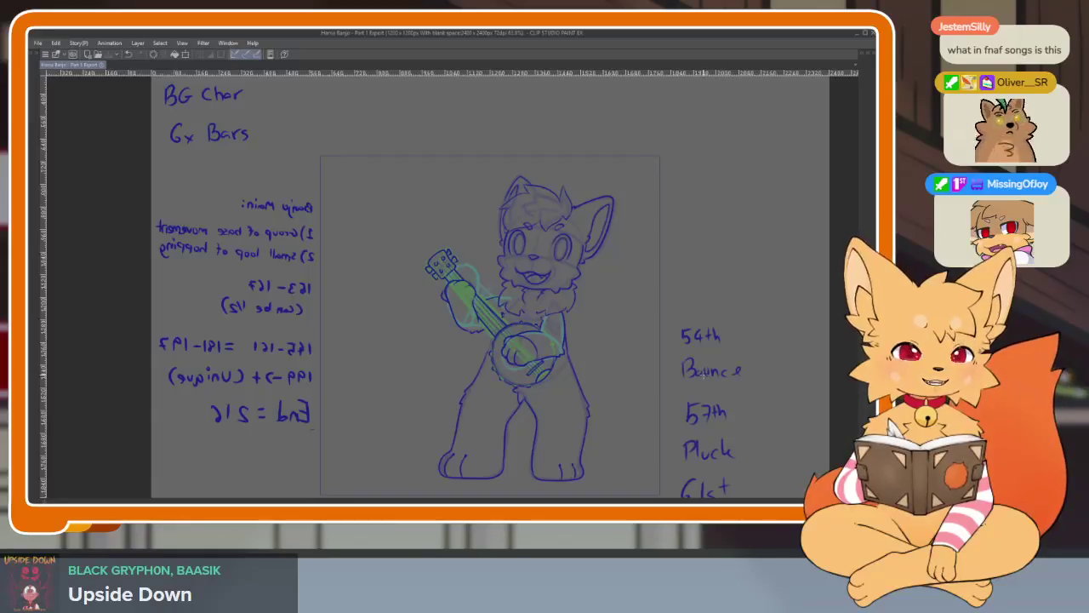
key(Tab)
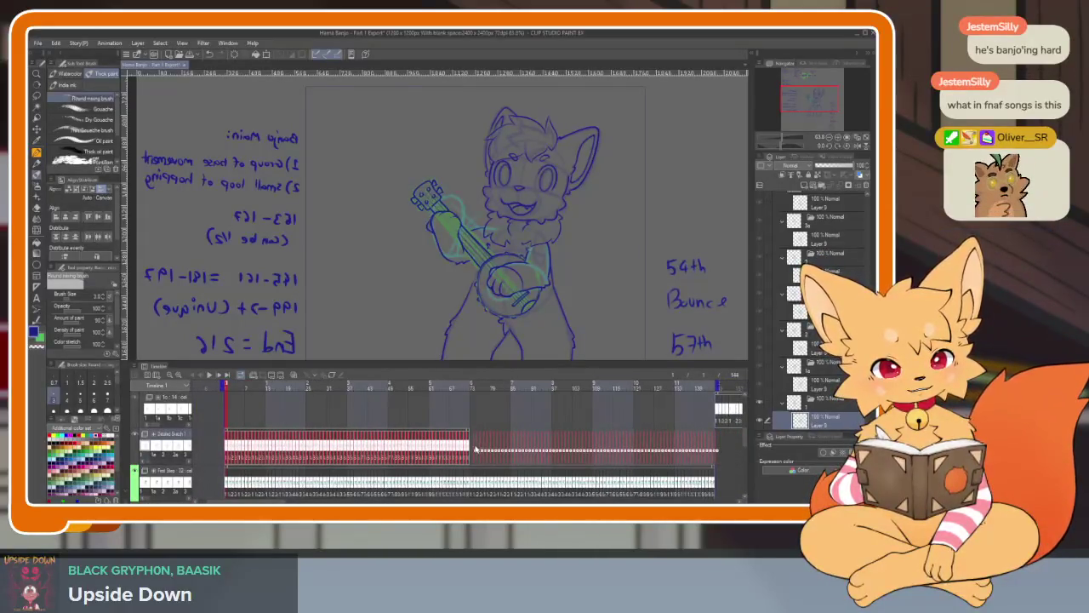
Remove the extra frames at the end of the timeline track.
drag(473, 449, 472, 449)
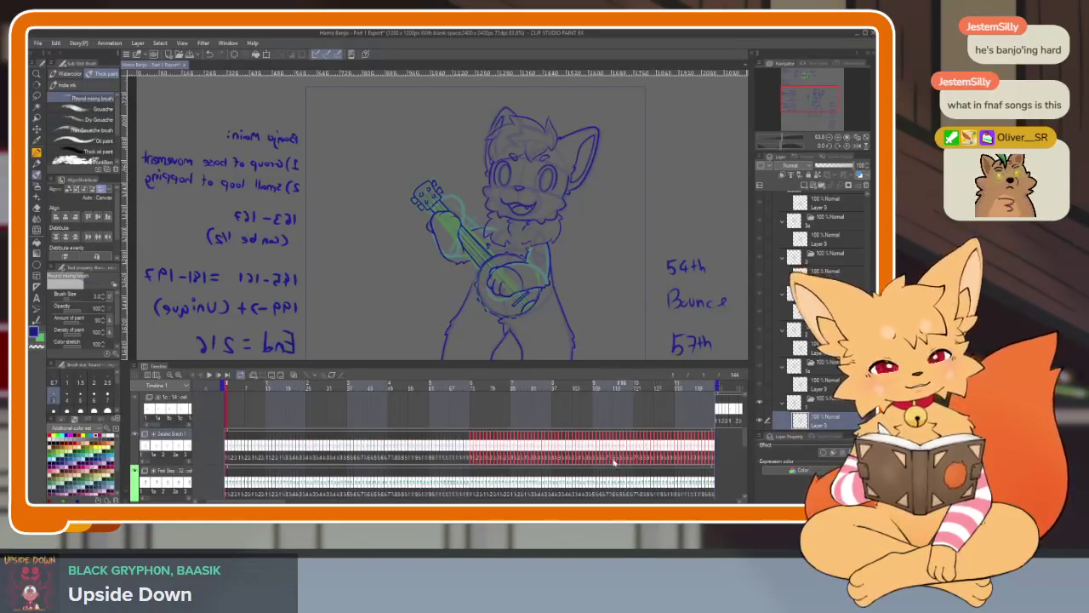
scroll(595, 450, down, 5)
scroll(552, 443, up, 1)
scroll(588, 447, up, 2)
scroll(600, 445, up, 1)
scroll(584, 437, up, 1)
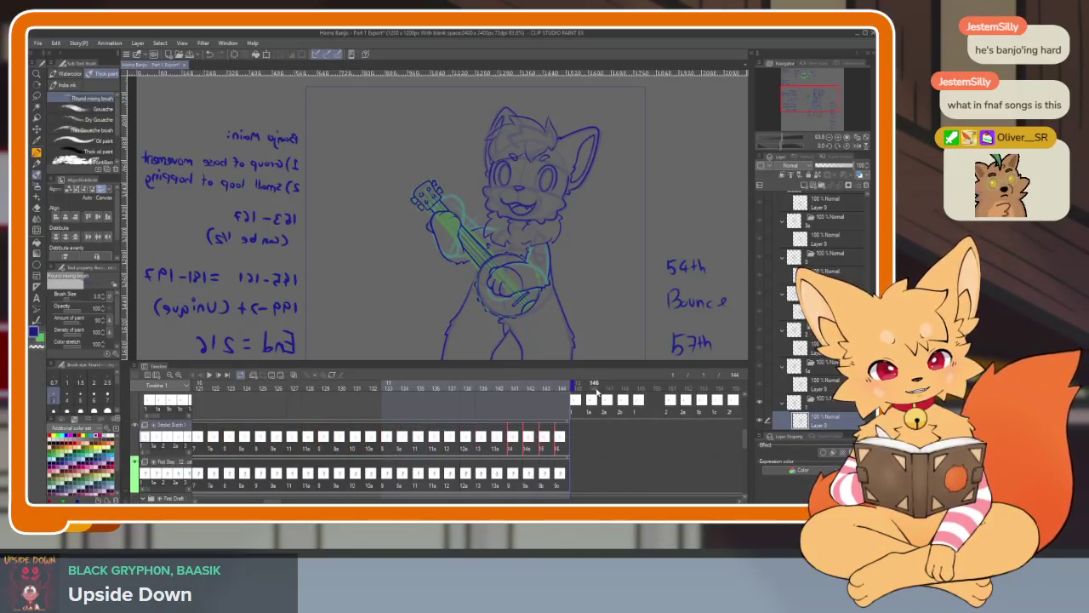
click(282, 375)
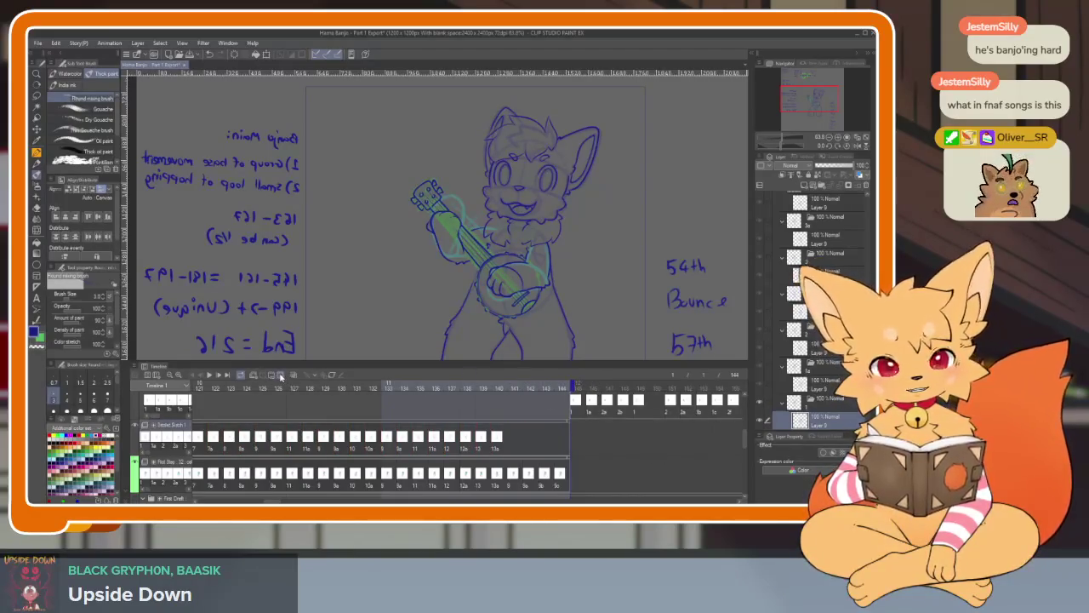
Assign cel 9 to frame 141 and cel 9a to frame 142.
right_click(512, 448)
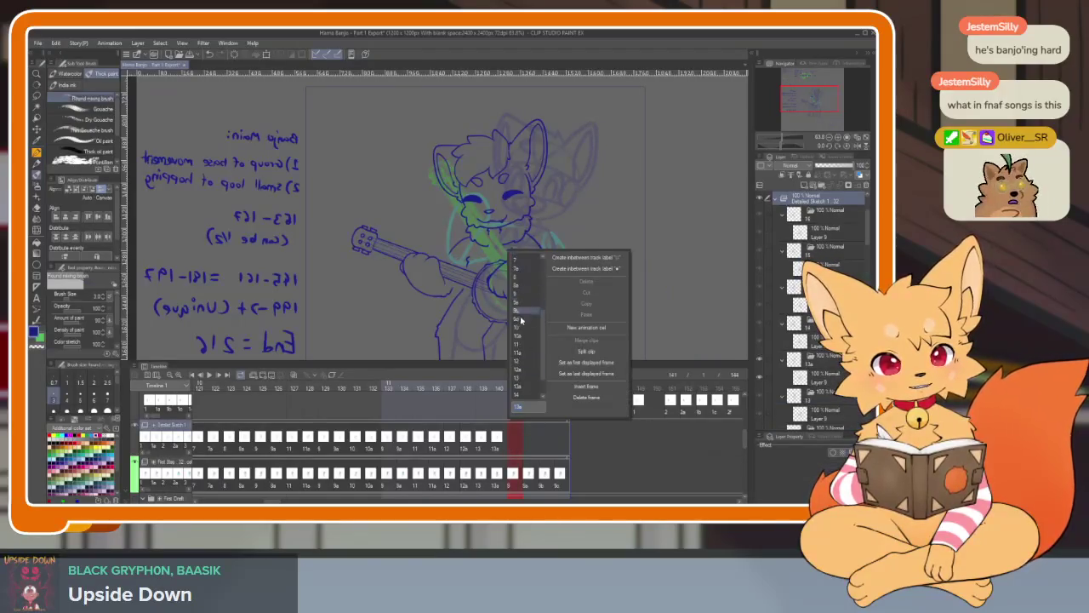
drag(544, 354, 531, 338)
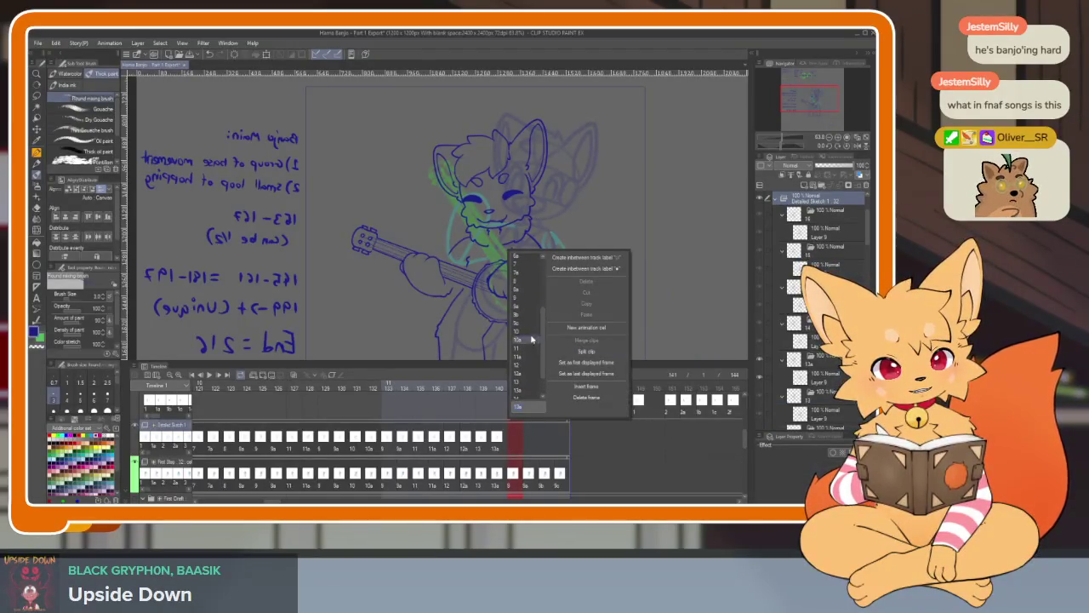
click(521, 308)
right_click(528, 448)
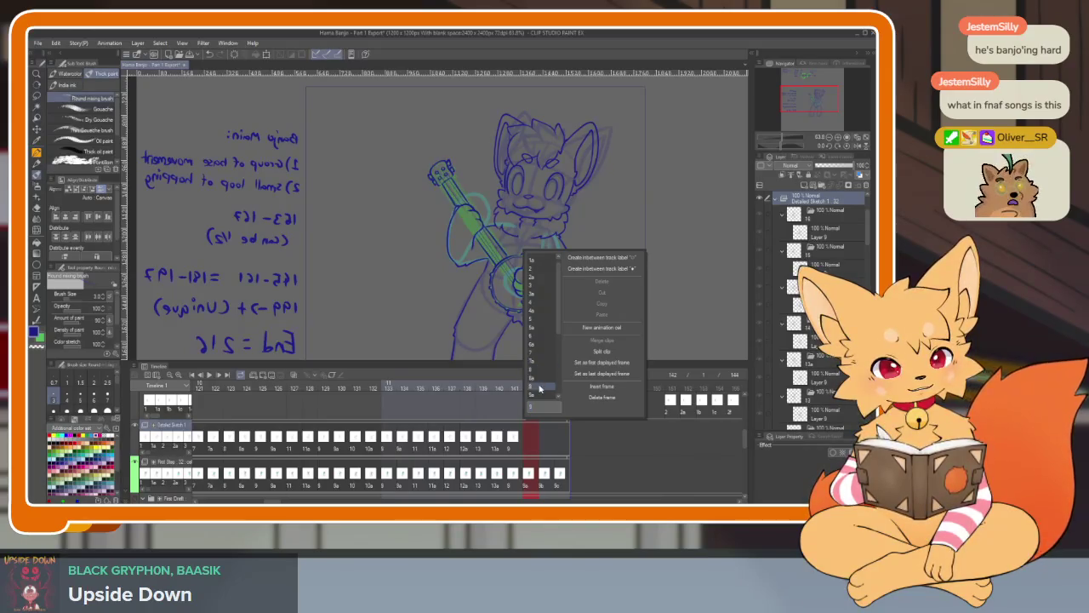
click(539, 396)
Assign cel 9c to frames 143 and 144.
click(547, 452)
right_click(546, 444)
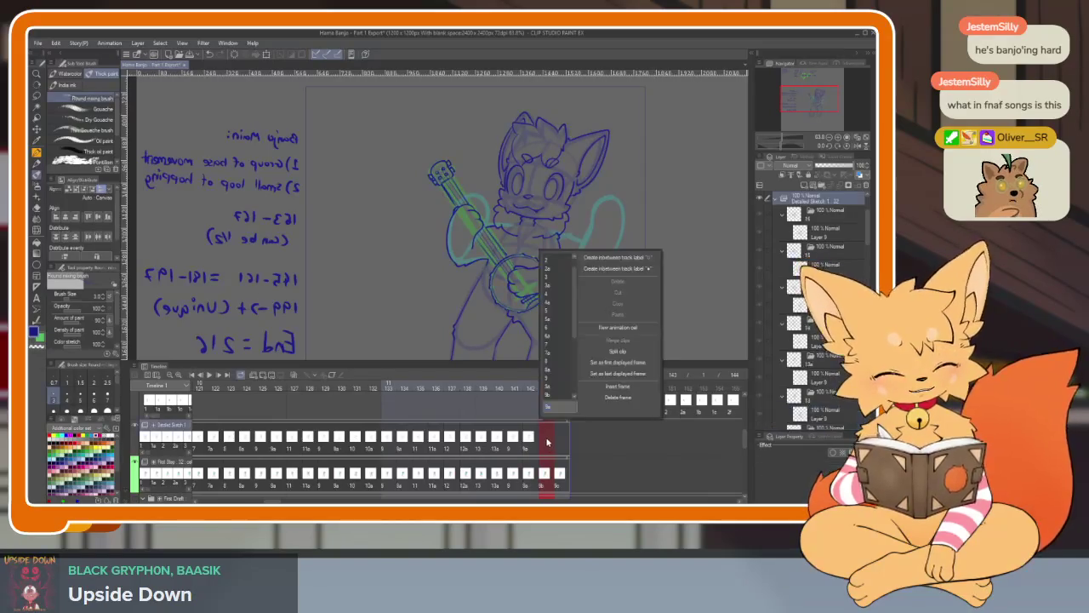
drag(575, 322, 574, 359)
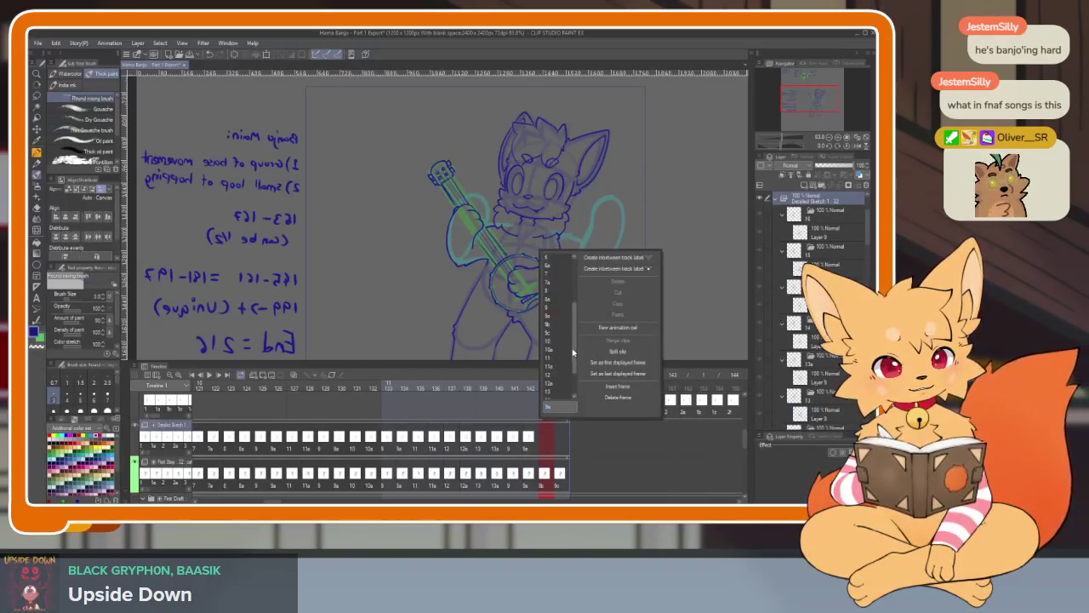
click(555, 327)
click(562, 450)
right_click(562, 444)
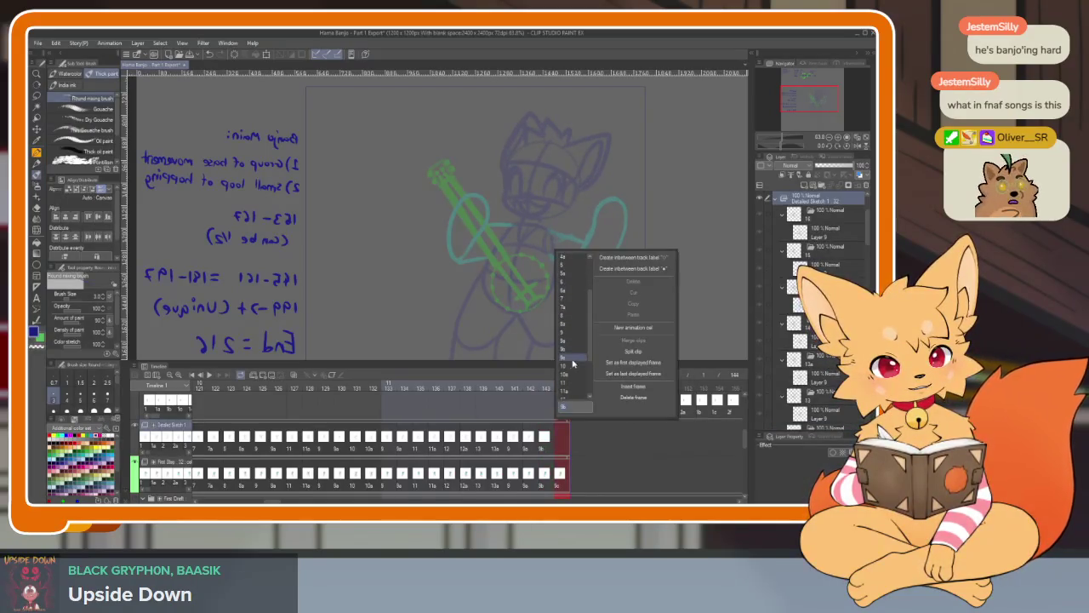
click(571, 364)
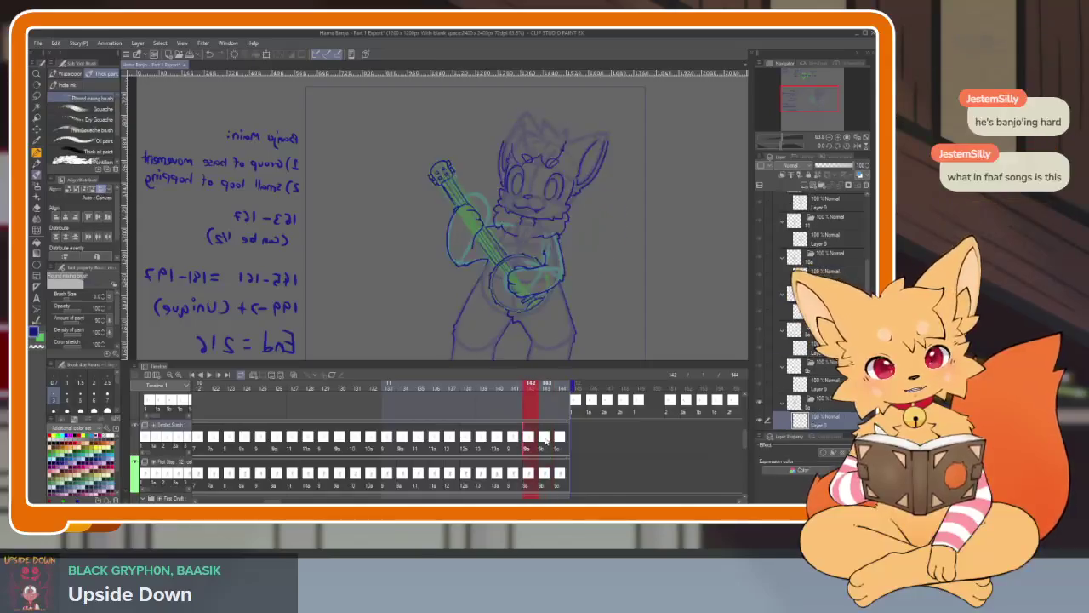
Flip between frames 142, 143 and 144 to compare them, ending on frame 143.
click(561, 438)
click(546, 437)
click(531, 438)
click(549, 438)
click(527, 438)
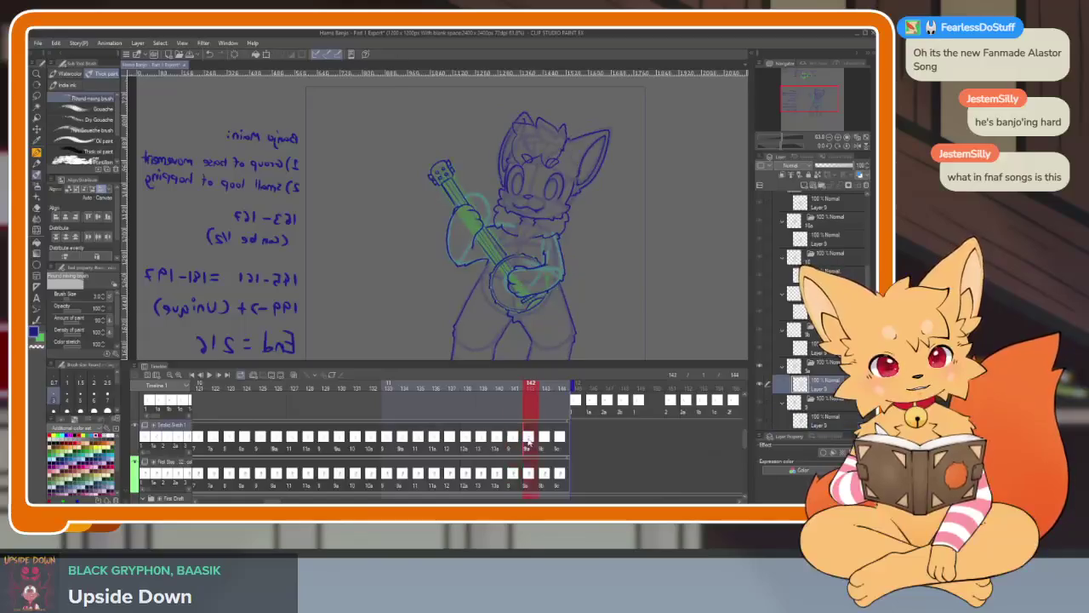
click(547, 438)
click(561, 437)
click(548, 437)
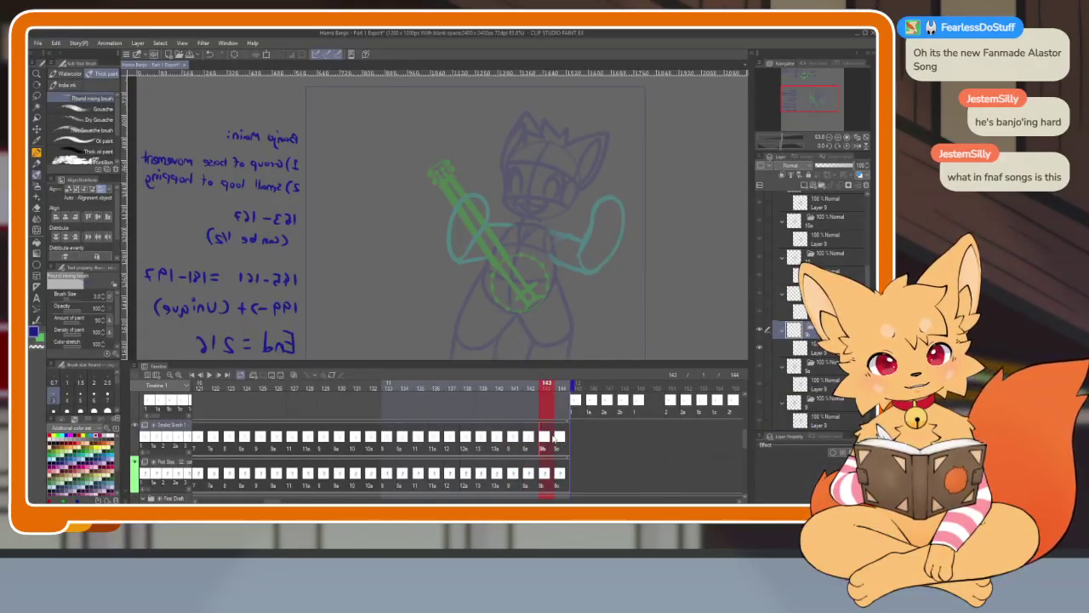
Jump to another animation frame and view it full-window with palettes and timeline hidden.
key(Tab)
scroll(578, 364, down, 2)
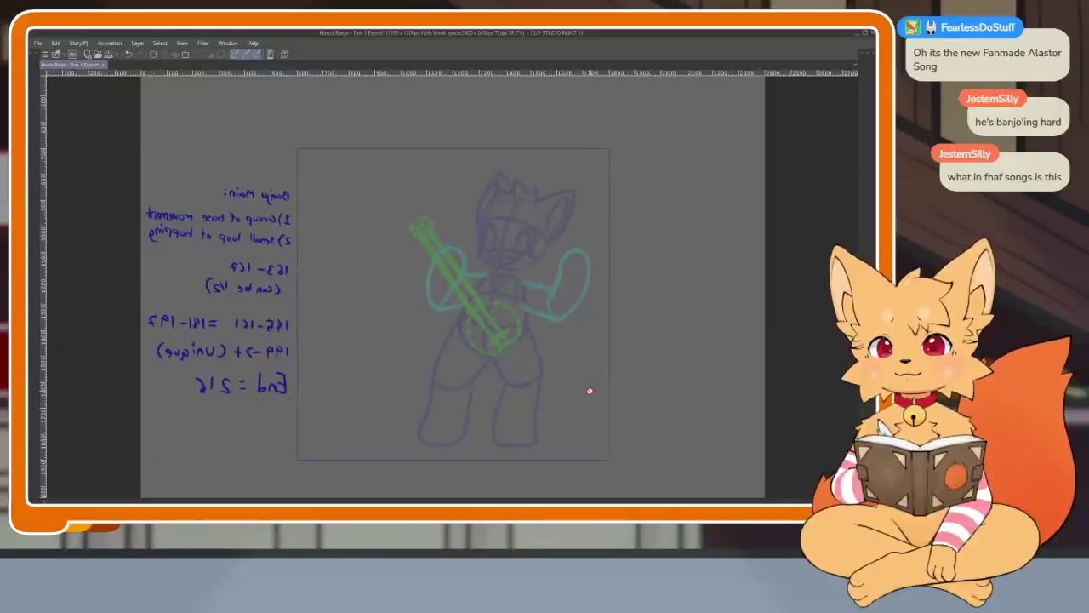
scroll(587, 391, down, 2)
key(Tab)
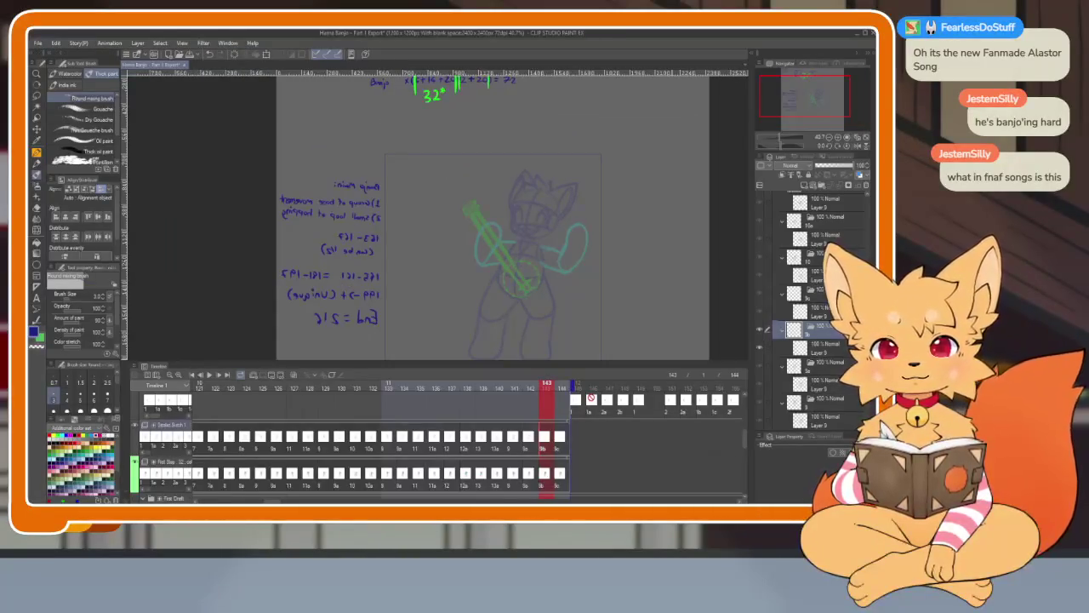
click(204, 387)
key(Tab)
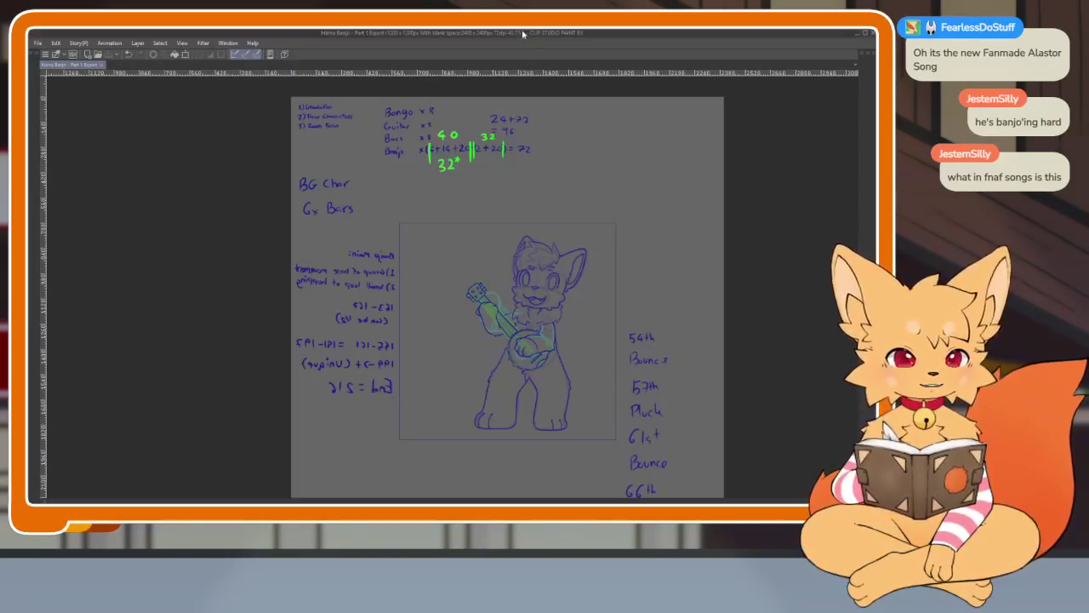
scroll(566, 386, up, 3)
scroll(565, 386, up, 1)
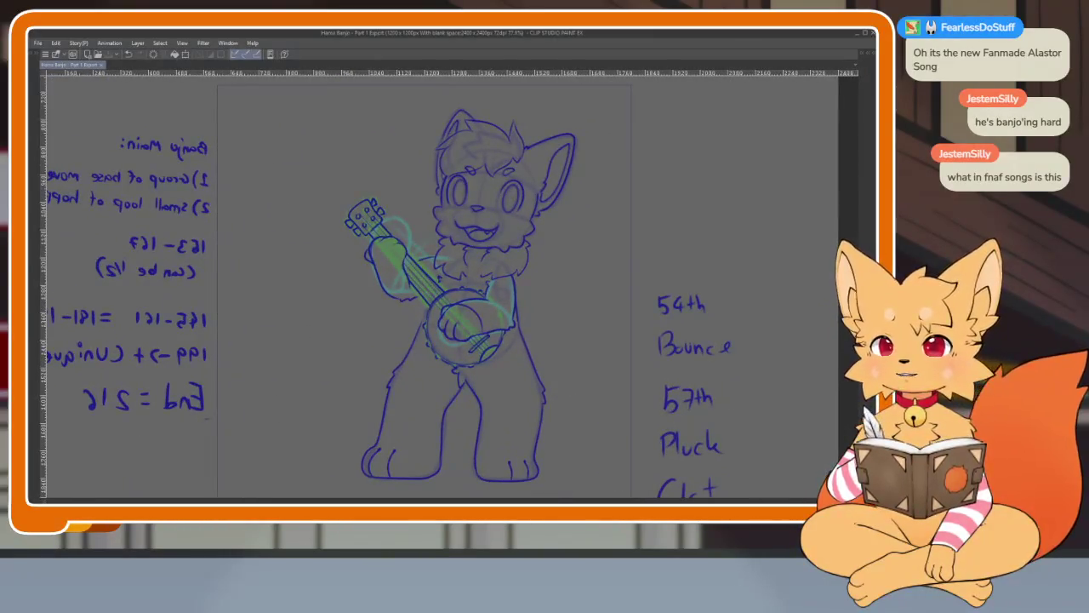
click(510, 38)
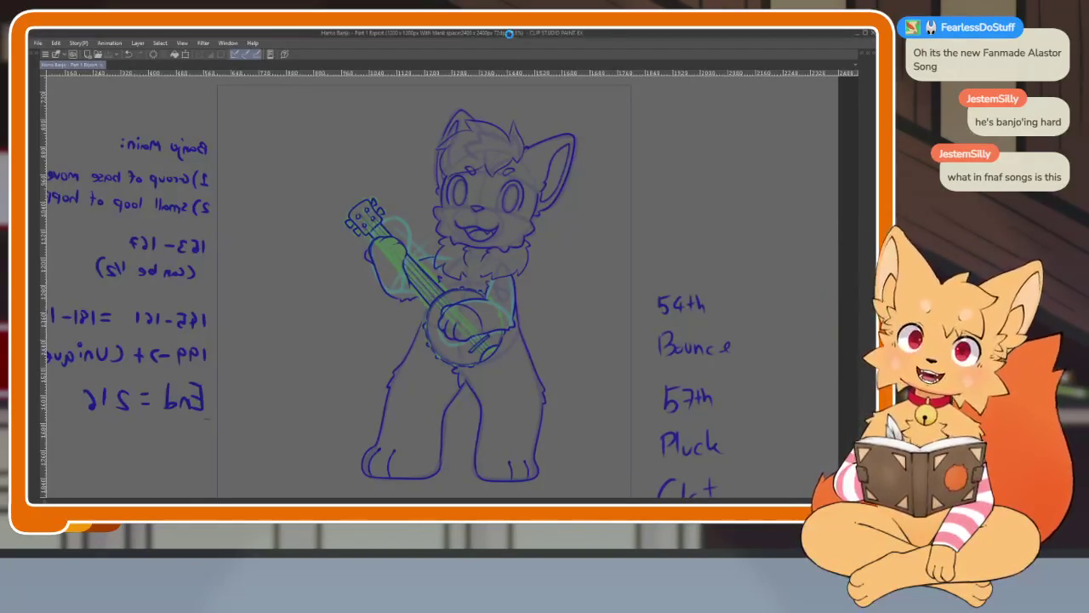
Play back the banjo animation, then show the palettes and timeline again.
key(Return)
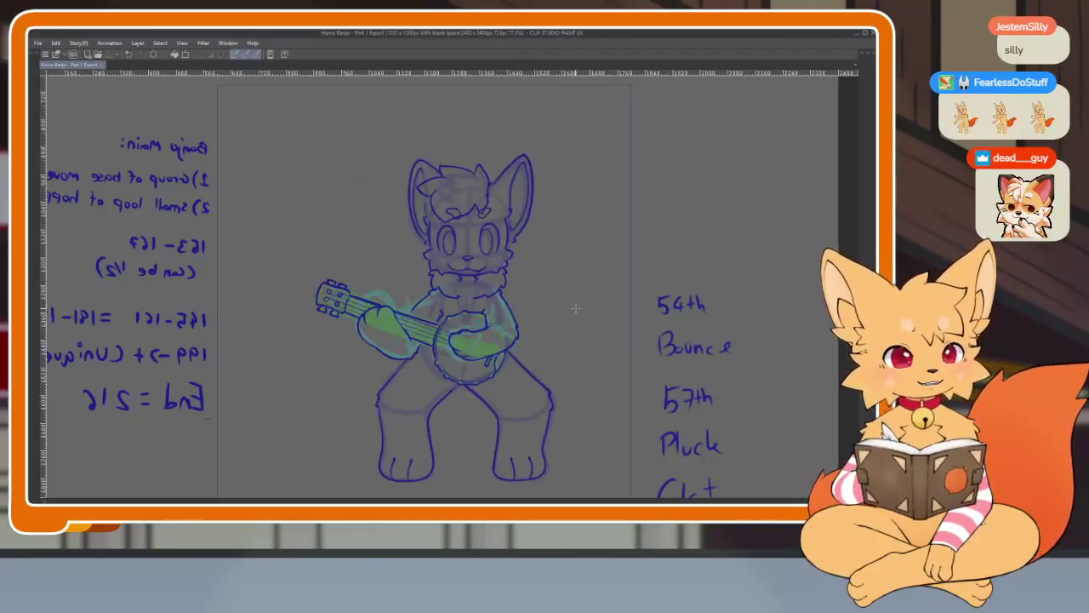
key(Tab)
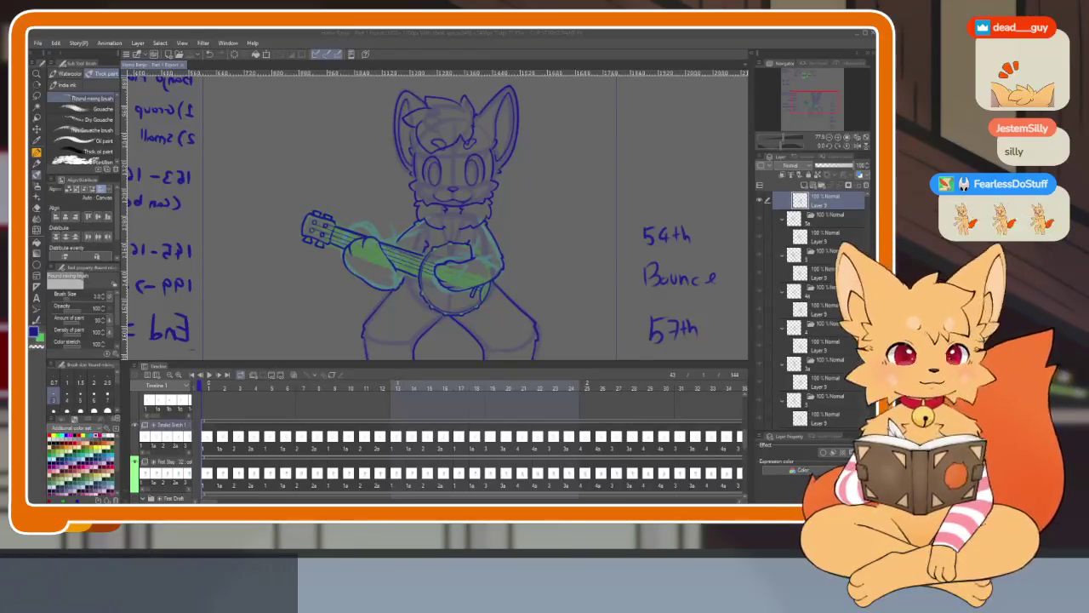
Hide all palettes and pan the view onto the raised-arm fox's head.
key(Tab)
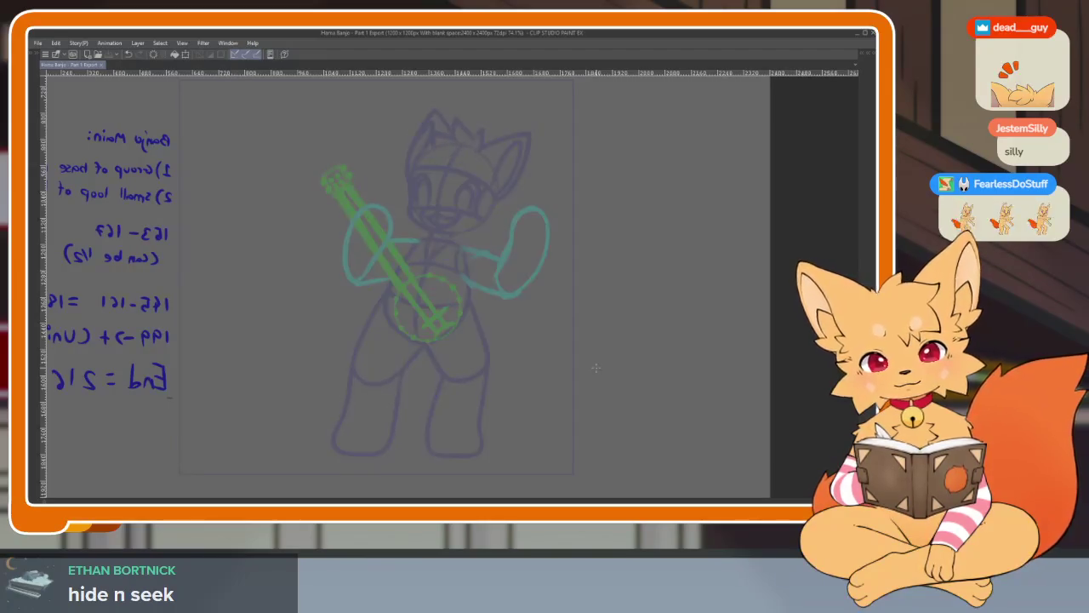
drag(544, 369, 530, 432)
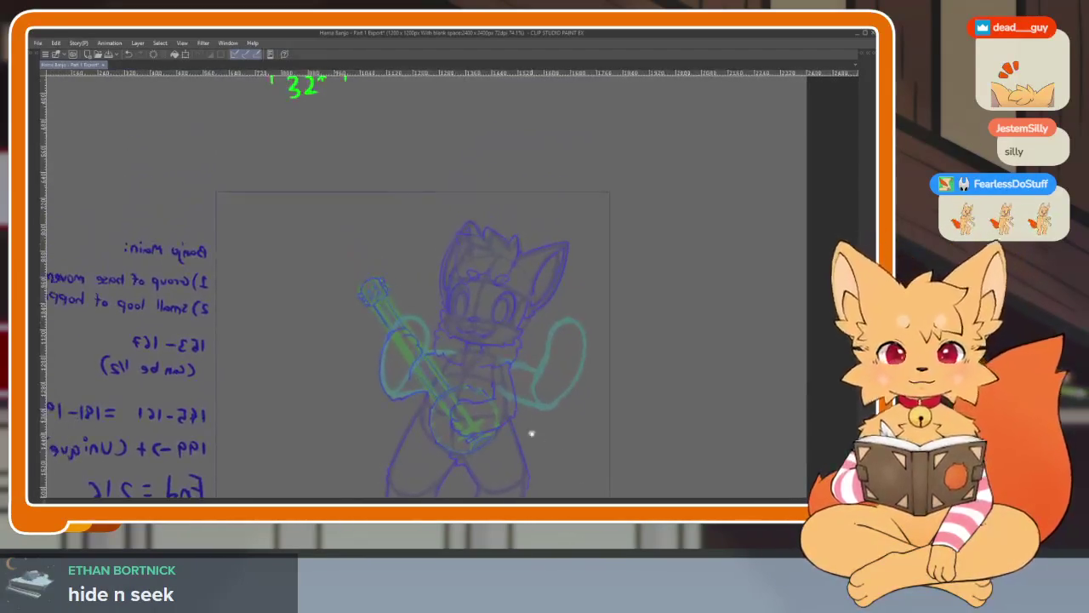
Try a dark line beside the eye, hide the onion skins, and undo the stroke.
scroll(502, 349, up, 3)
scroll(502, 349, up, 3)
key(Tab)
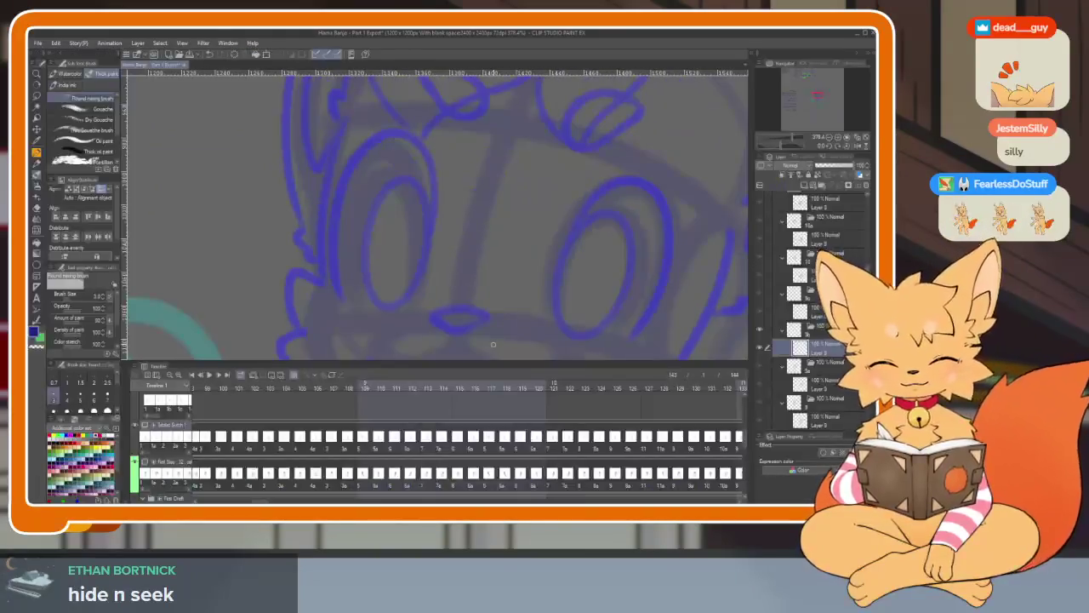
key(Tab)
scroll(462, 389, down, 2)
scroll(389, 378, up, 3)
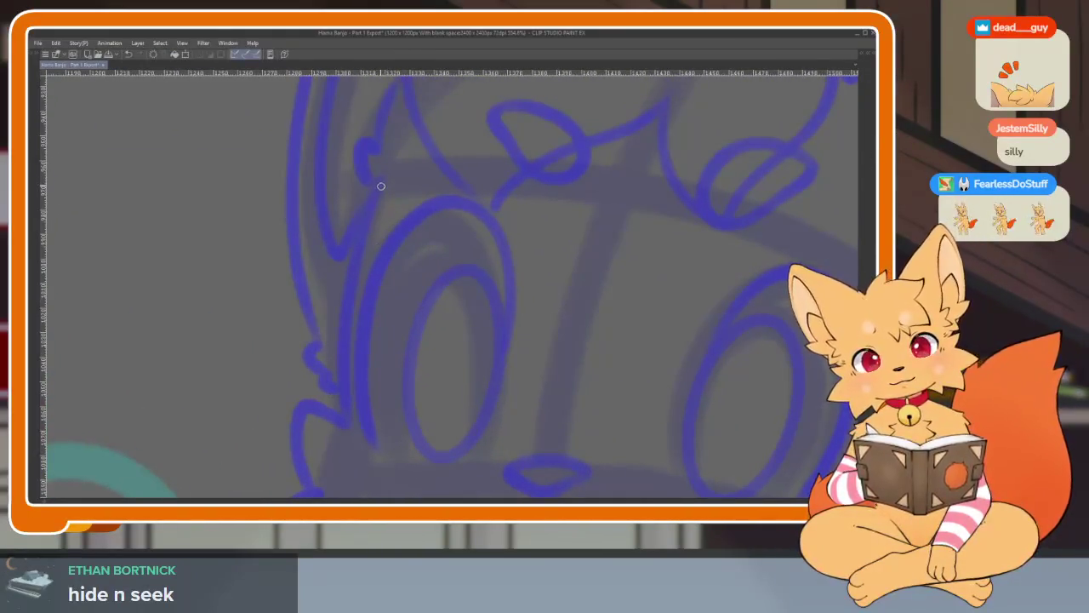
drag(345, 336, 342, 353)
drag(360, 462, 449, 250)
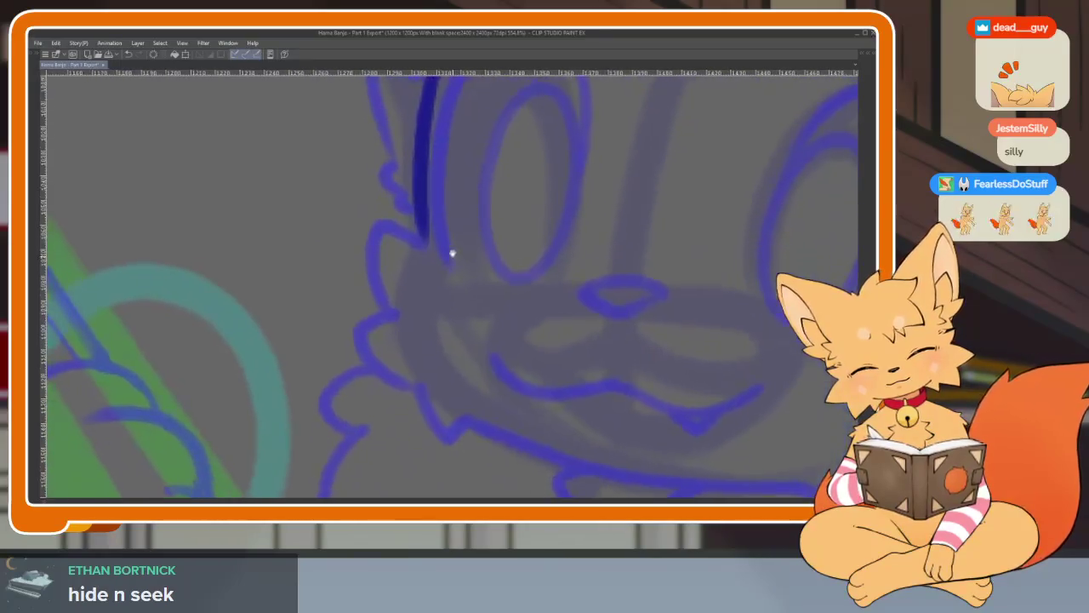
key(Right)
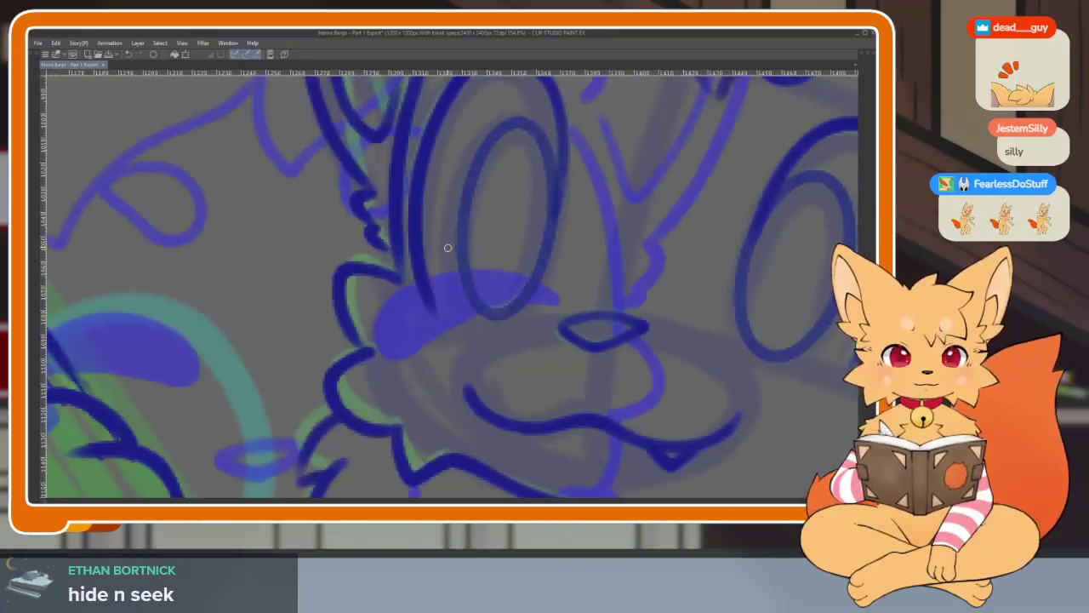
scroll(414, 305, down, 1)
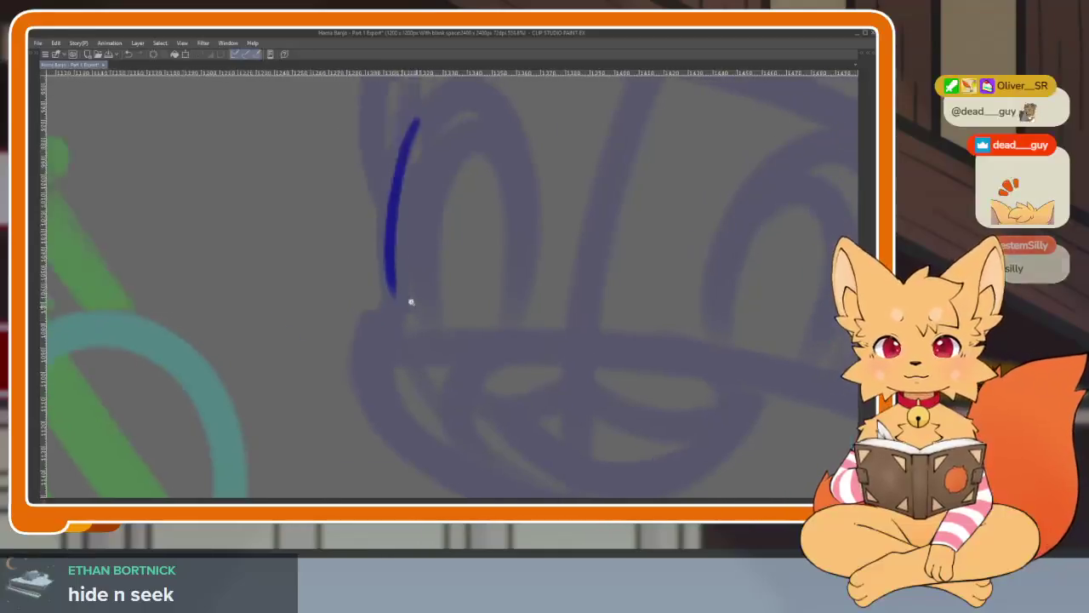
scroll(425, 315, down, 1)
scroll(574, 321, down, 1)
scroll(598, 357, down, 1)
key(ctrl+z)
Ink the fox's cheek fur outline in dark blue.
scroll(558, 355, down, 1)
scroll(558, 355, up, 1)
scroll(547, 357, up, 1)
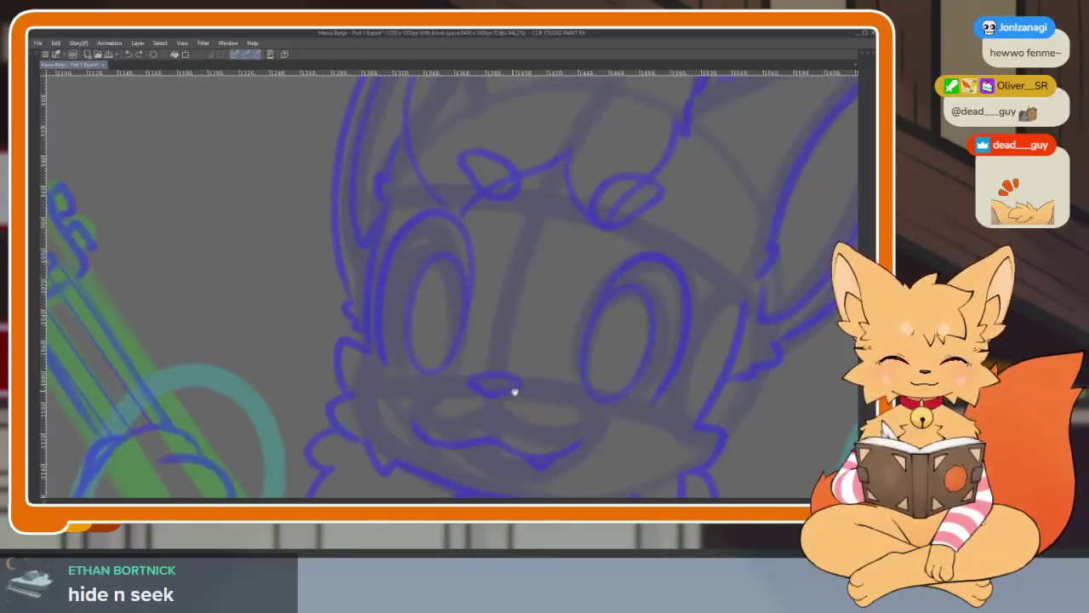
scroll(513, 389, down, 1)
scroll(503, 401, up, 2)
scroll(517, 417, down, 1)
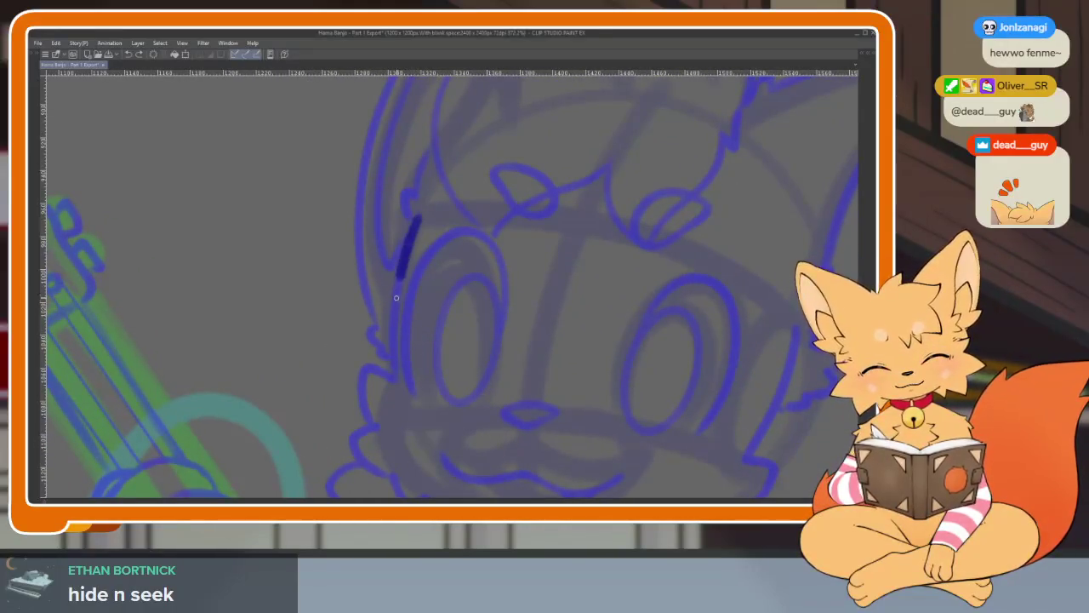
scroll(397, 398, up, 1)
scroll(460, 311, up, 1)
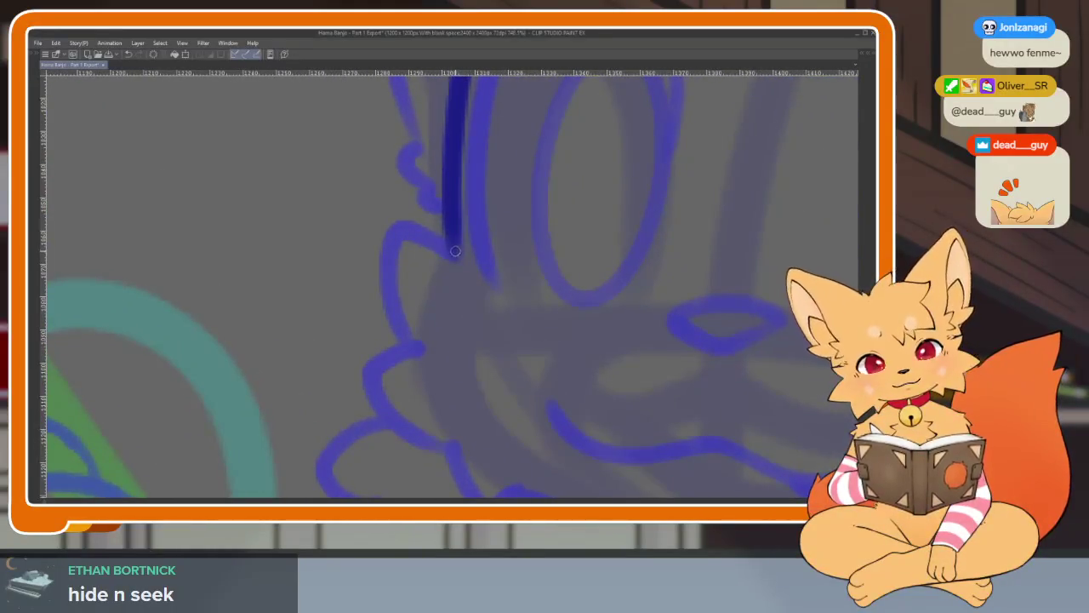
drag(408, 339, 426, 352)
drag(425, 353, 437, 286)
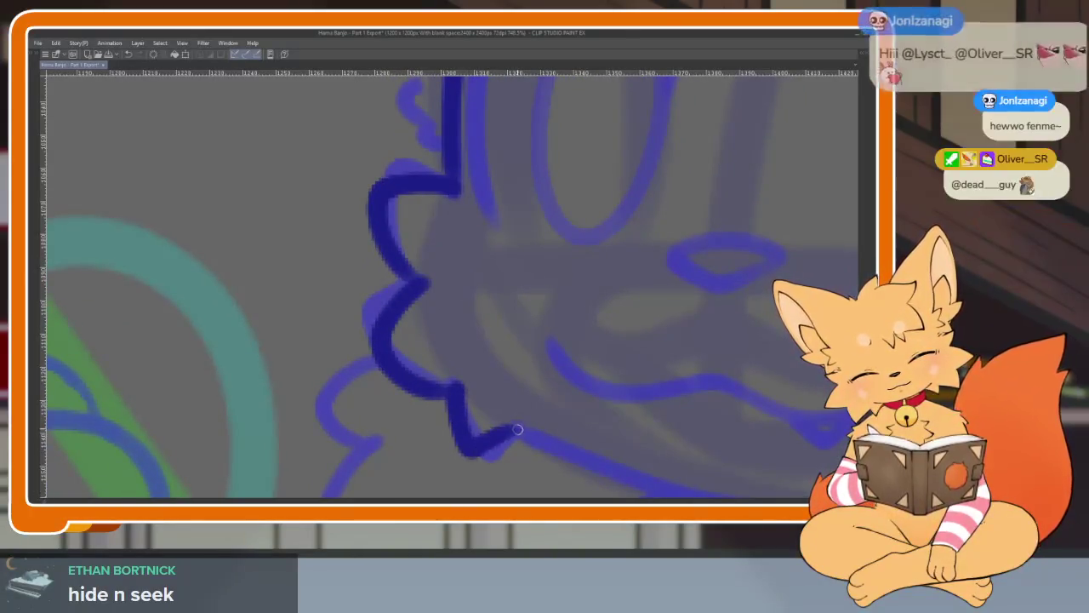
Ink the side of the cheek, the cheek fluff curve and the jaw line toward the chin.
scroll(654, 396, down, 3)
scroll(666, 347, up, 1)
scroll(637, 372, up, 1)
scroll(637, 372, up, 2)
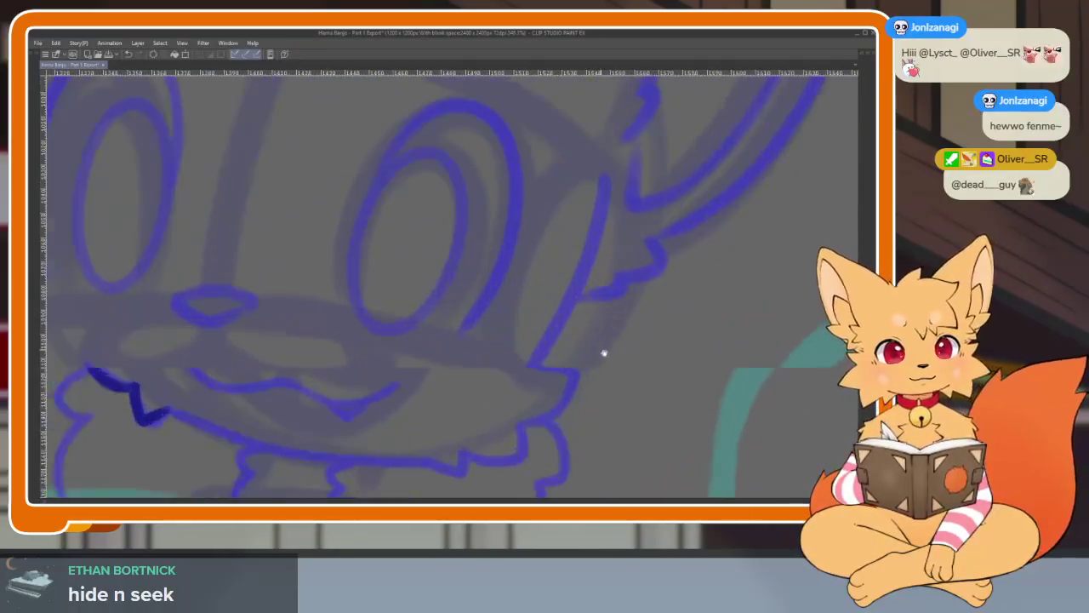
drag(595, 233, 532, 366)
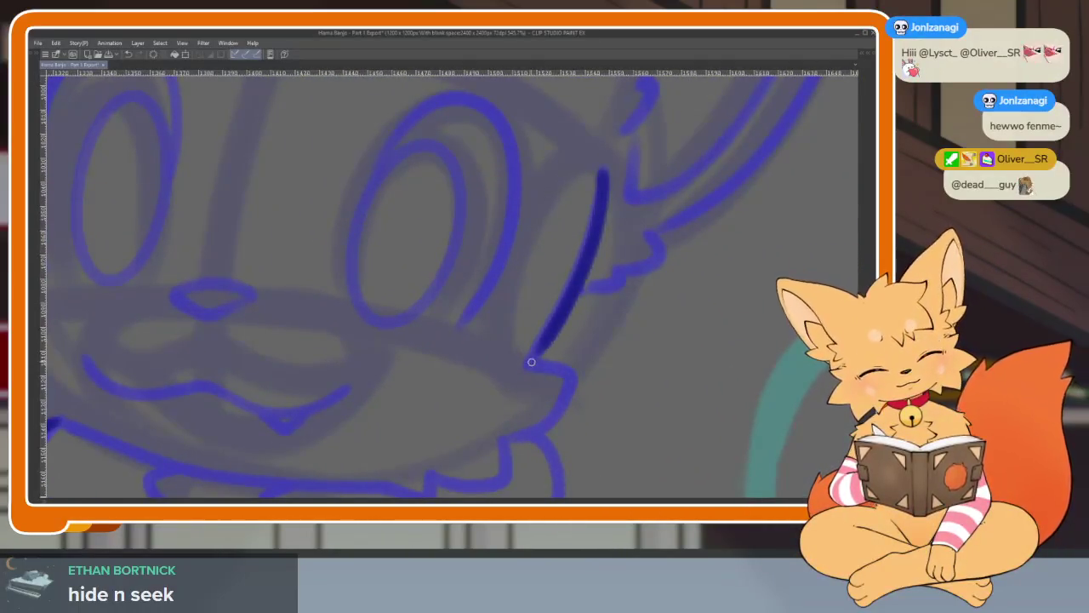
scroll(624, 304, up, 1)
scroll(635, 258, up, 1)
mouse_move(631, 265)
mouse_down()
mouse_move(663, 315)
mouse_move(582, 376)
mouse_up()
drag(570, 421, 491, 441)
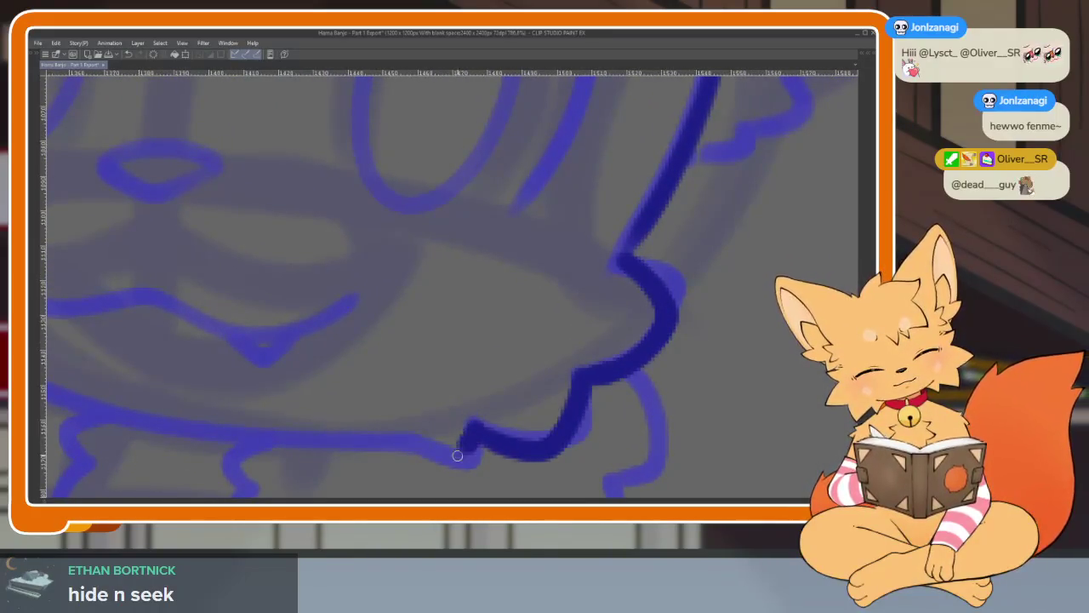
Zoom in and ink the oval outline of the nose.
scroll(605, 389, down, 3)
scroll(549, 433, up, 2)
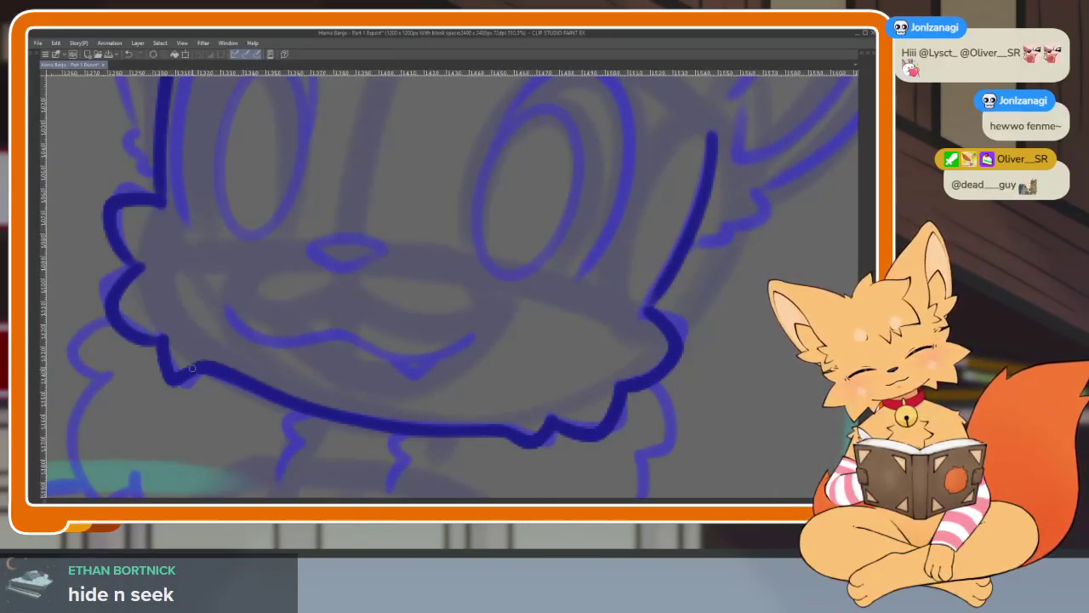
scroll(496, 372, down, 2)
scroll(576, 375, down, 2)
scroll(519, 380, up, 1)
scroll(524, 378, up, 2)
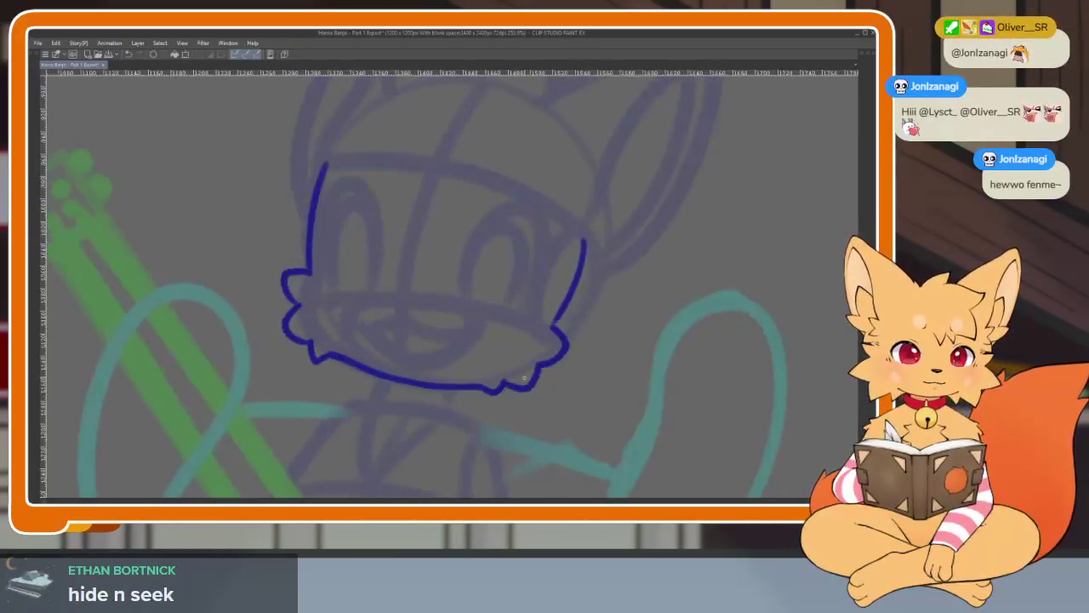
scroll(507, 391, up, 2)
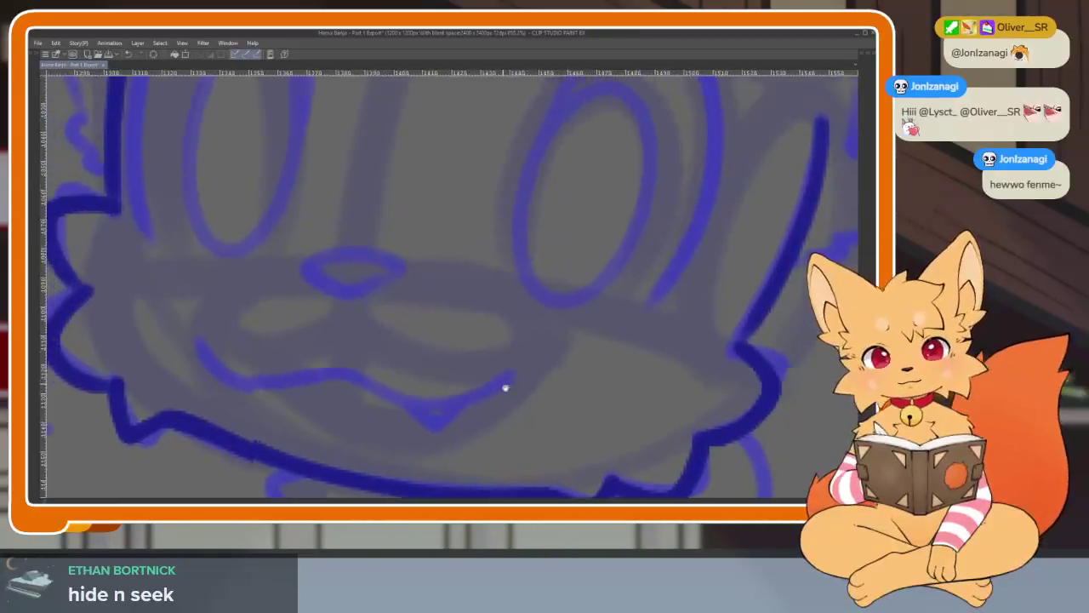
scroll(476, 383, up, 1)
scroll(446, 374, up, 2)
mouse_move(294, 332)
mouse_down()
mouse_move(471, 311)
mouse_move(502, 360)
mouse_move(379, 408)
mouse_move(272, 341)
mouse_up()
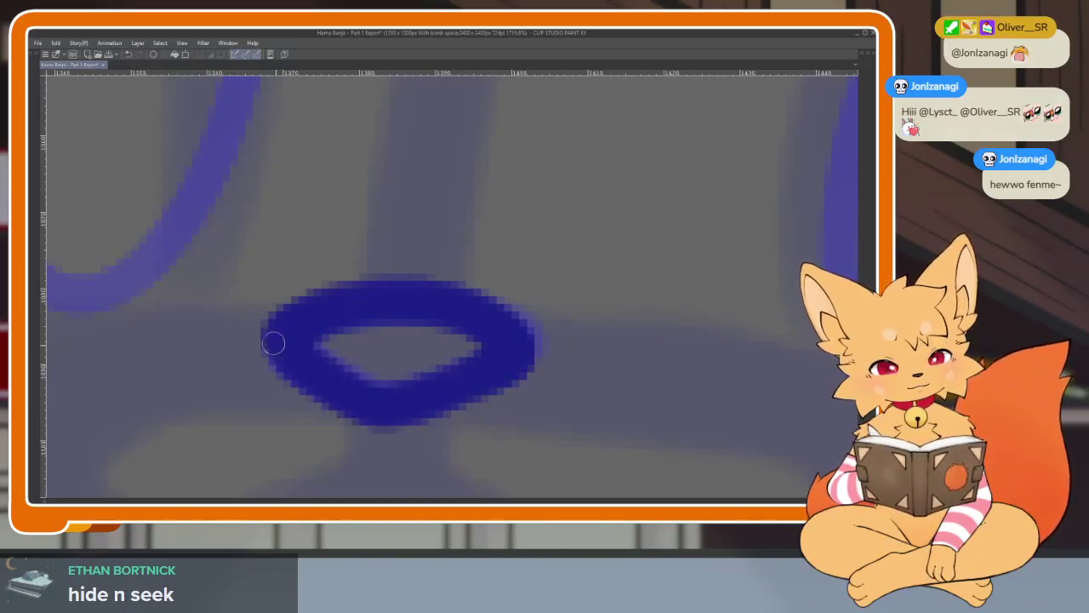
scroll(467, 315, down, 3)
scroll(404, 371, up, 2)
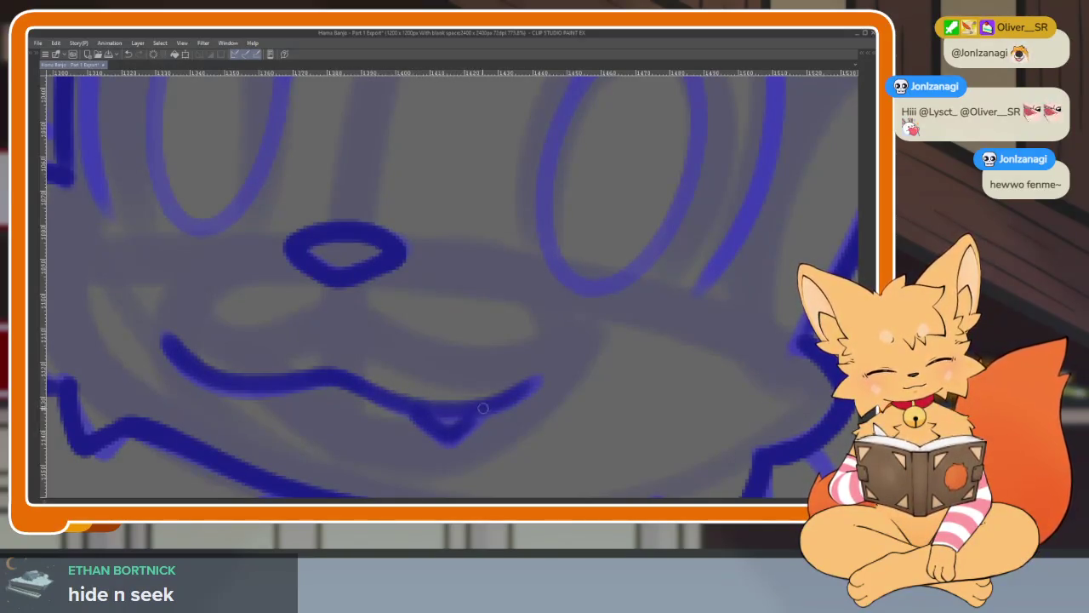
scroll(483, 407, down, 3)
scroll(554, 397, up, 2)
Trace the spiky fur tuft atop the fox's head in dark blue, correcting the misdrawn left part.
mouse_move(581, 406)
mouse_down()
mouse_move(584, 450)
mouse_move(633, 280)
mouse_up()
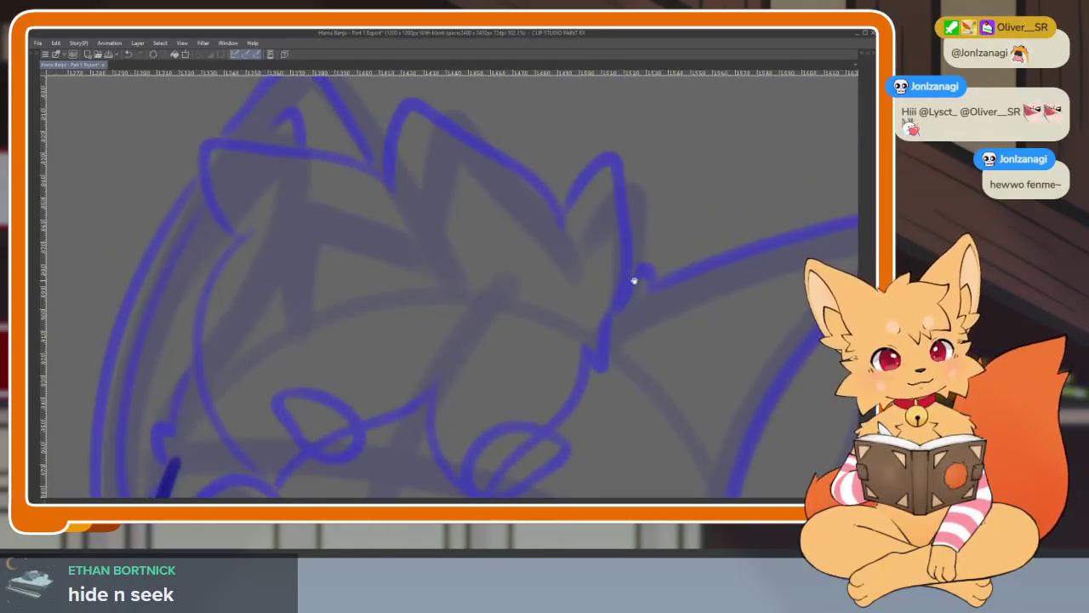
key(Right)
key(Right)
key(Right)
key(Right)
key(Right)
key(Right)
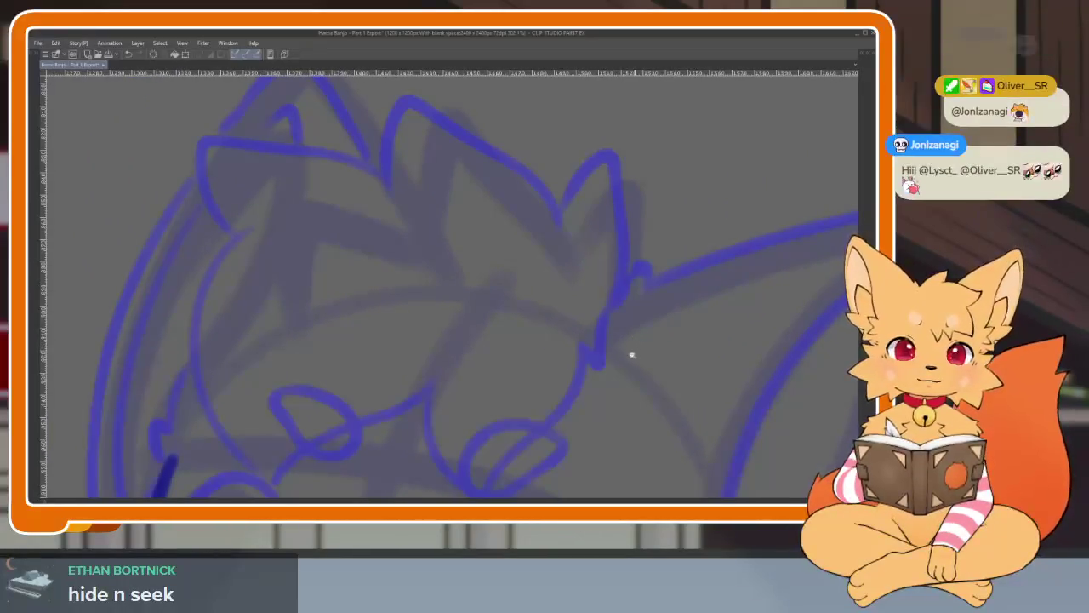
scroll(634, 340, down, 1)
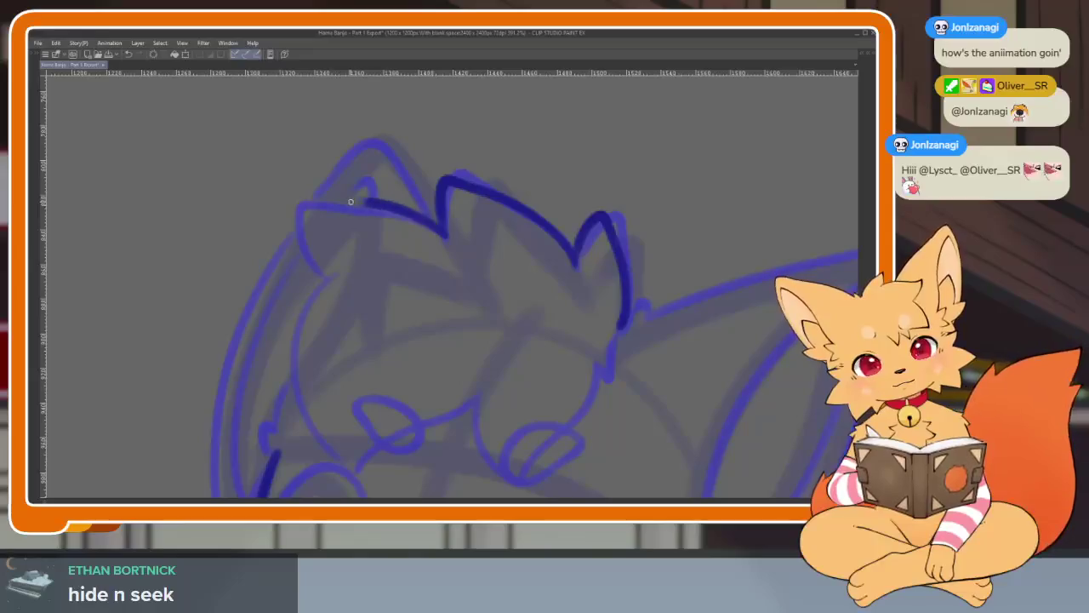
drag(309, 212, 444, 228)
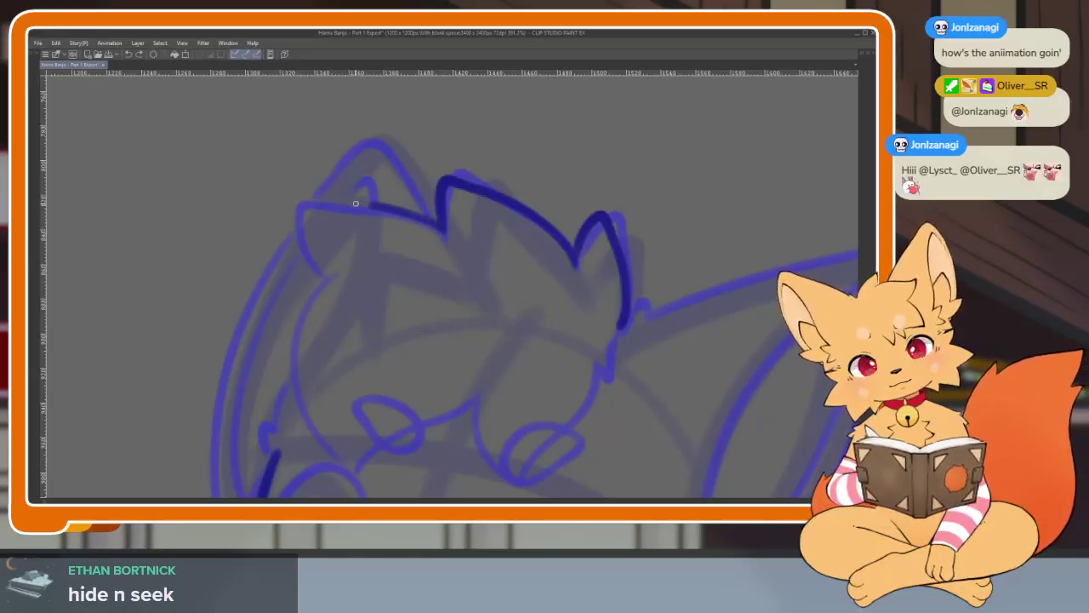
key(ctrl+y)
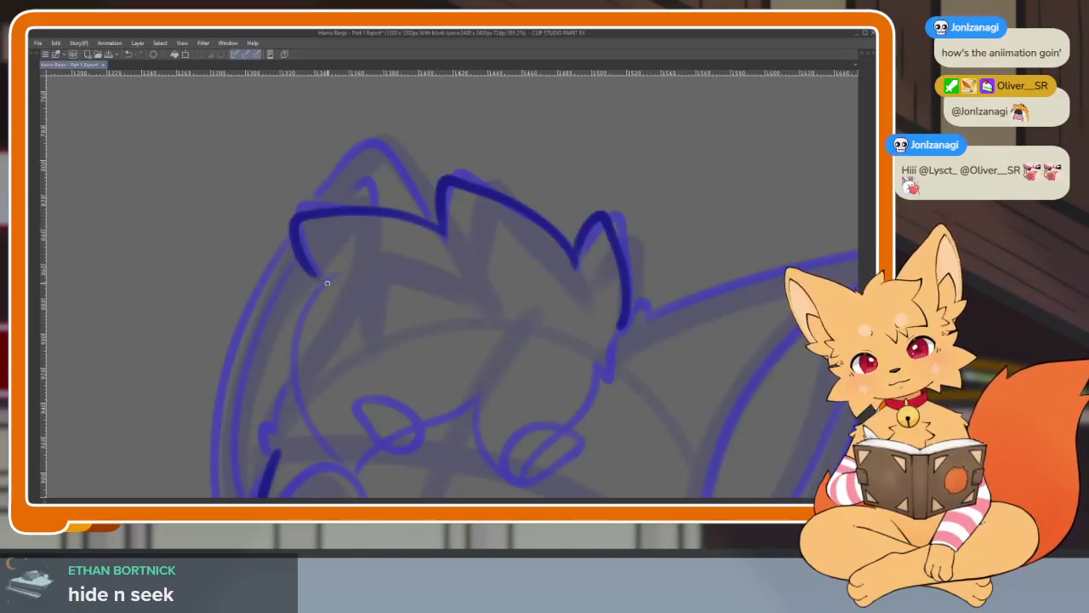
scroll(524, 406, down, 2)
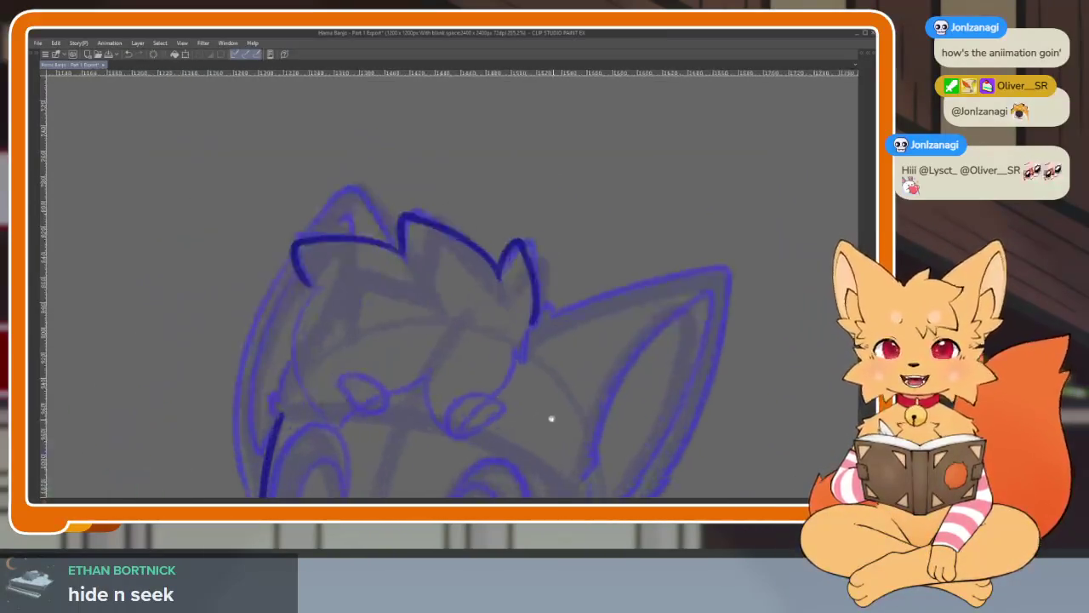
scroll(596, 438, down, 1)
scroll(564, 311, down, 2)
scroll(593, 394, down, 1)
scroll(608, 326, down, 1)
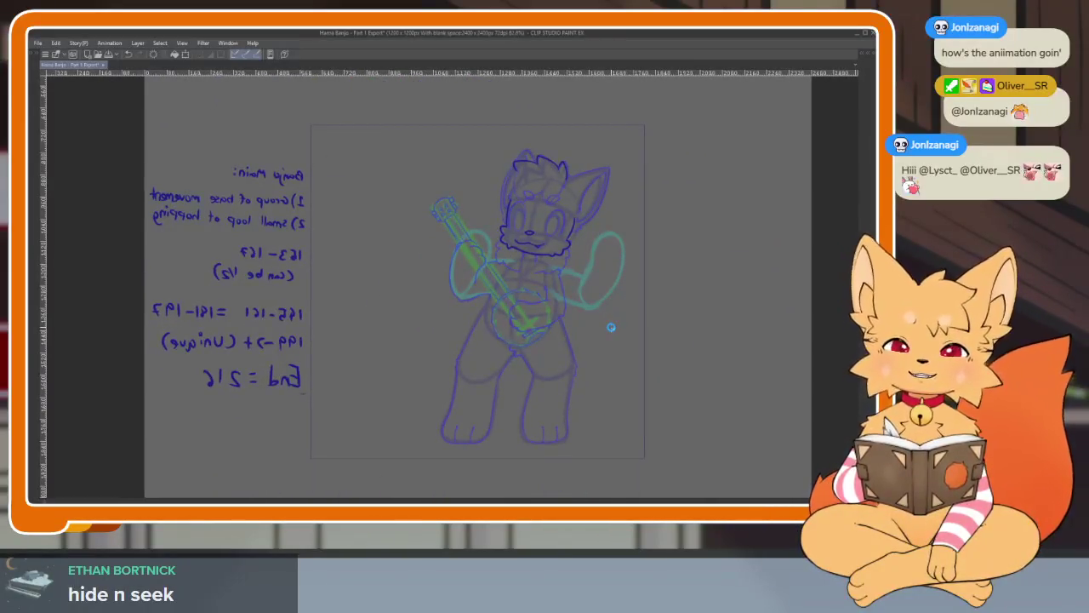
Preview the fox's banjo-playing animation, zooming in and out while it plays.
key(space)
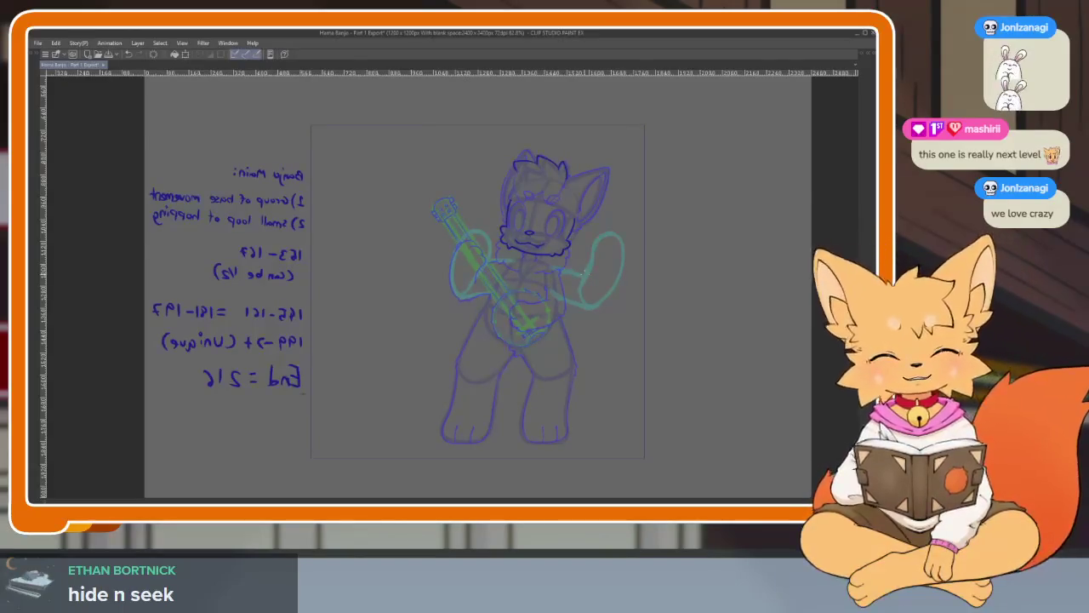
scroll(601, 291, up, 3)
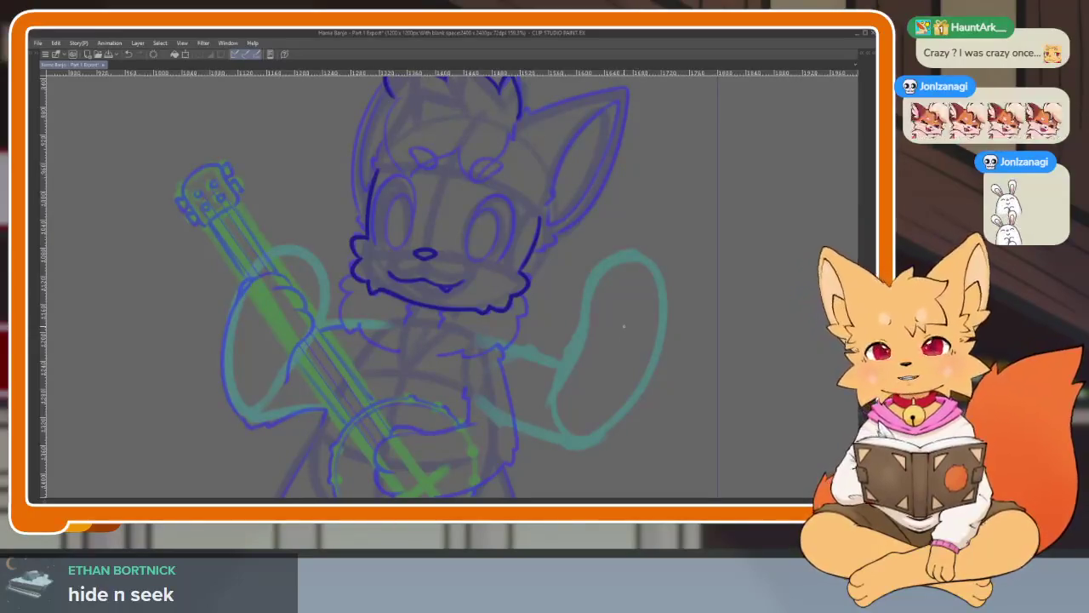
scroll(613, 347, down, 4)
scroll(603, 352, up, 1)
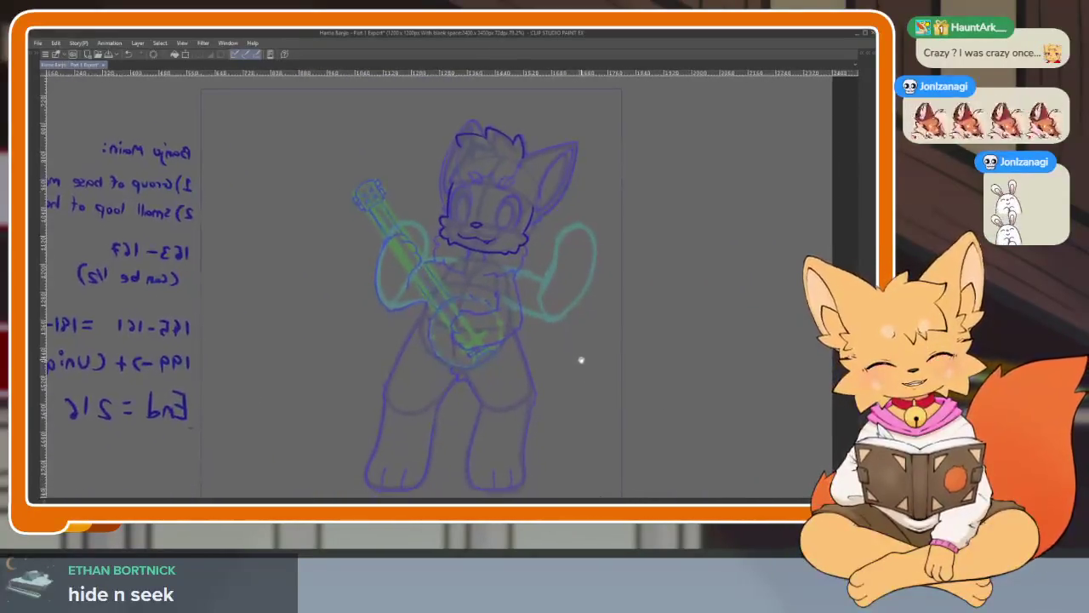
scroll(596, 376, down, 2)
scroll(593, 374, up, 1)
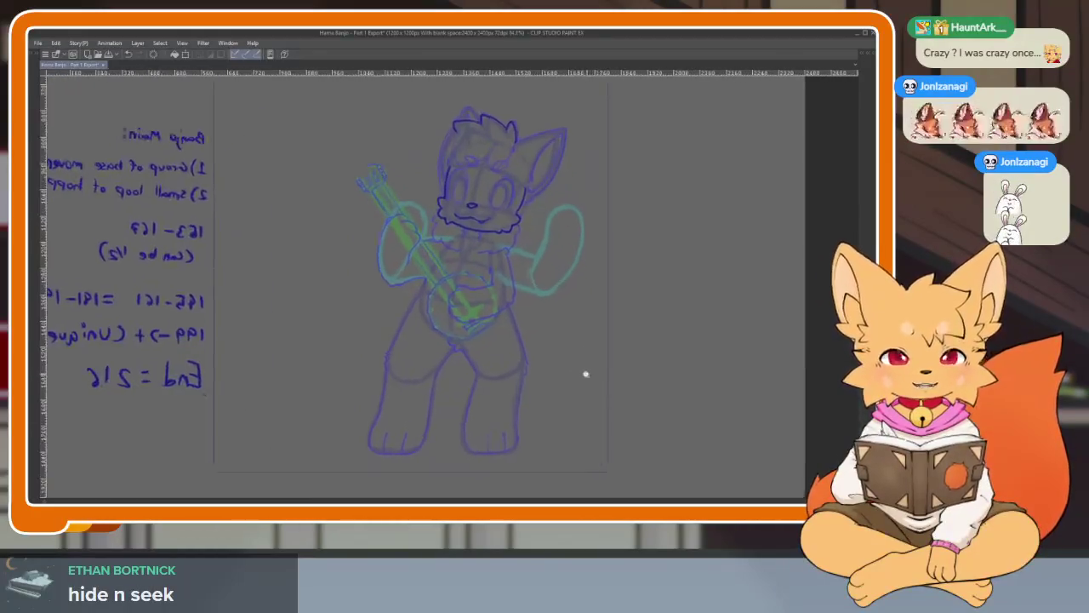
scroll(594, 378, down, 2)
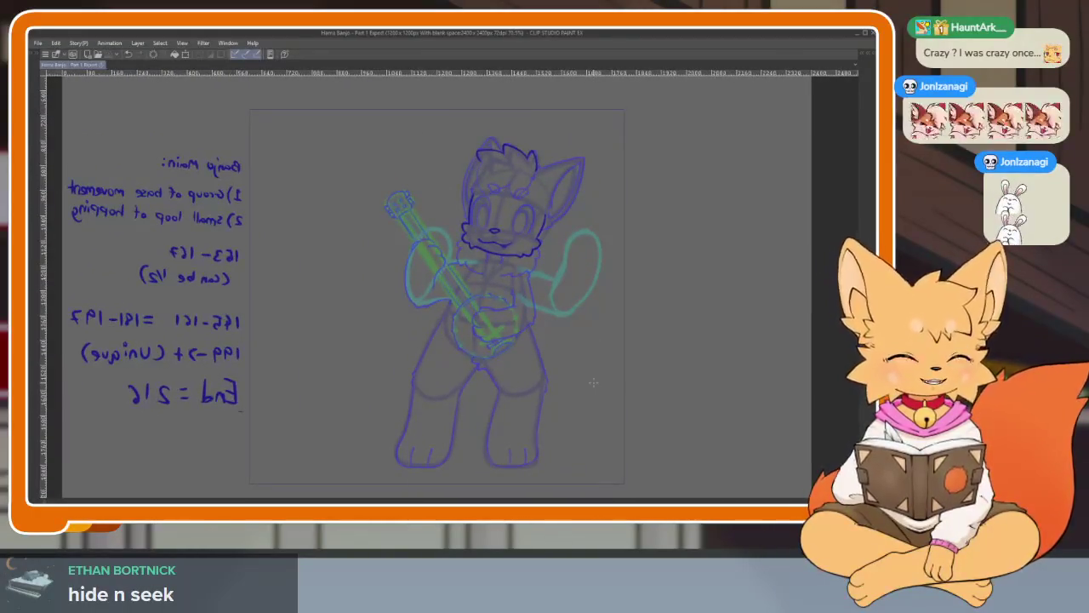
Stop playback and step to another animation frame with the onion skin showing.
key(space)
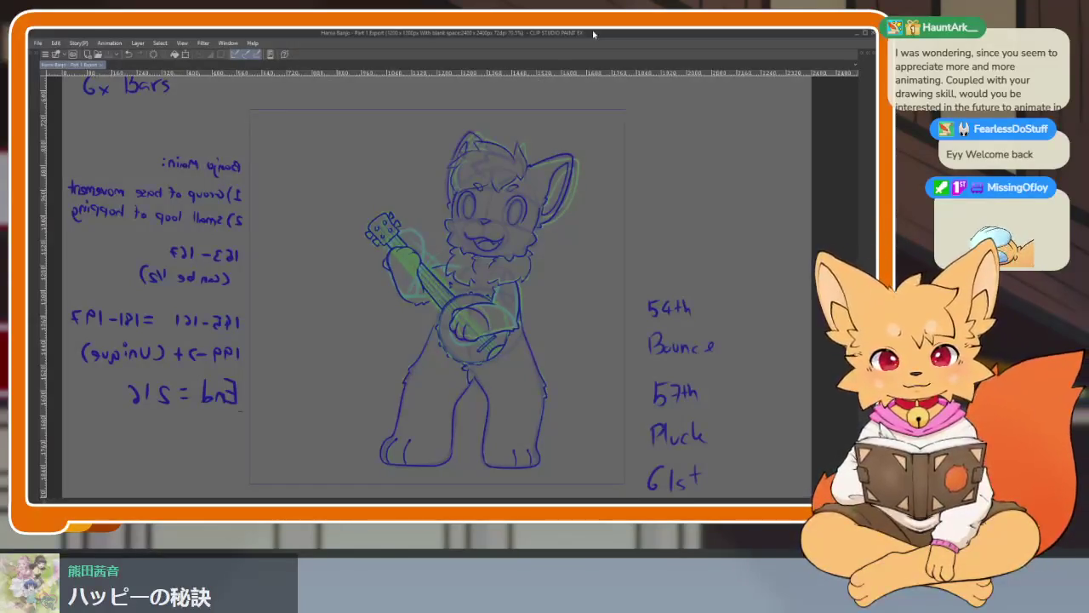
scroll(605, 352, down, 2)
scroll(596, 377, up, 1)
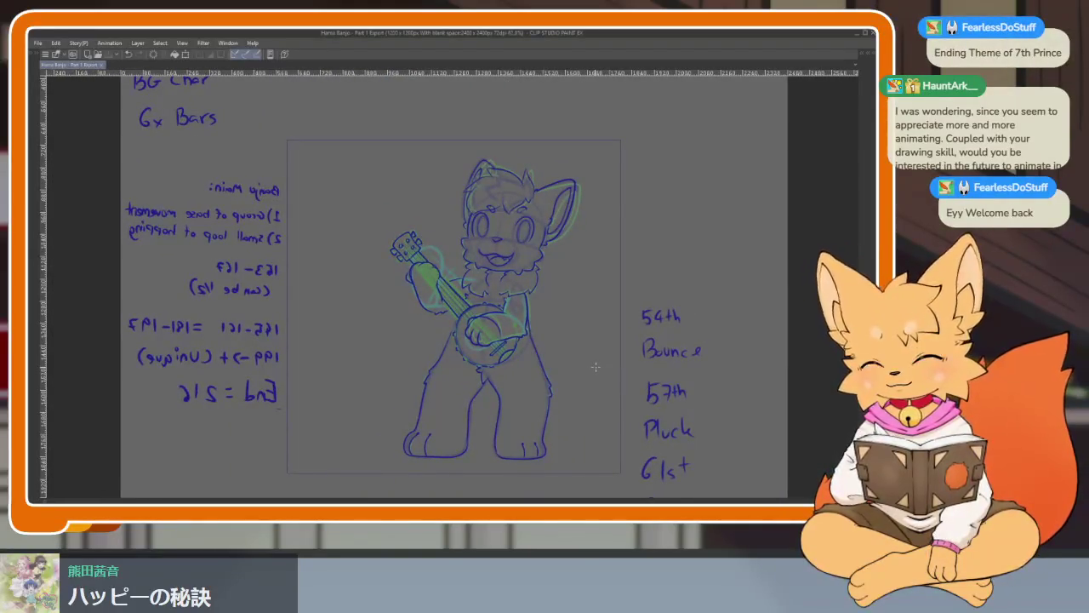
key(Right)
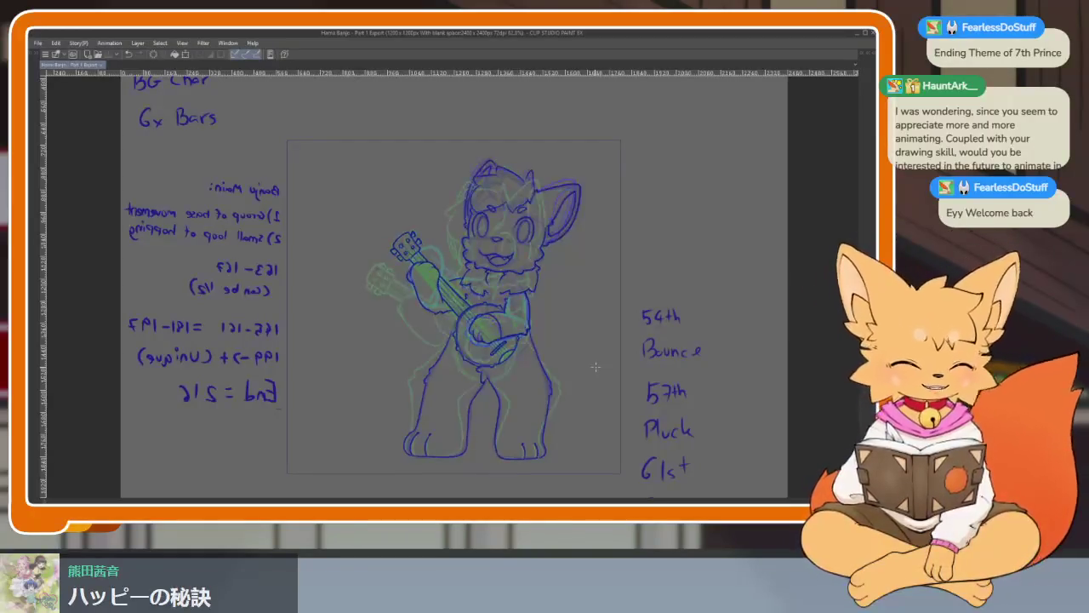
On the next frame, ink a short dark blue line above the fox's right eye.
key(Right)
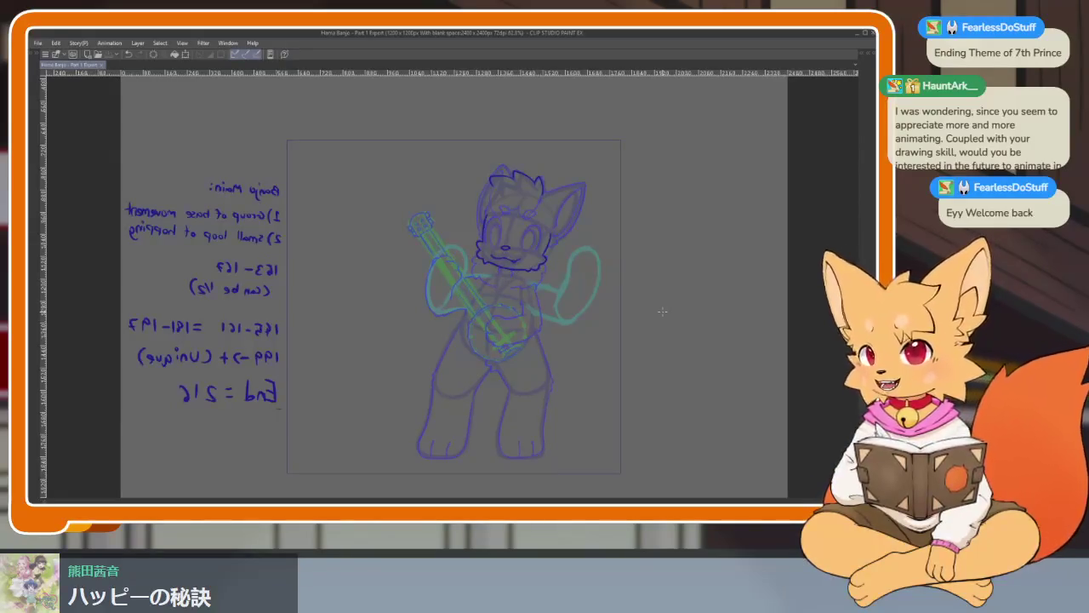
scroll(564, 311, up, 2)
scroll(588, 396, up, 2)
scroll(573, 265, up, 2)
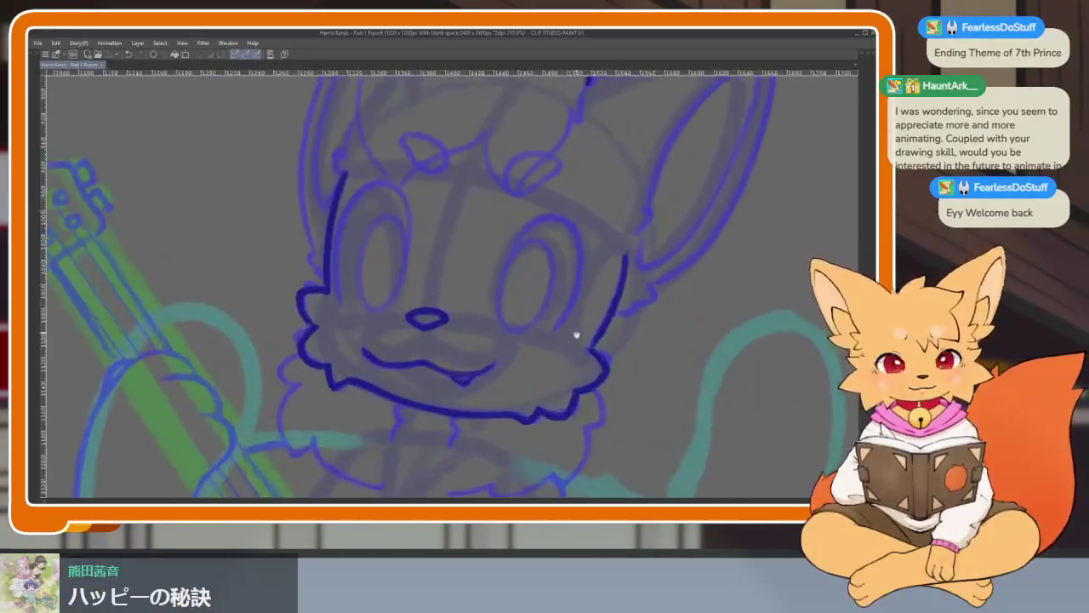
scroll(521, 391, up, 2)
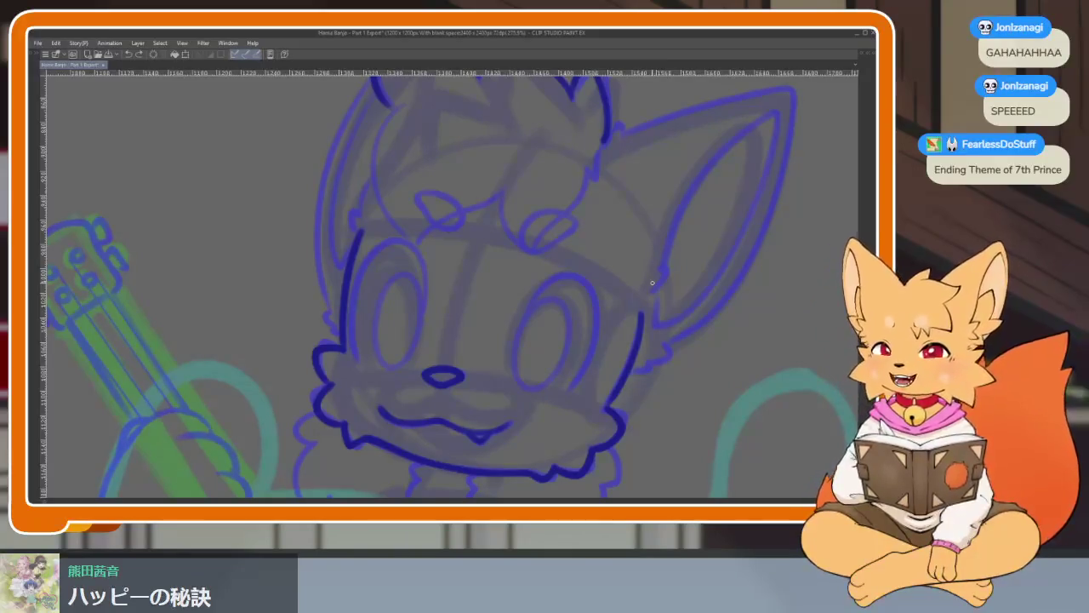
drag(550, 298, 538, 312)
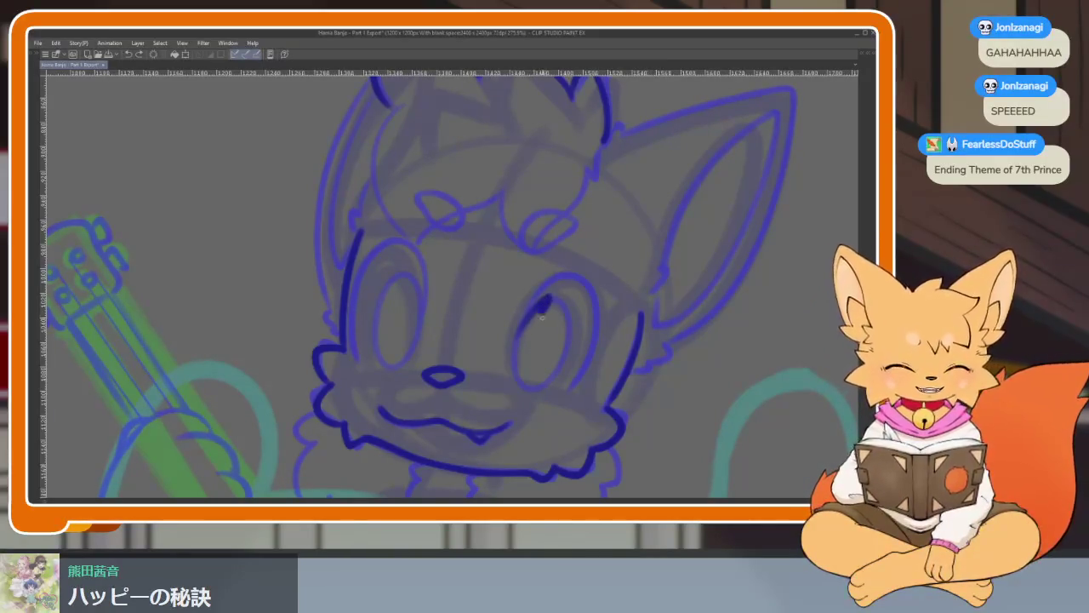
scroll(604, 352, up, 3)
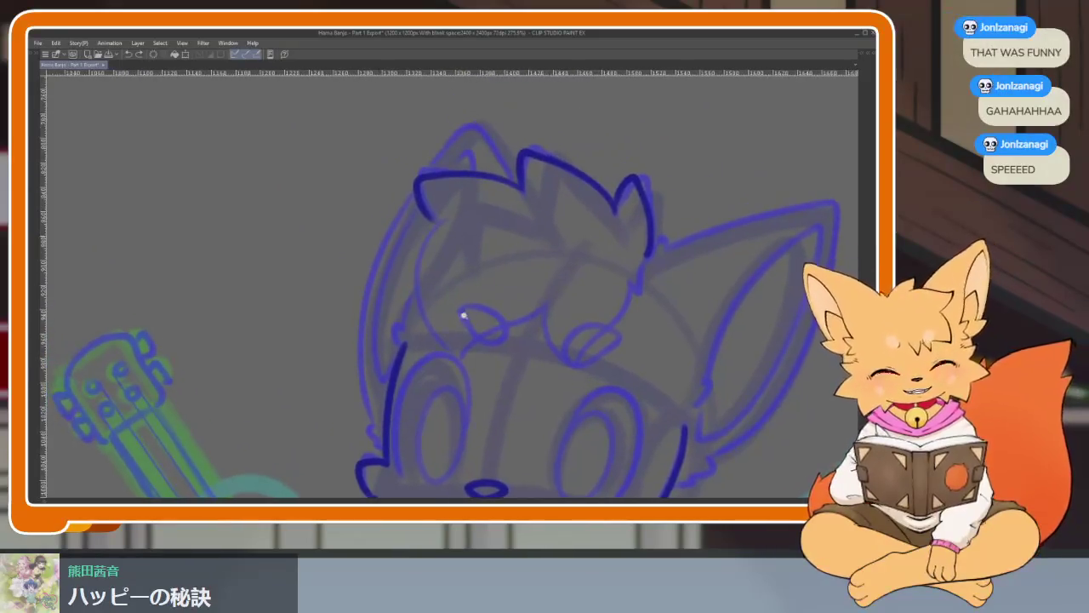
scroll(471, 319, up, 2)
scroll(481, 357, up, 2)
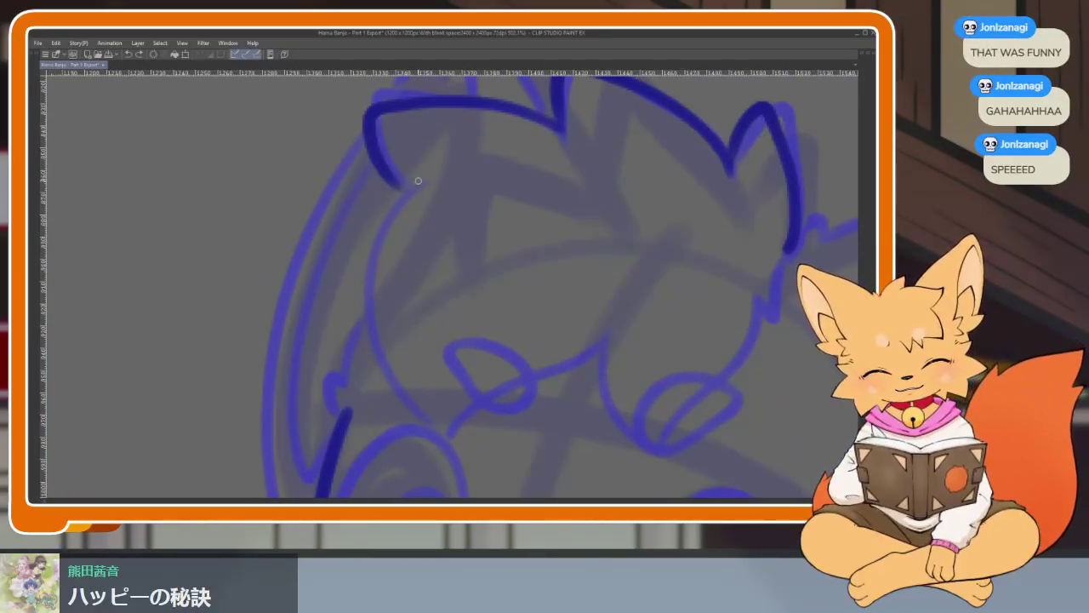
Ink the hair tuft's left edge, redrawing it after an undo, then trace its lower edge.
mouse_move(411, 184)
mouse_down()
mouse_move(364, 291)
mouse_move(441, 442)
mouse_up()
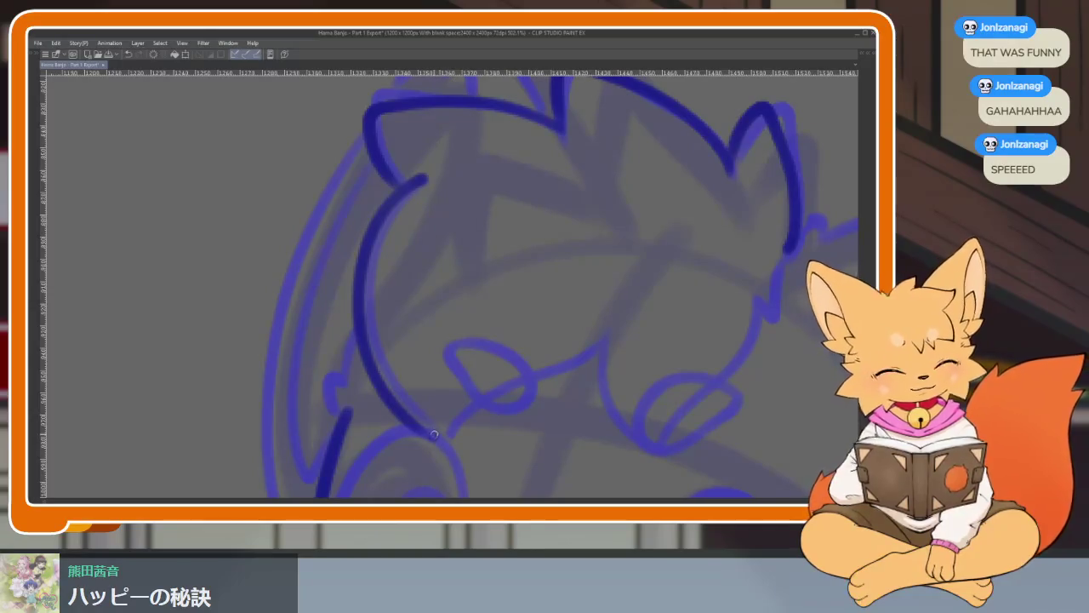
key(ctrl+z)
mouse_move(423, 177)
mouse_down()
mouse_move(374, 230)
mouse_move(426, 422)
mouse_up()
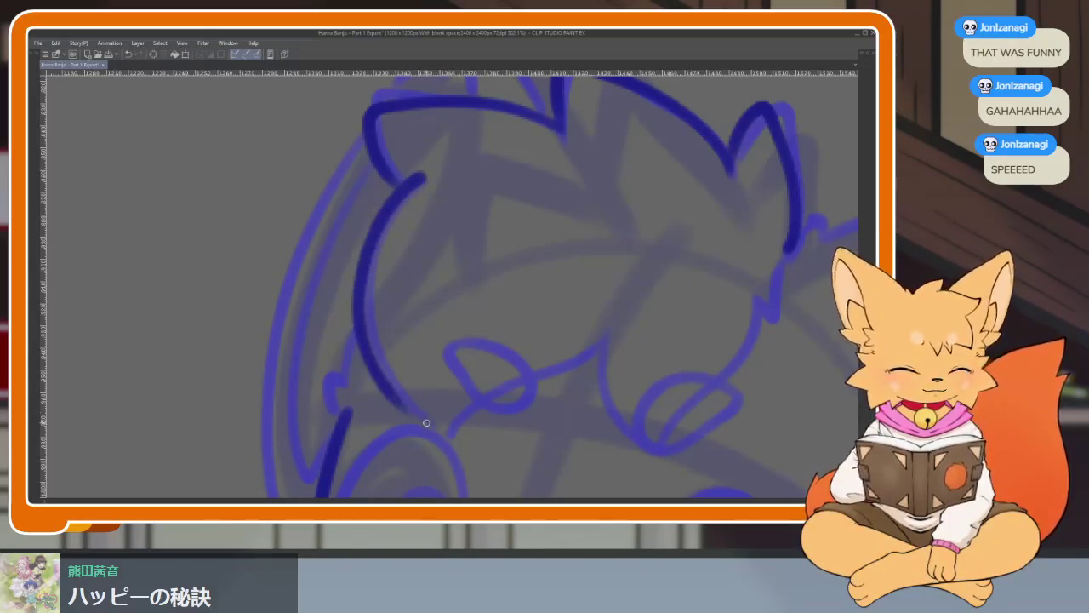
drag(549, 427, 522, 437)
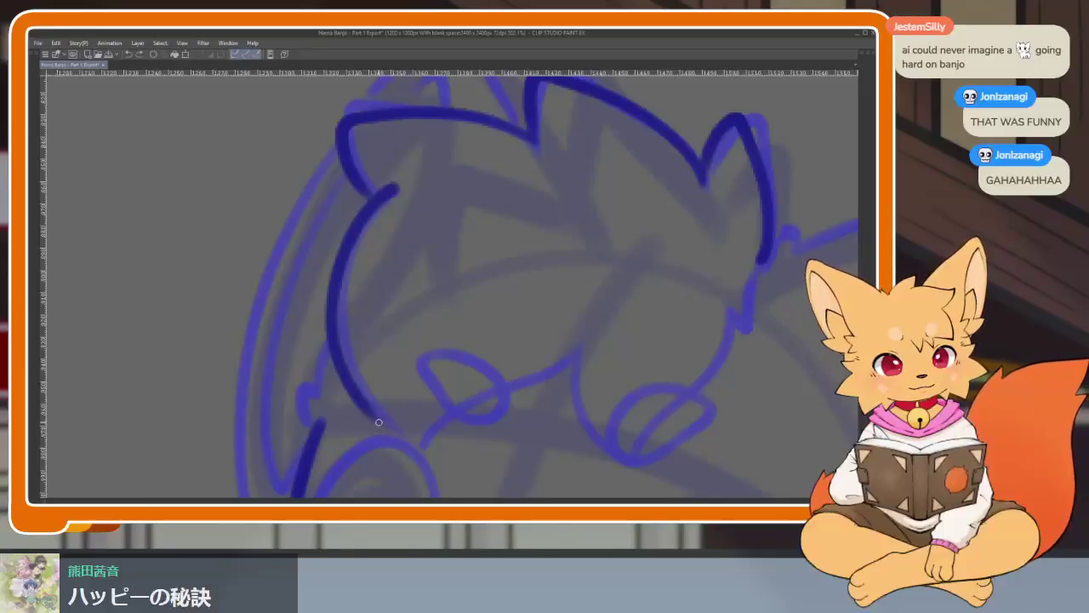
drag(407, 426, 572, 343)
drag(622, 372, 569, 359)
mouse_move(514, 332)
mouse_down()
mouse_move(510, 382)
mouse_move(541, 424)
mouse_move(672, 300)
mouse_up()
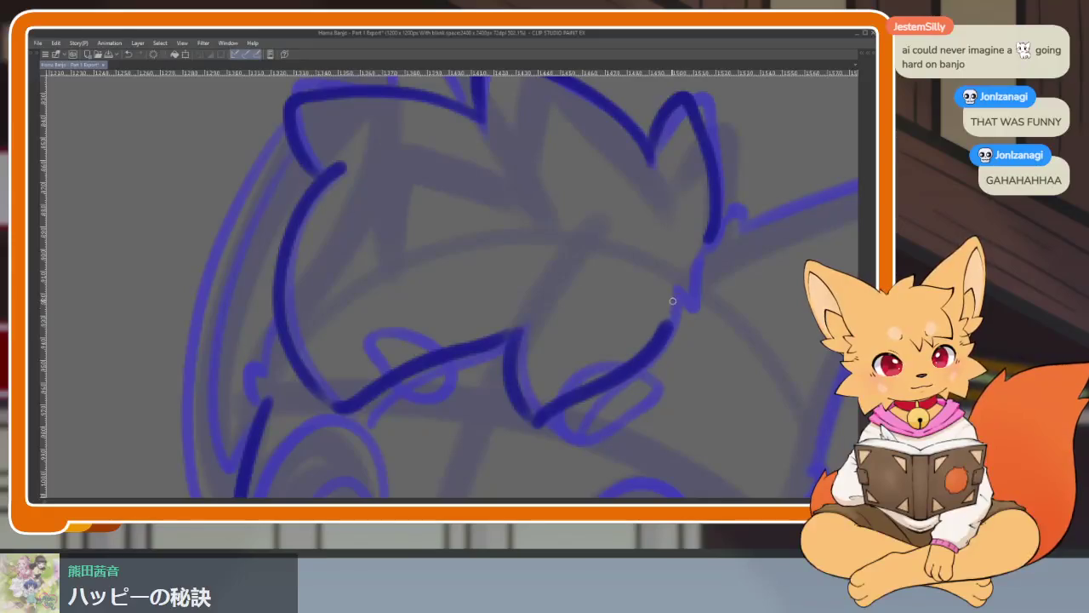
scroll(721, 276, down, 4)
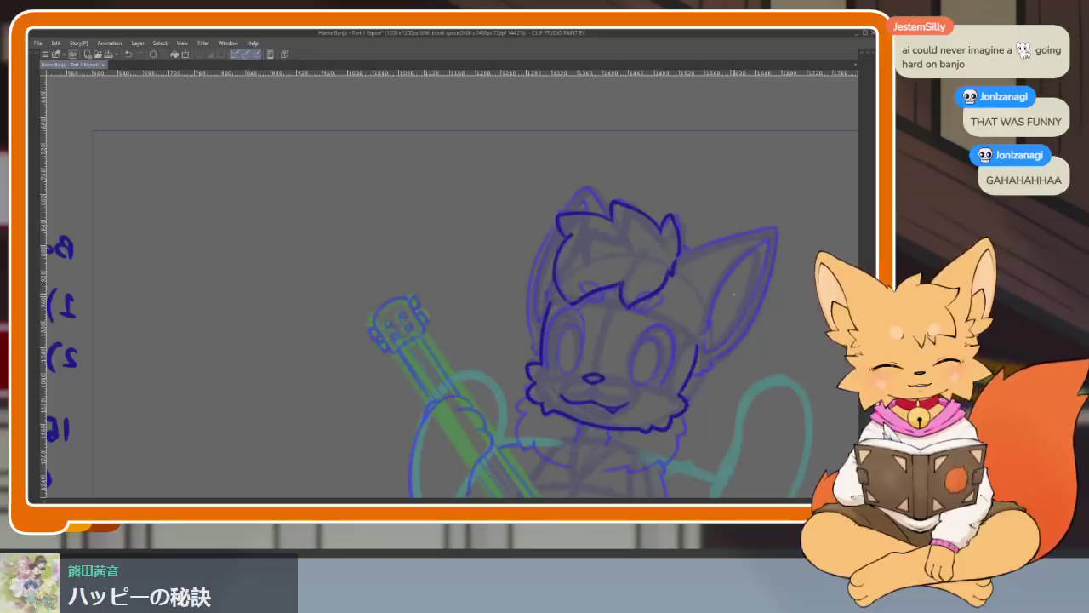
Zoom and pan in close on the fox's face and right eye.
scroll(652, 348, up, 1)
scroll(648, 357, up, 2)
scroll(644, 362, up, 1)
scroll(645, 362, down, 2)
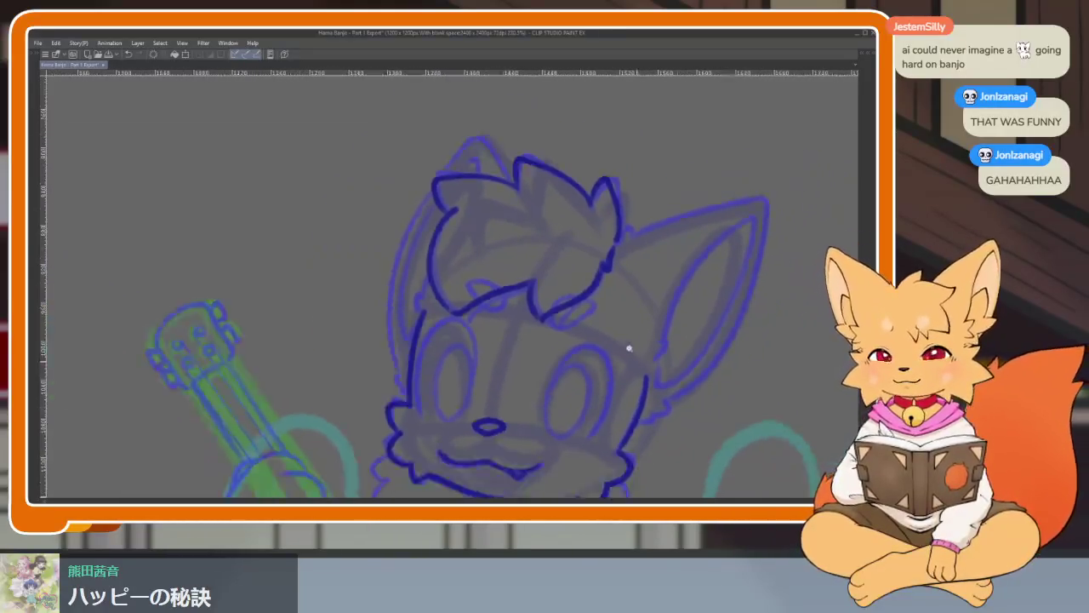
scroll(630, 349, down, 2)
scroll(638, 324, down, 1)
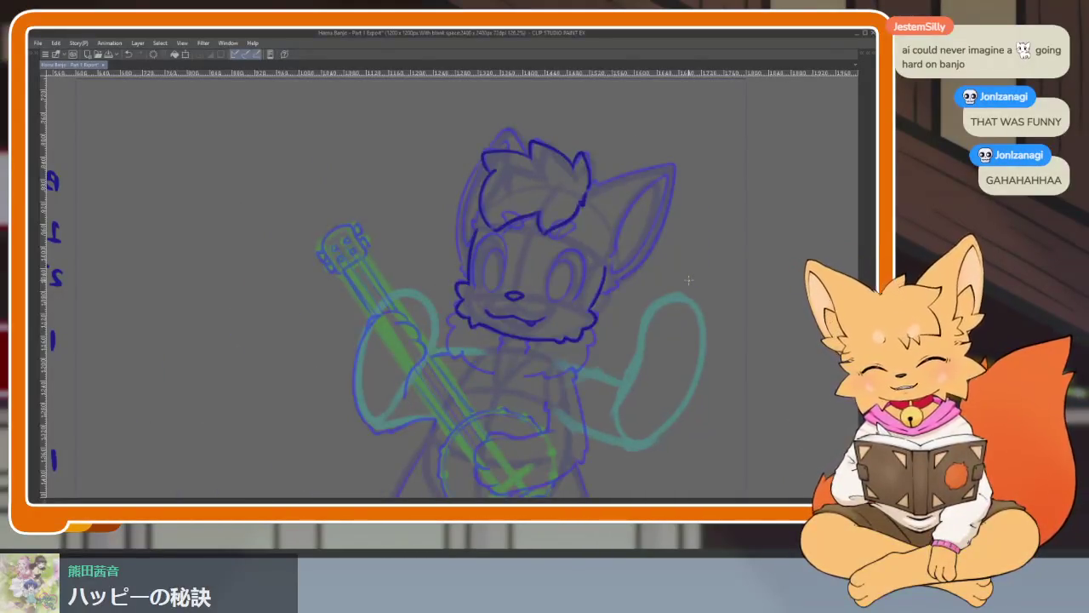
scroll(559, 292, up, 3)
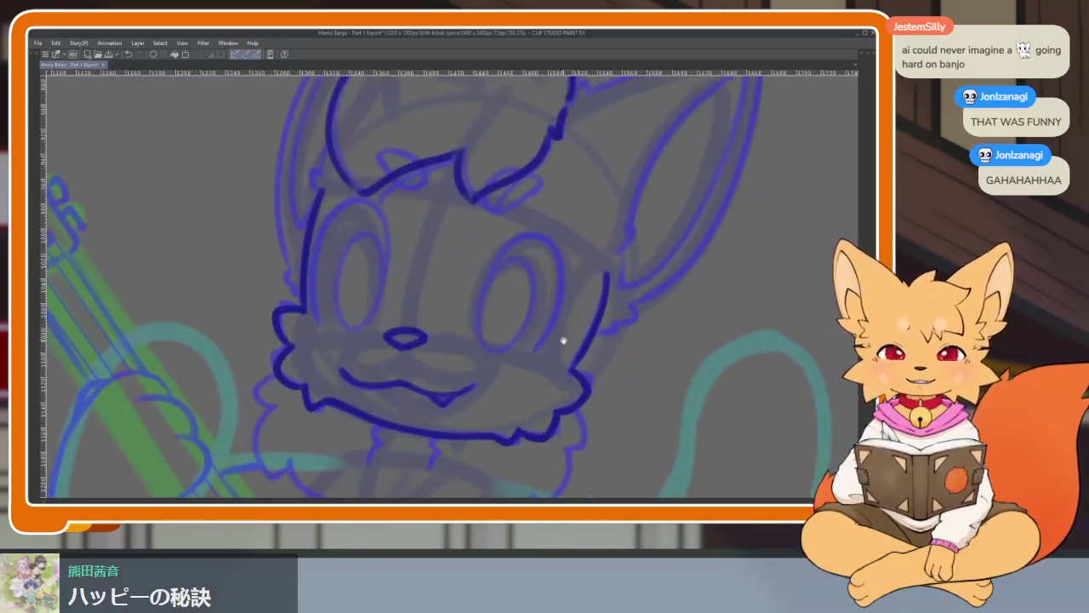
drag(553, 356, 566, 358)
scroll(550, 374, up, 1)
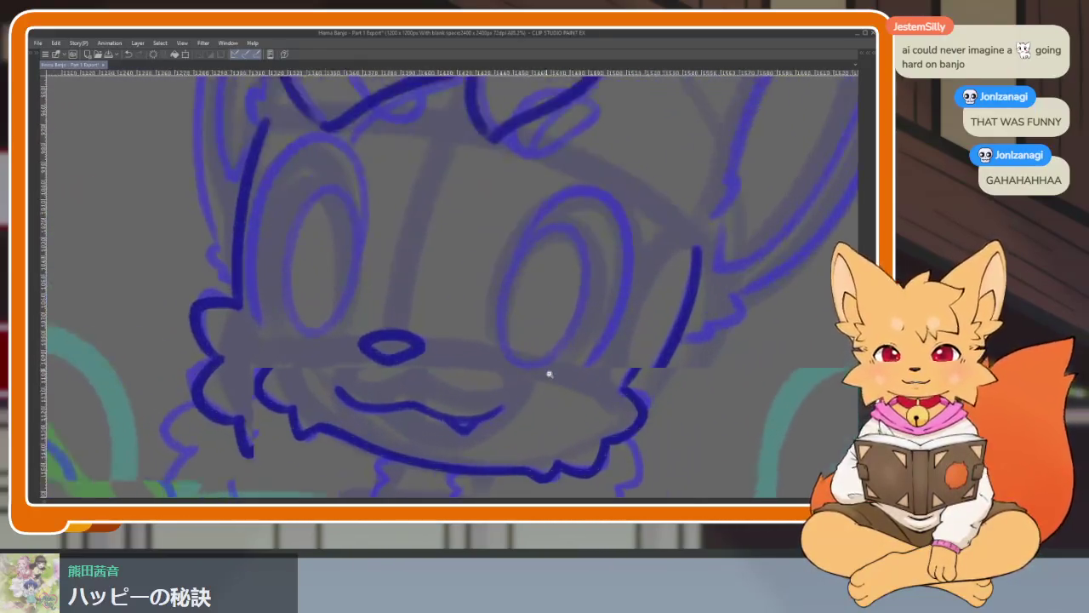
scroll(562, 381, up, 2)
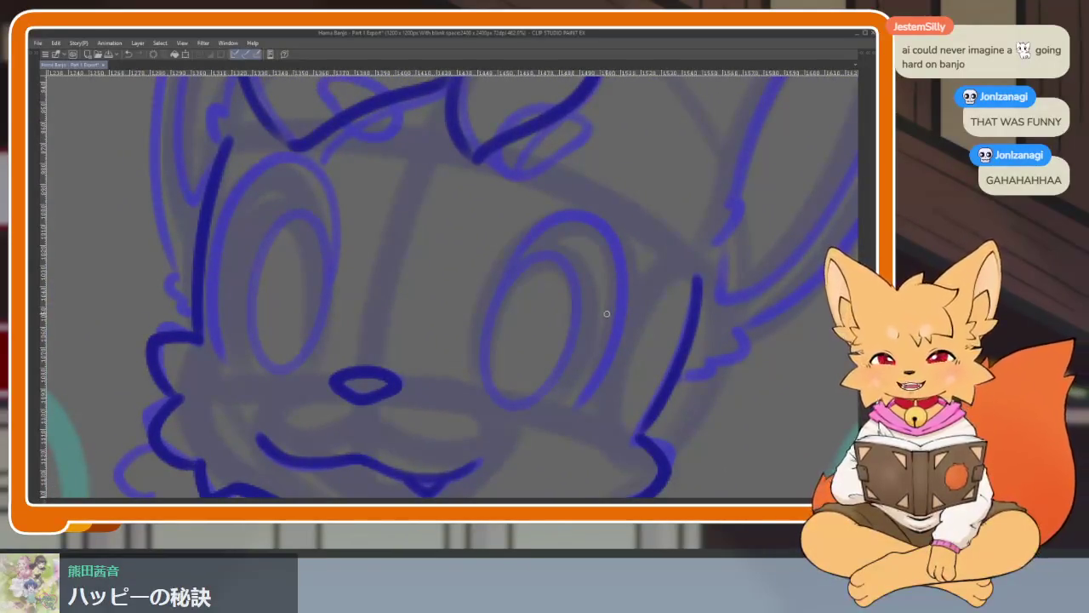
scroll(602, 331, up, 1)
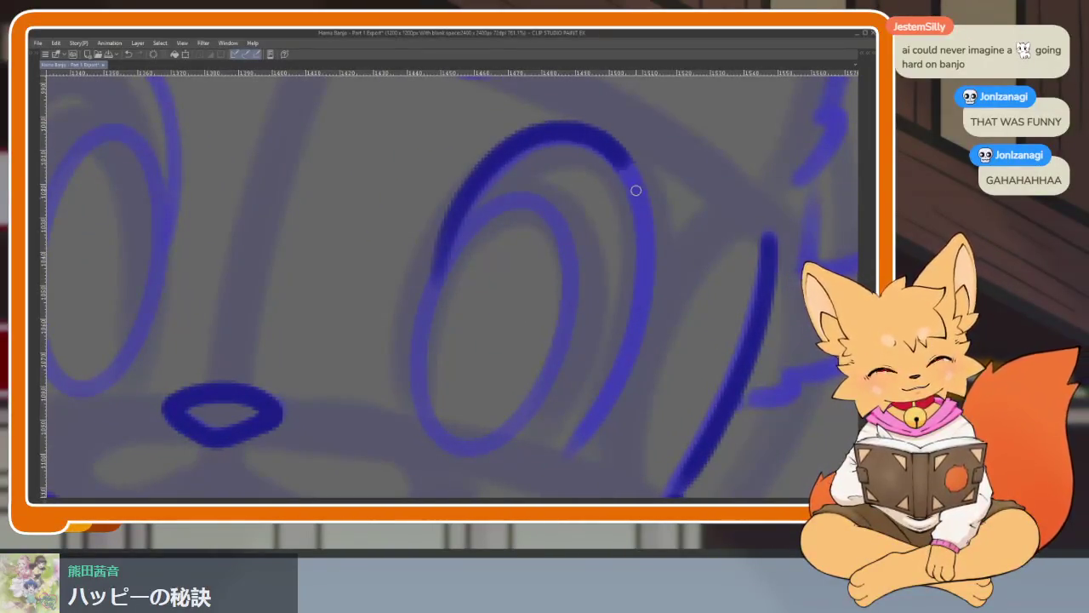
Ink the outer ring of the right eye, redrawing it after an undo.
drag(438, 269, 633, 353)
key(ctrl+z)
drag(439, 295, 567, 449)
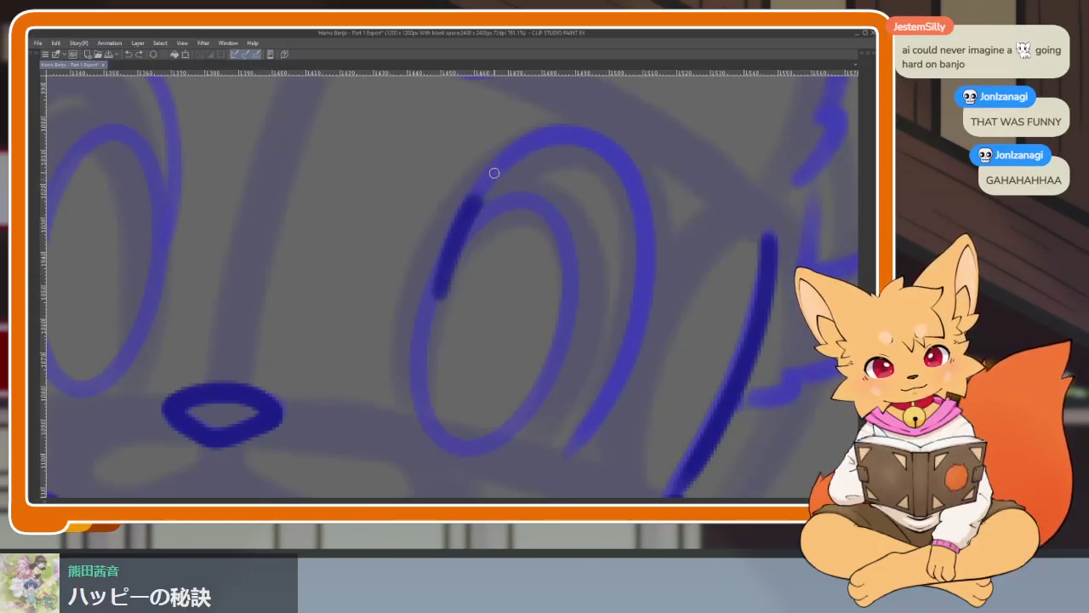
scroll(568, 449, down, 5)
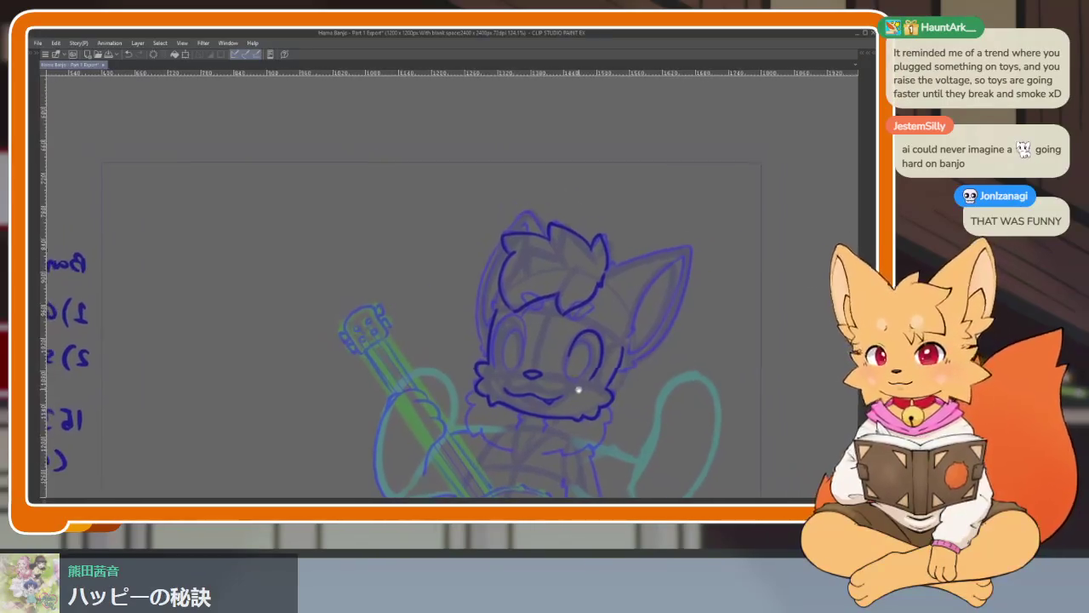
Ink the curve around the fox's left eye in dark blue.
scroll(535, 388, up, 5)
scroll(535, 387, up, 1)
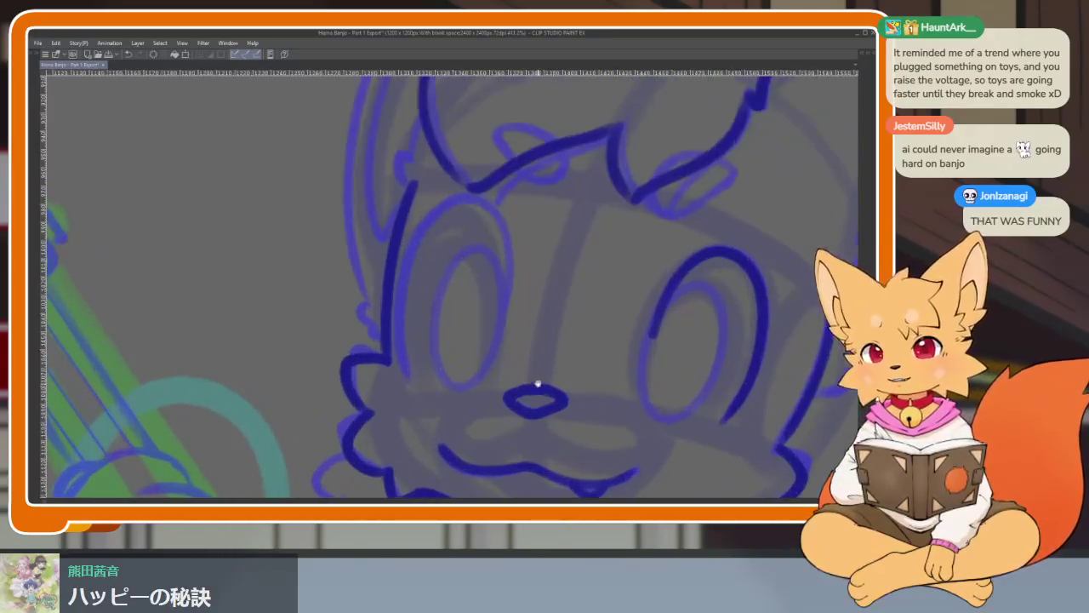
scroll(536, 388, up, 1)
scroll(538, 388, up, 1)
scroll(541, 388, up, 1)
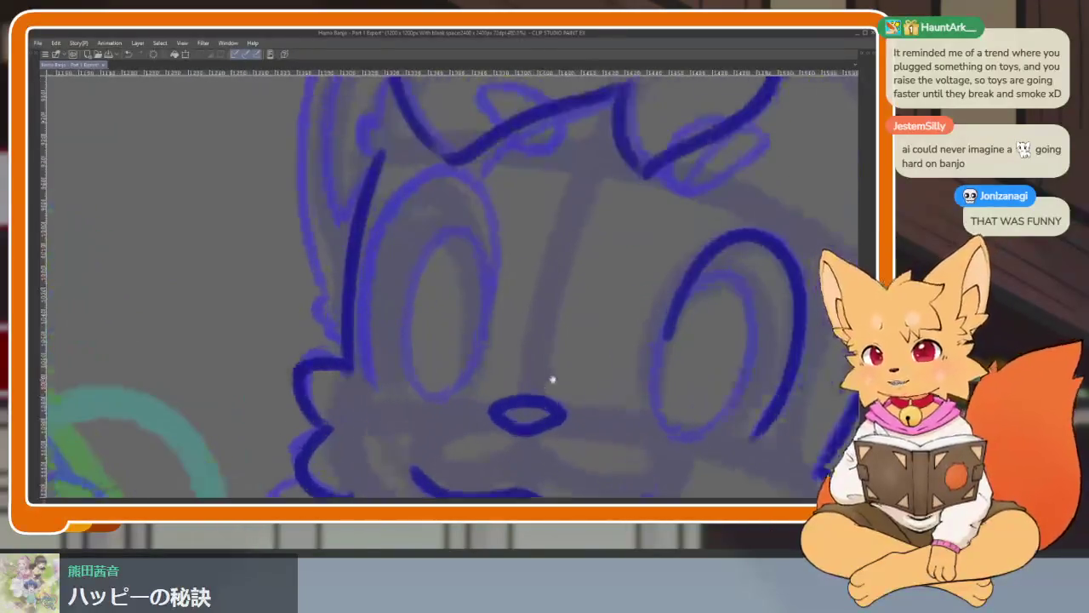
scroll(550, 397, down, 1)
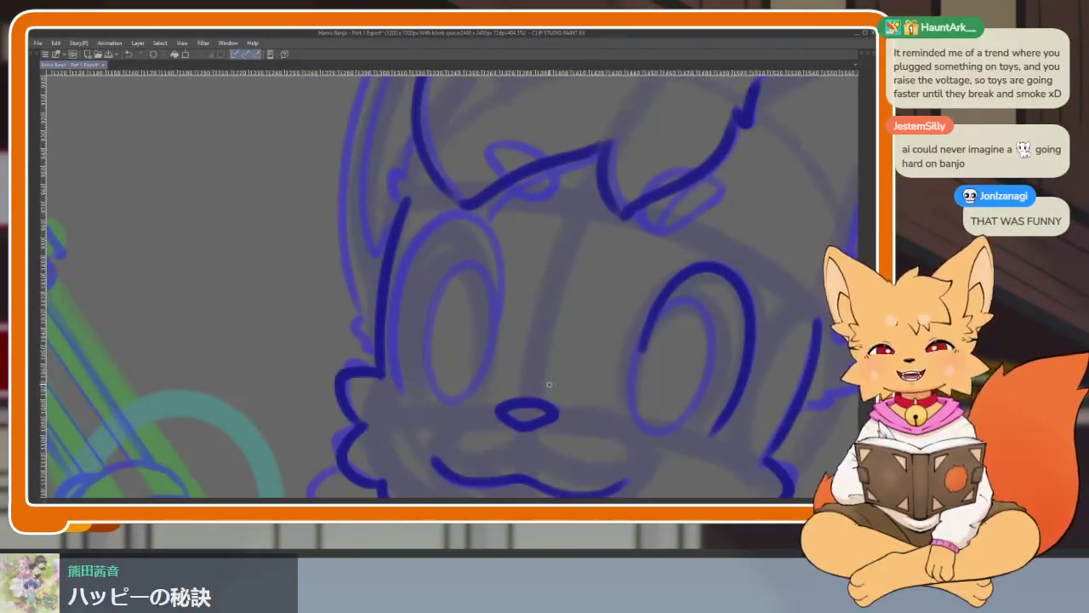
scroll(548, 393, up, 1)
scroll(536, 394, up, 1)
scroll(534, 395, up, 1)
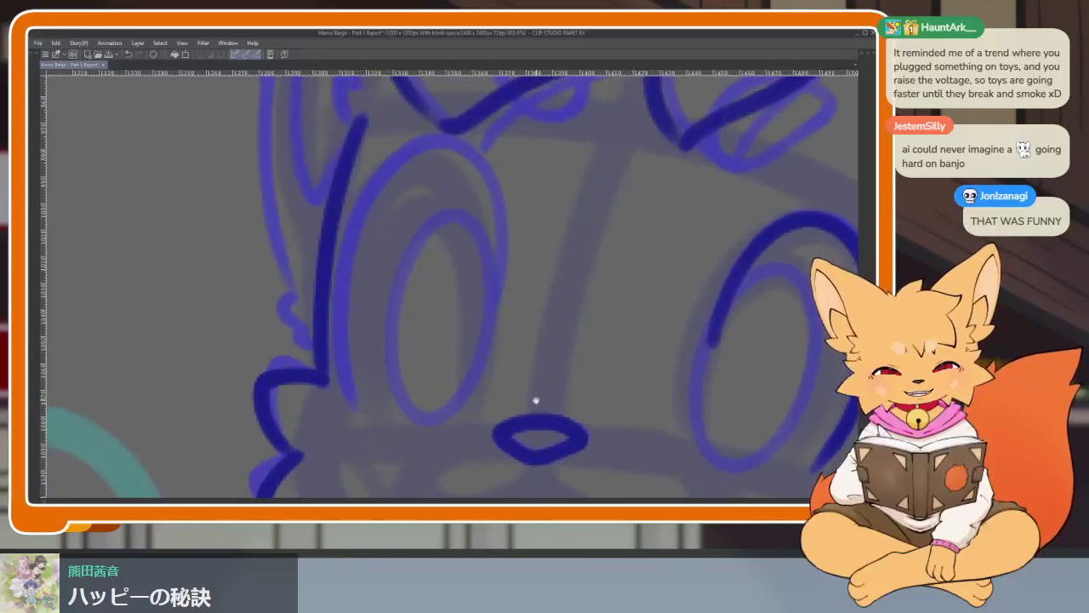
scroll(540, 404, down, 2)
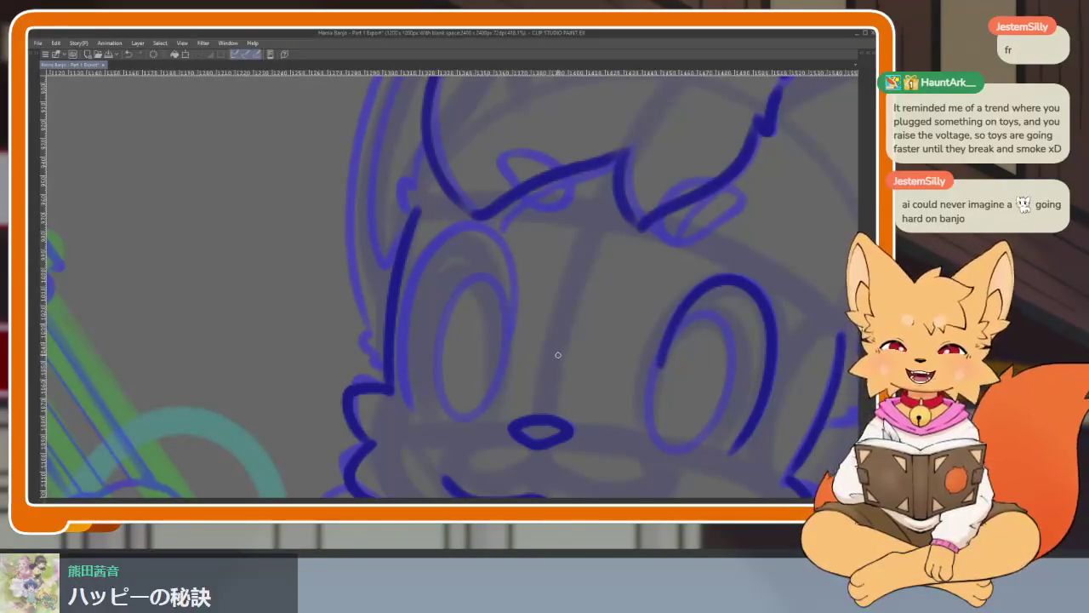
scroll(559, 369, up, 2)
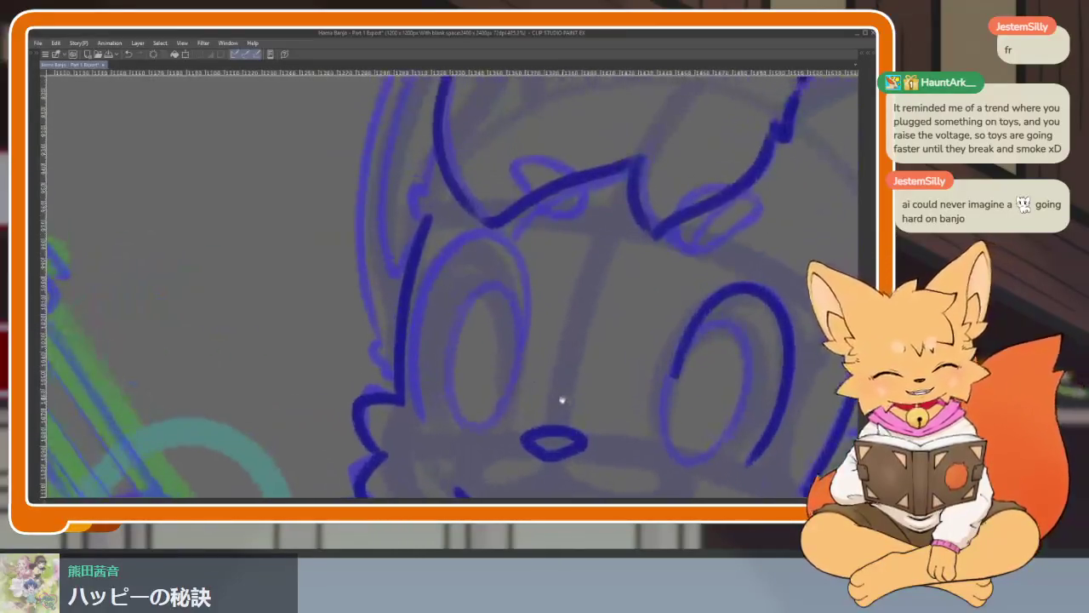
drag(520, 351, 418, 418)
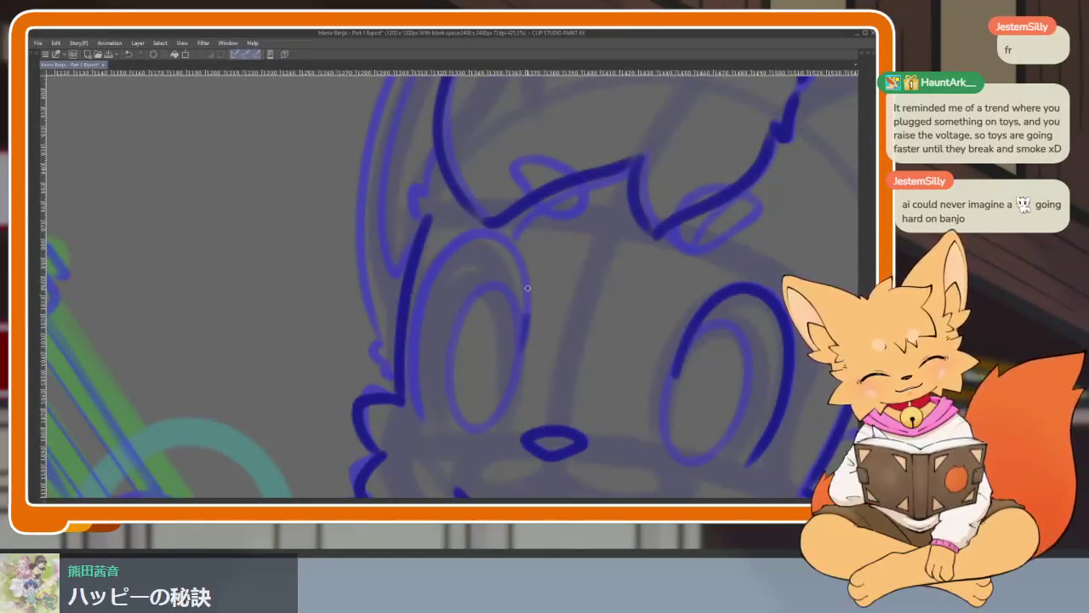
With the palettes hidden, ink the inner oval of the eye.
scroll(613, 401, down, 5)
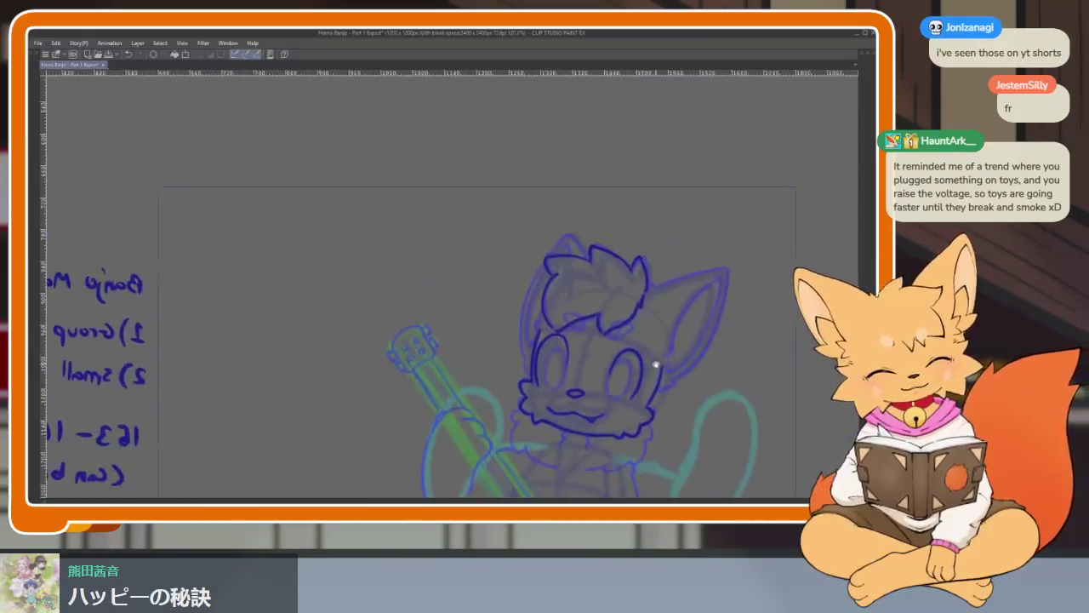
scroll(578, 391, up, 3)
scroll(559, 388, up, 2)
scroll(558, 389, up, 1)
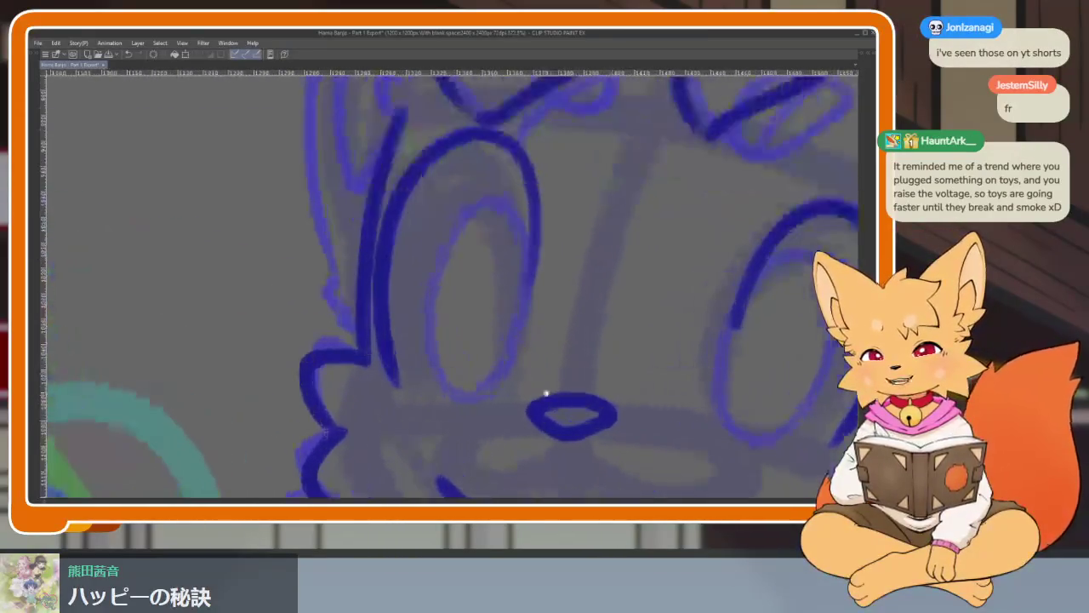
scroll(545, 397, up, 1)
scroll(536, 400, up, 1)
scroll(517, 406, up, 1)
scroll(514, 410, down, 2)
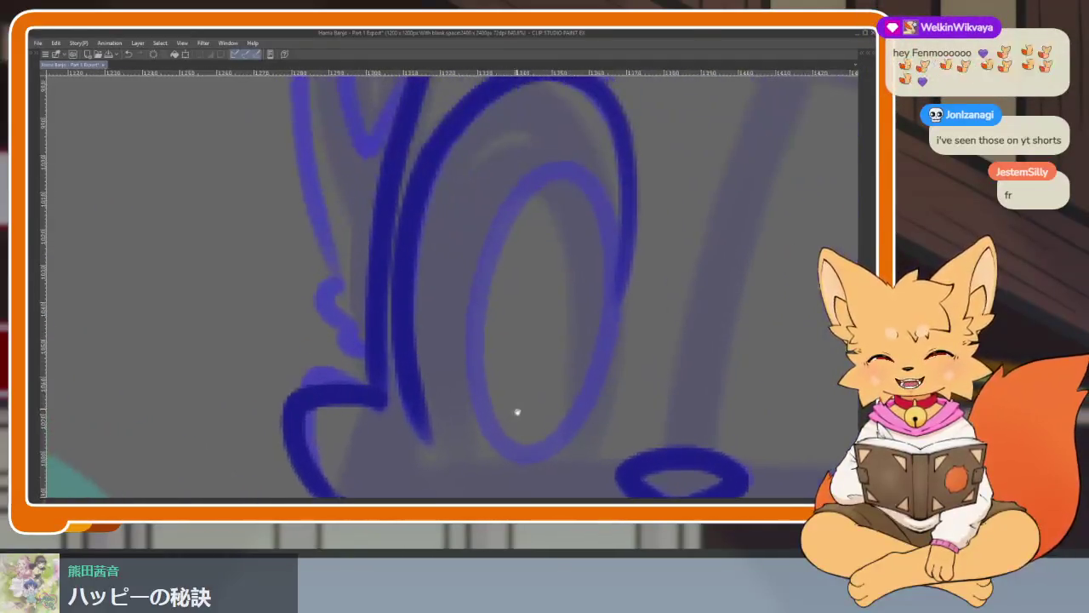
scroll(605, 400, up, 1)
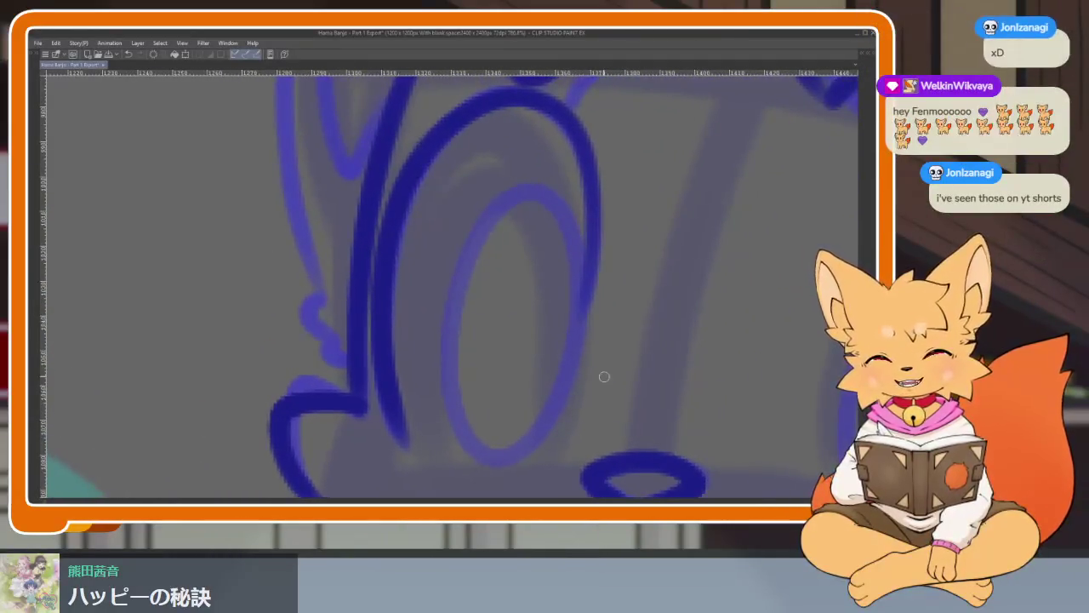
key(Tab)
key(Tab)
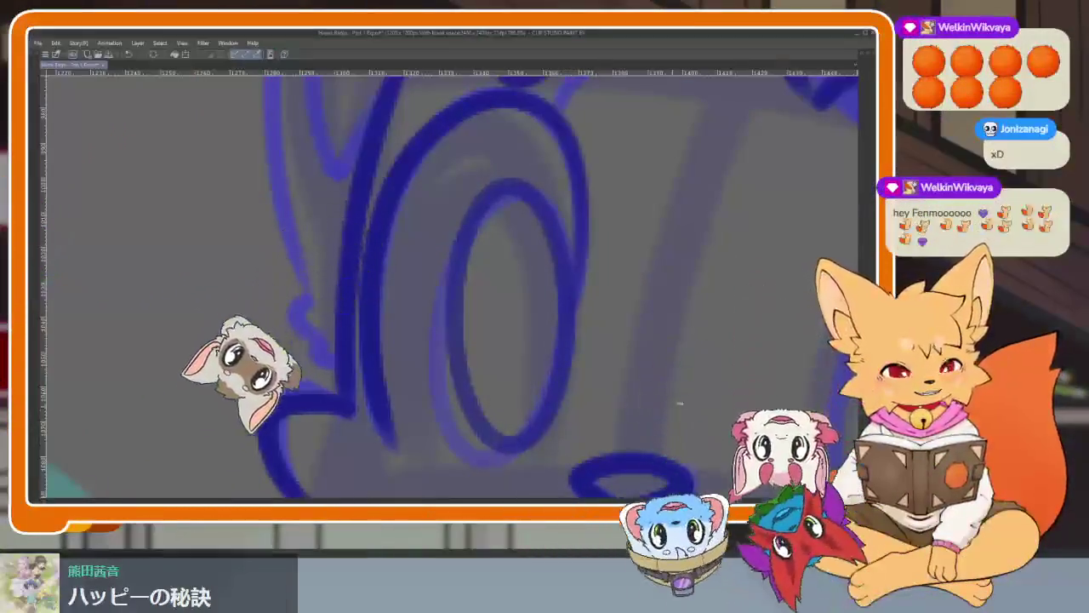
scroll(639, 338, up, 3)
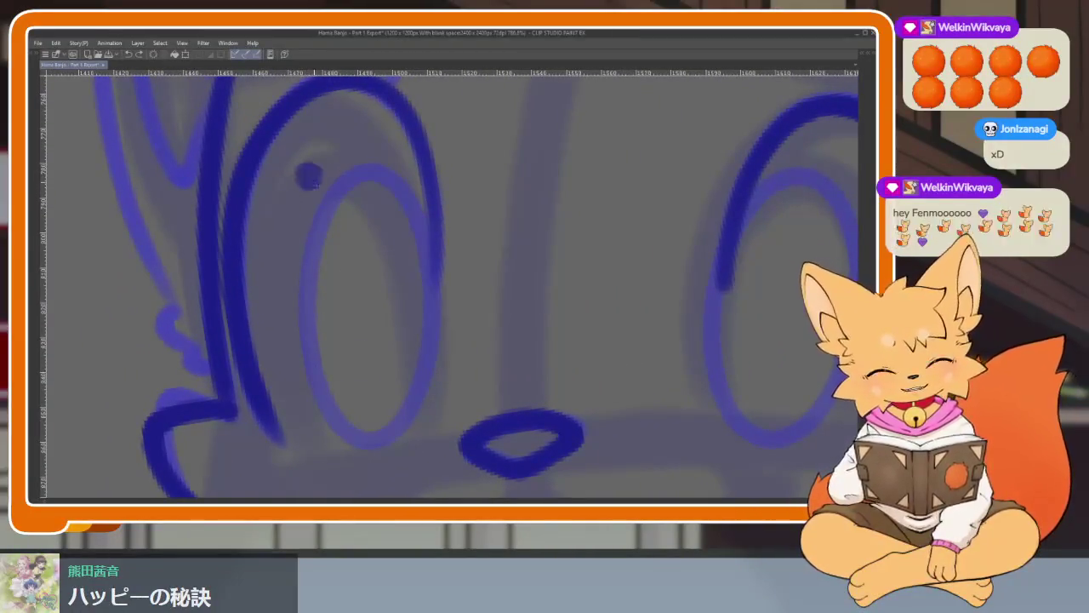
drag(308, 180, 383, 440)
Restore the tool palettes and timeline, and ink the right eye's inner pupil oval.
scroll(436, 436, down, 2)
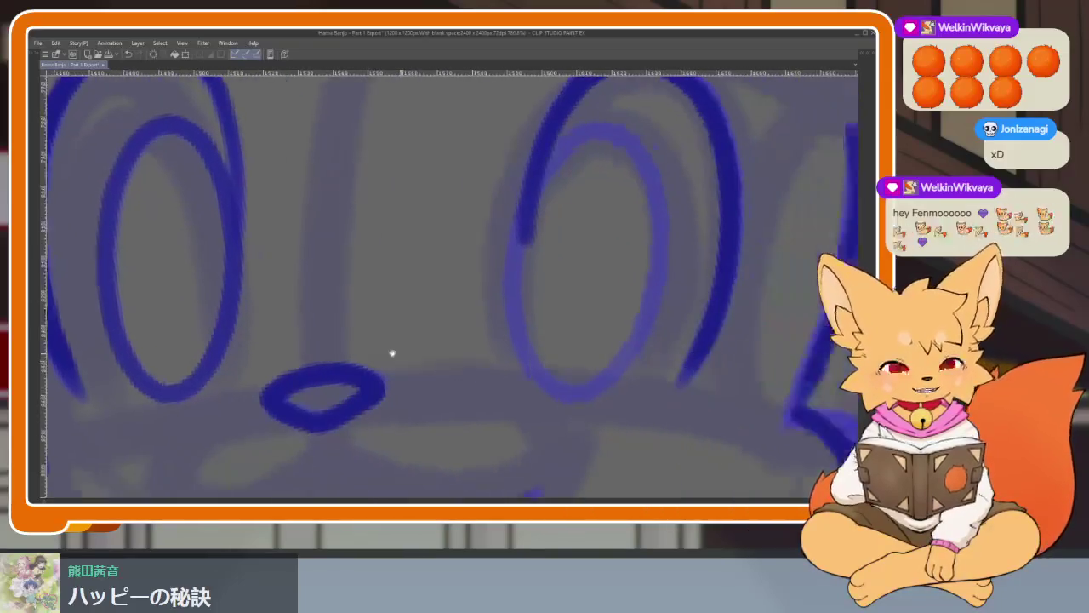
scroll(486, 376, up, 2)
scroll(680, 367, down, 2)
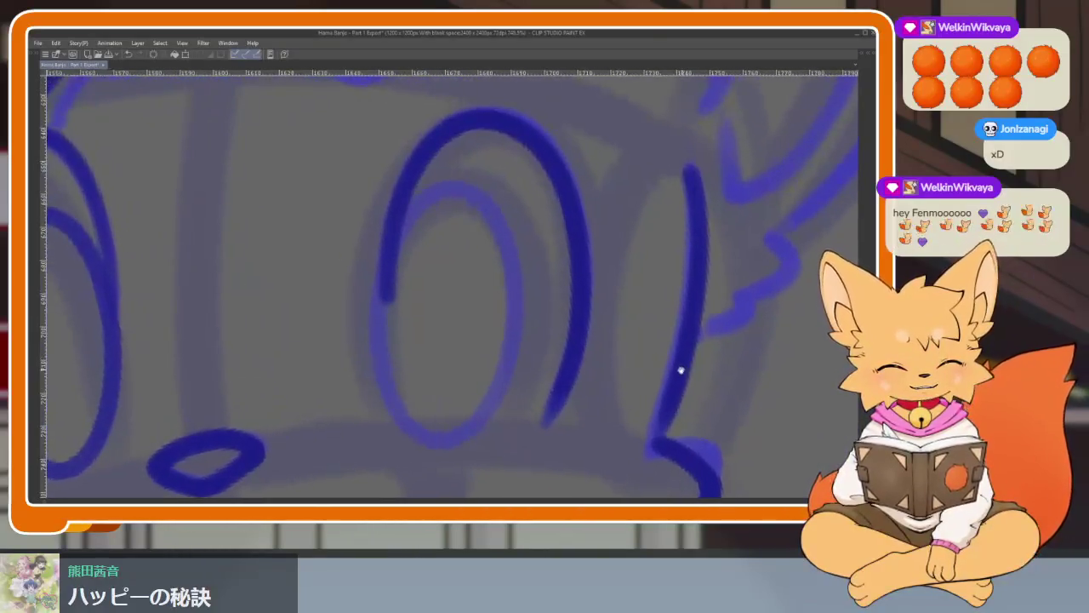
scroll(661, 369, up, 1)
scroll(651, 383, down, 1)
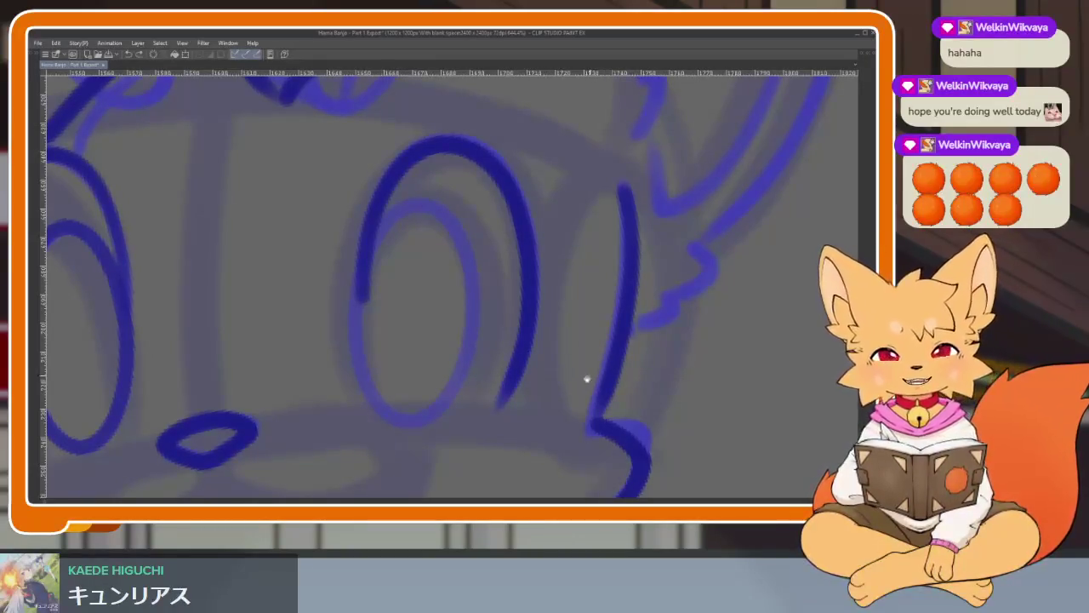
scroll(559, 411, down, 1)
scroll(559, 411, down, 2)
key(Tab)
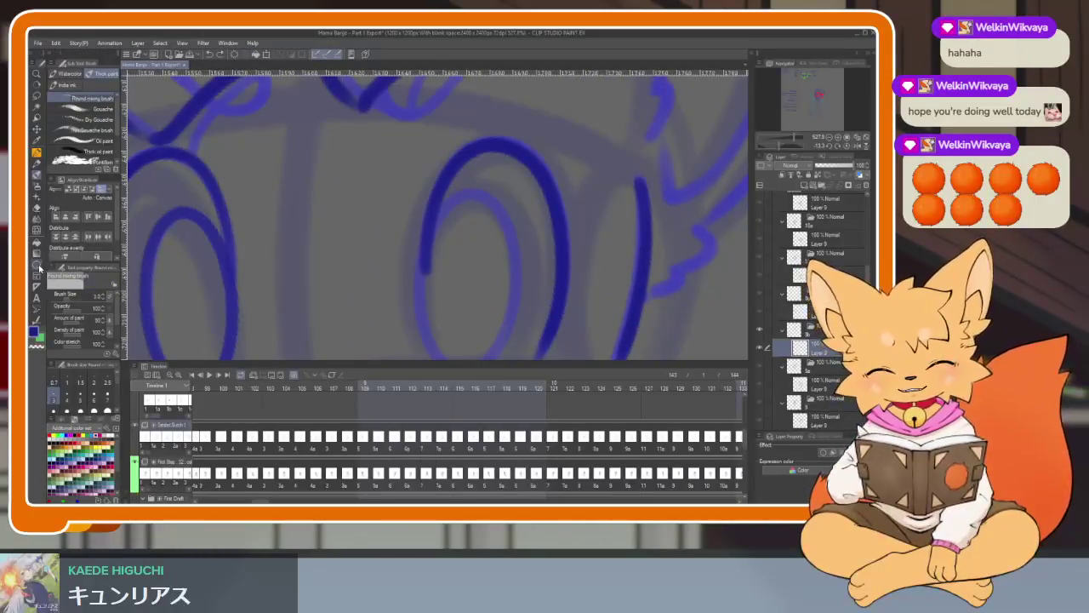
key(Tab)
scroll(644, 393, down, 1)
scroll(628, 388, up, 1)
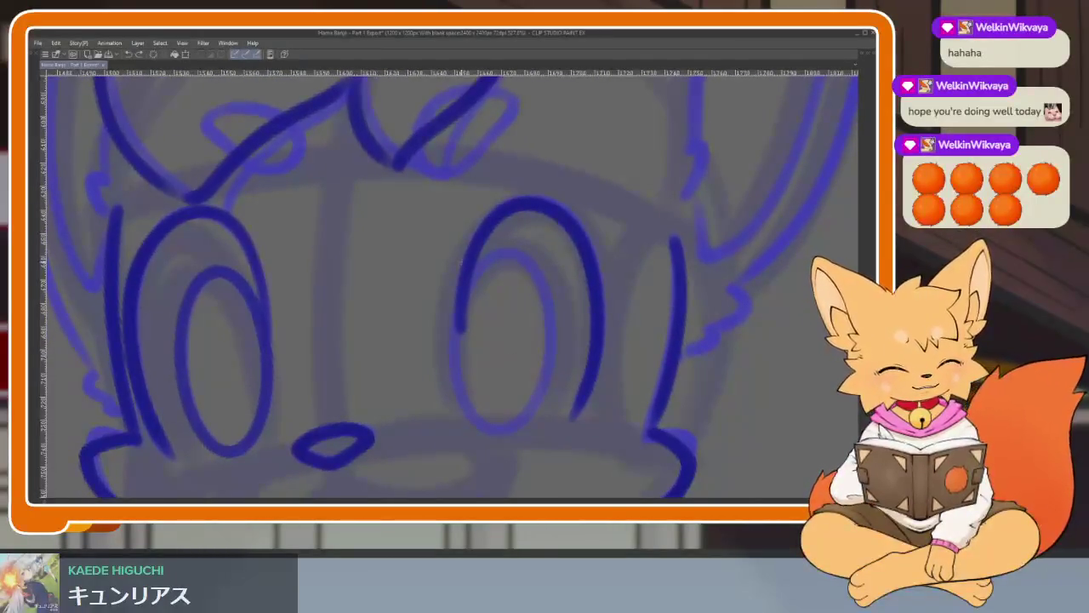
drag(466, 265, 507, 254)
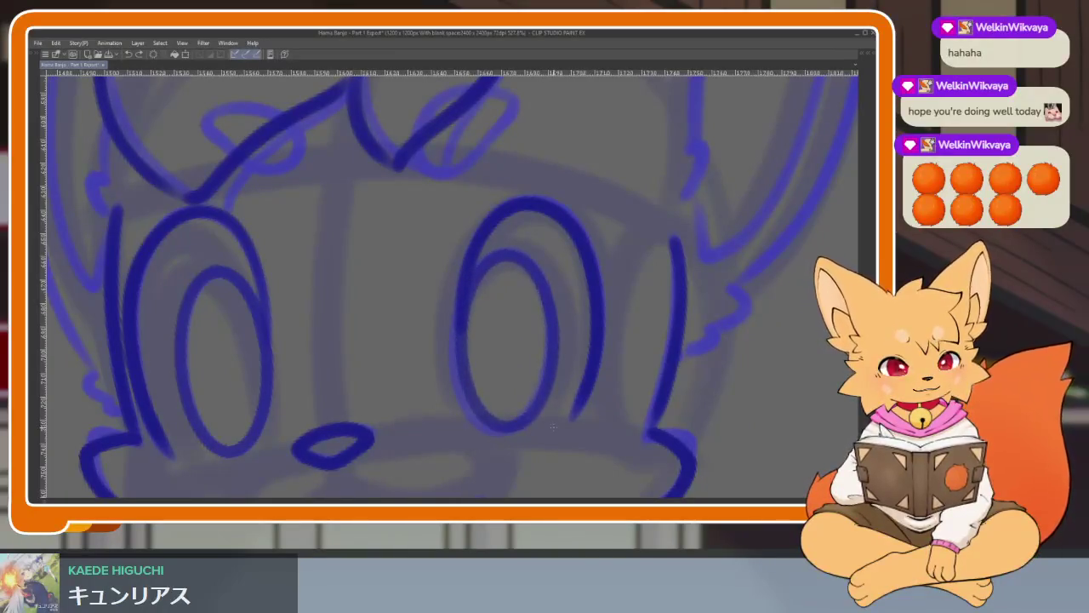
On the next animation frame, ink the inner eye oval over the onion-skin guide.
scroll(604, 434, down, 3)
scroll(627, 365, up, 1)
scroll(617, 374, up, 1)
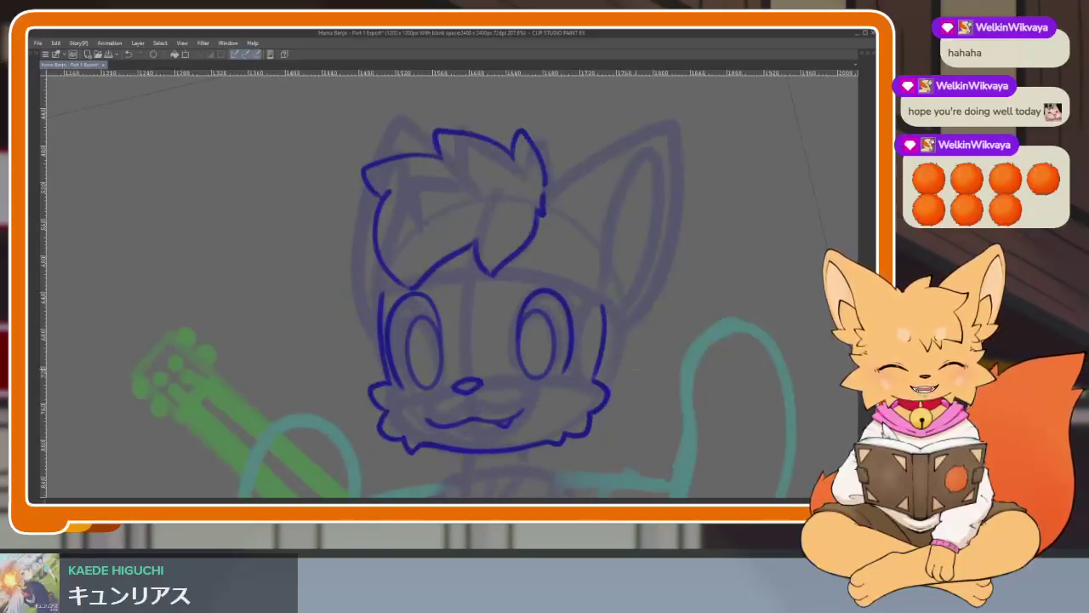
scroll(491, 389, up, 2)
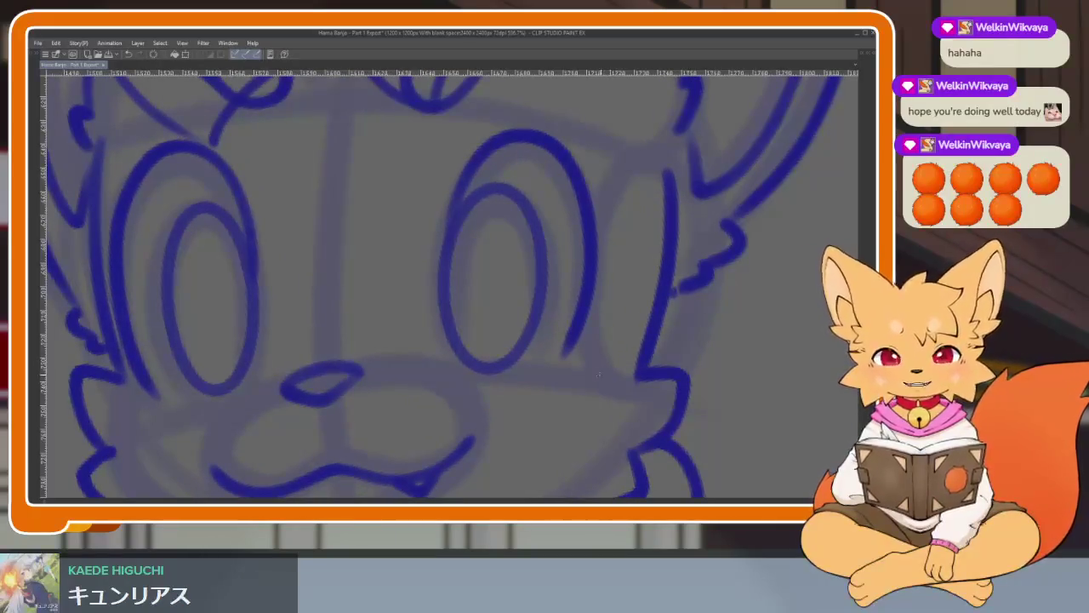
scroll(599, 375, up, 1)
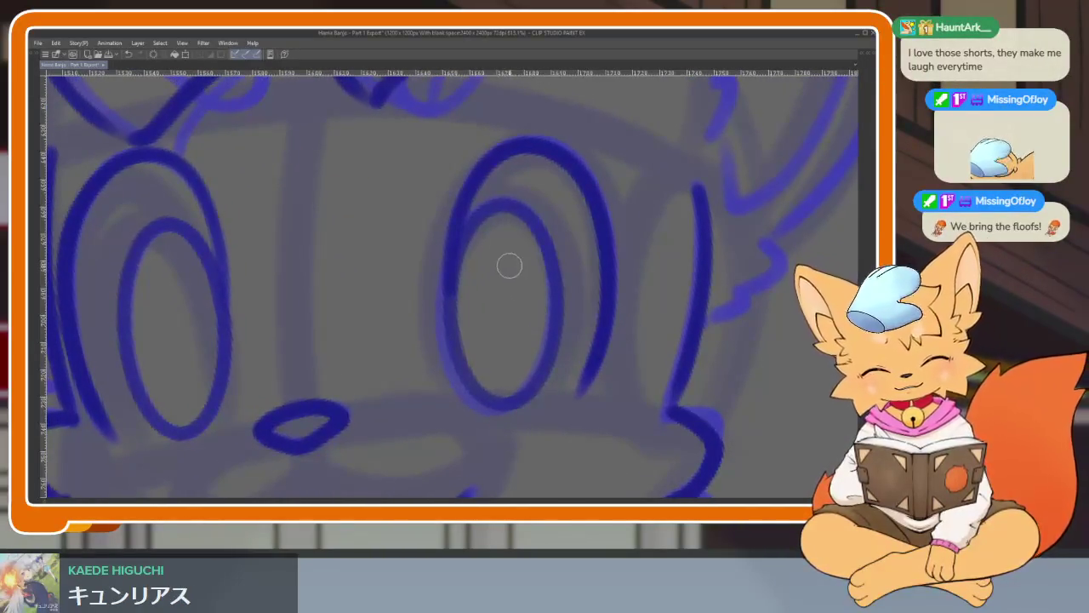
key(Tab)
key(Tab)
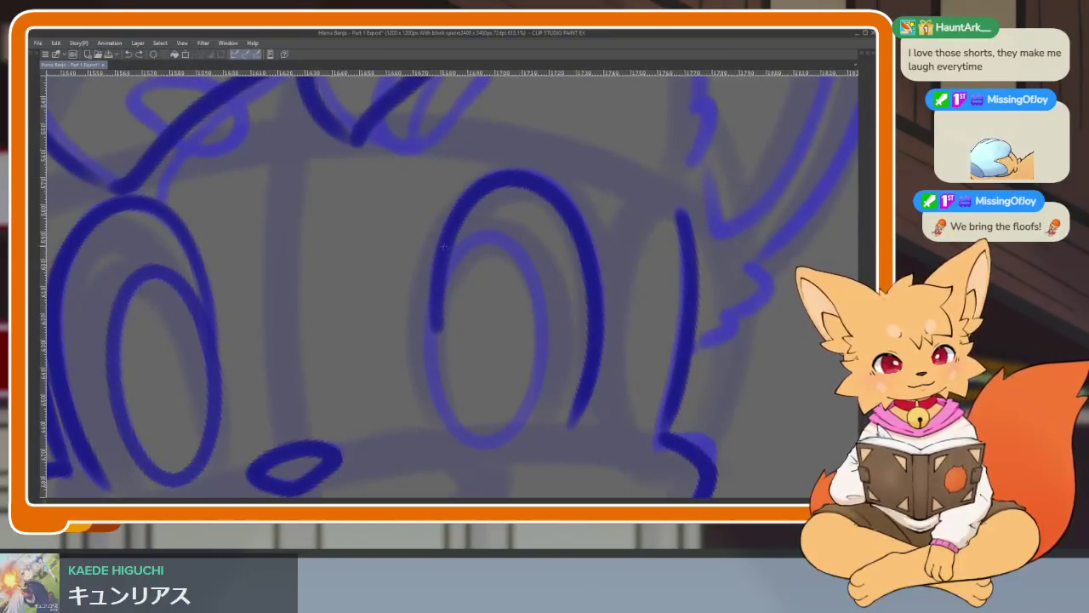
drag(442, 247, 540, 440)
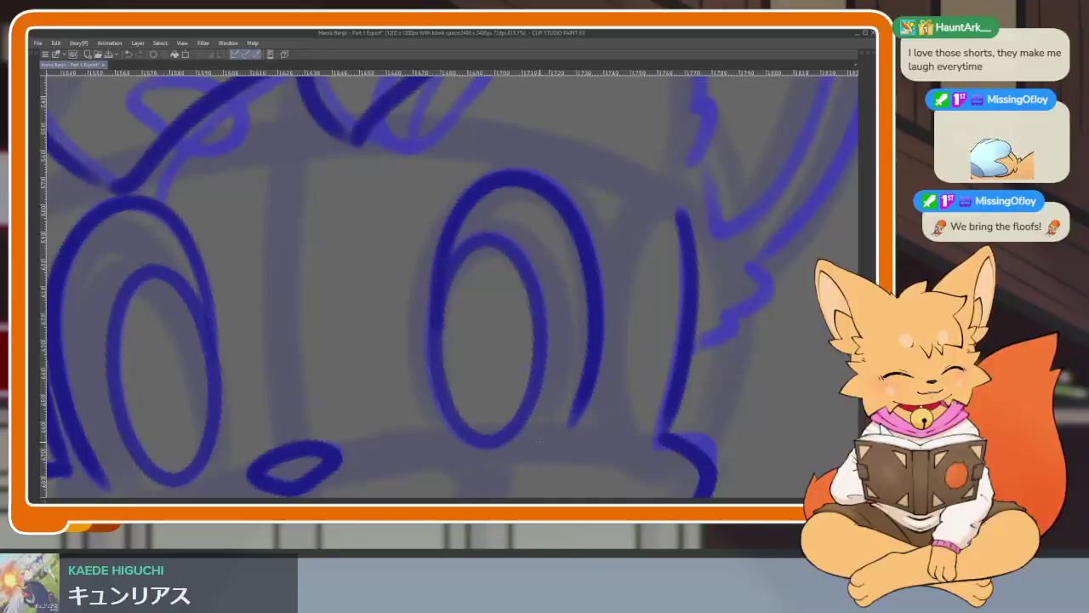
scroll(538, 441, down, 10)
scroll(602, 360, up, 2)
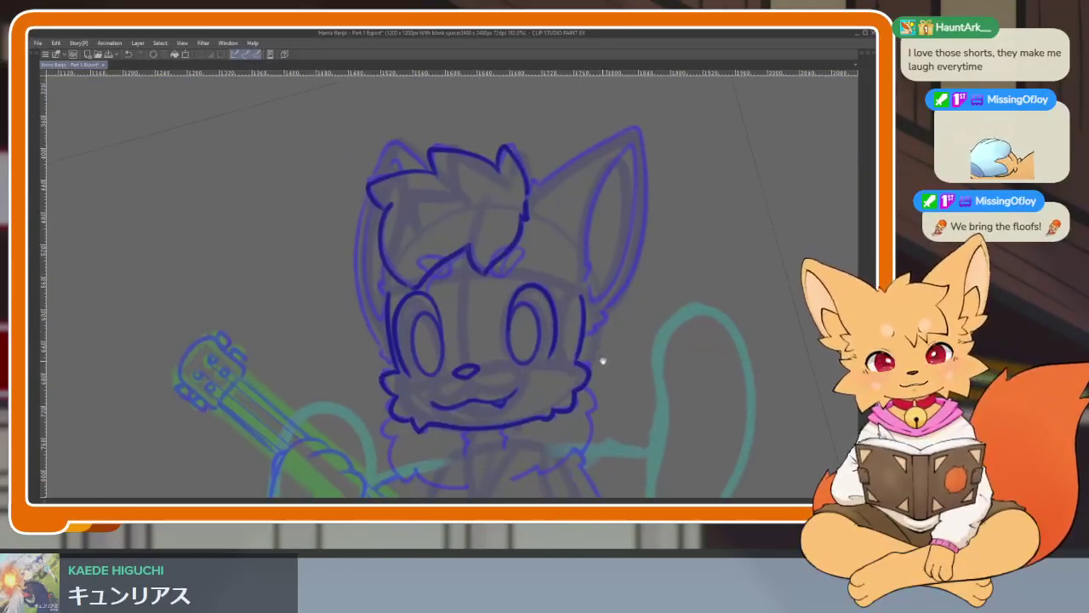
Ink the right ear's outer edge from the tip down and its inner ear line.
scroll(576, 384, up, 2)
scroll(556, 346, up, 2)
scroll(568, 363, up, 1)
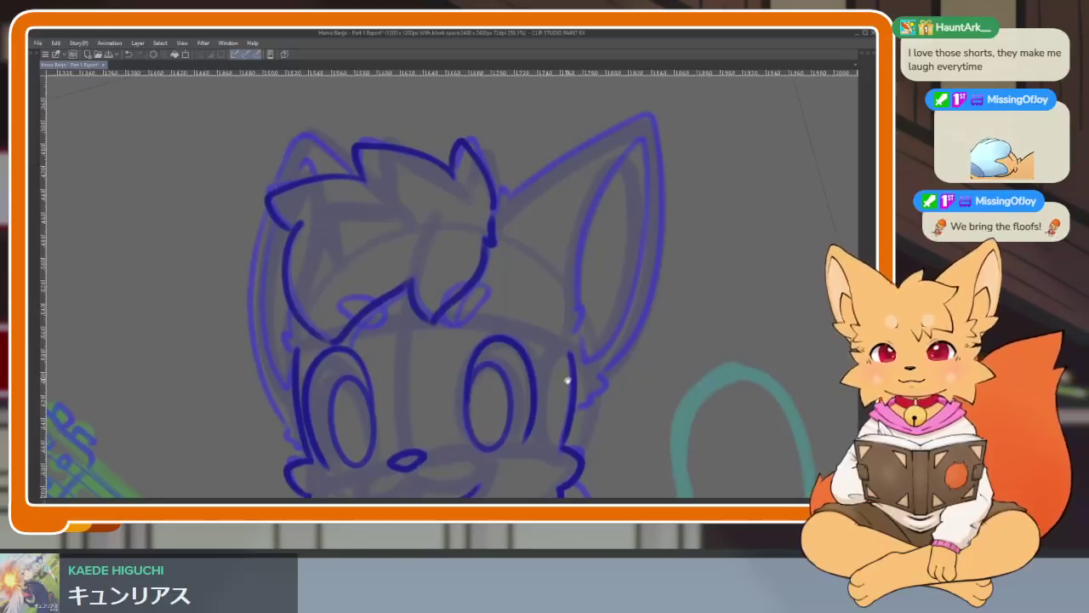
scroll(574, 377, down, 2)
scroll(502, 361, down, 1)
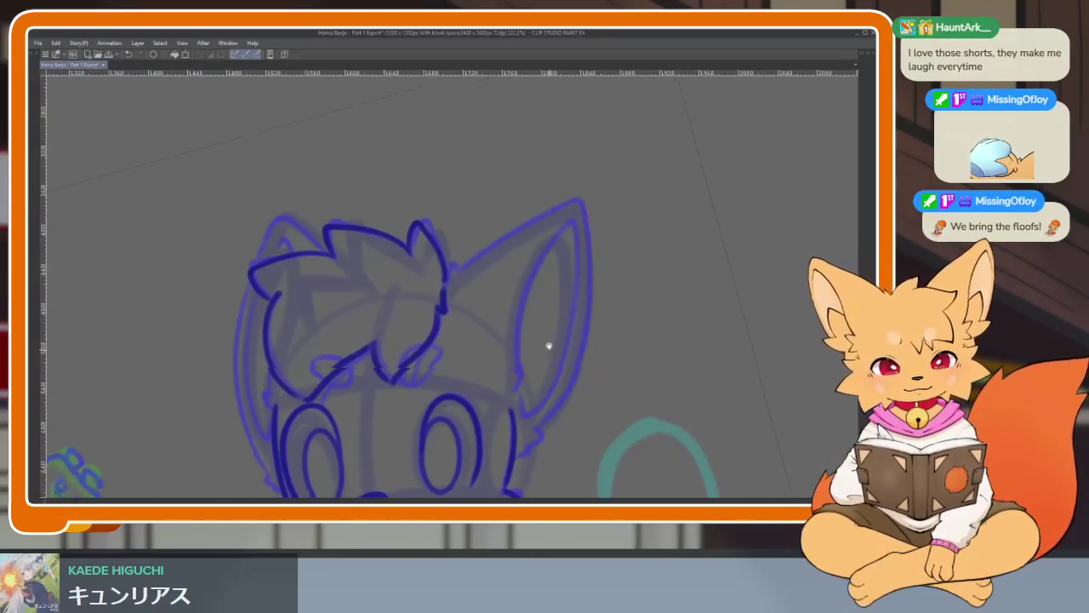
scroll(547, 345, up, 1)
scroll(557, 321, up, 1)
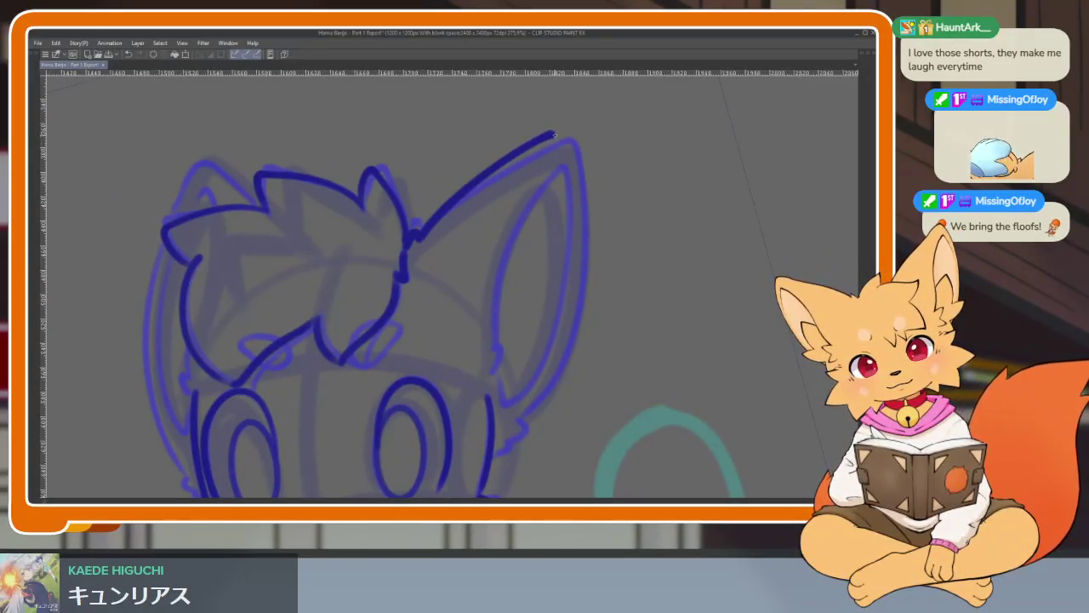
drag(570, 176, 521, 423)
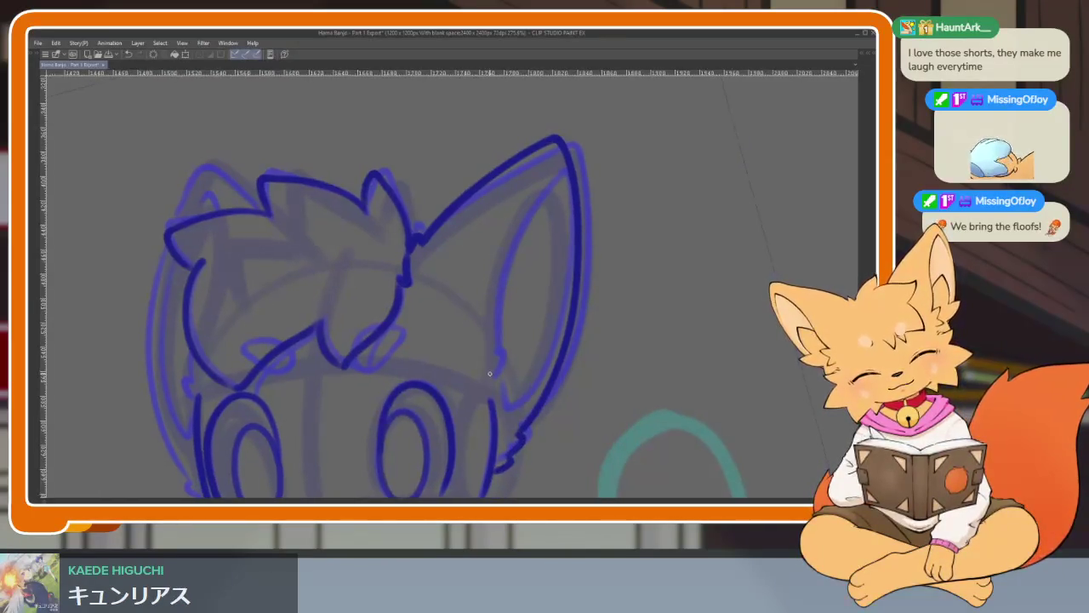
mouse_move(495, 278)
mouse_down()
mouse_move(541, 184)
mouse_move(537, 387)
mouse_up()
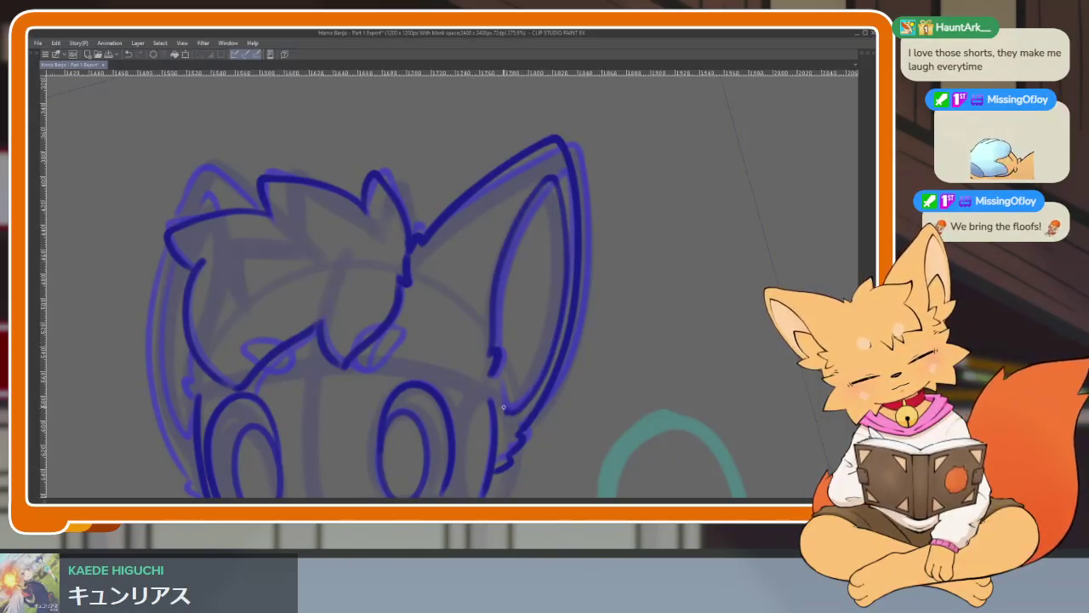
Zoom out and pan to bring the fox's whole head back into view.
scroll(513, 363, down, 5)
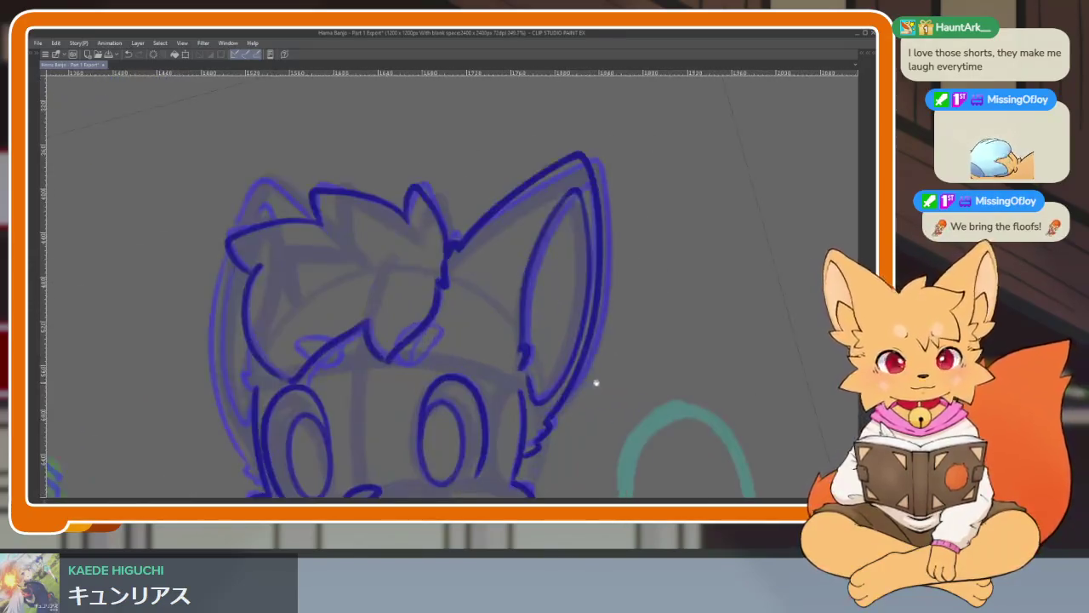
scroll(490, 383, up, 5)
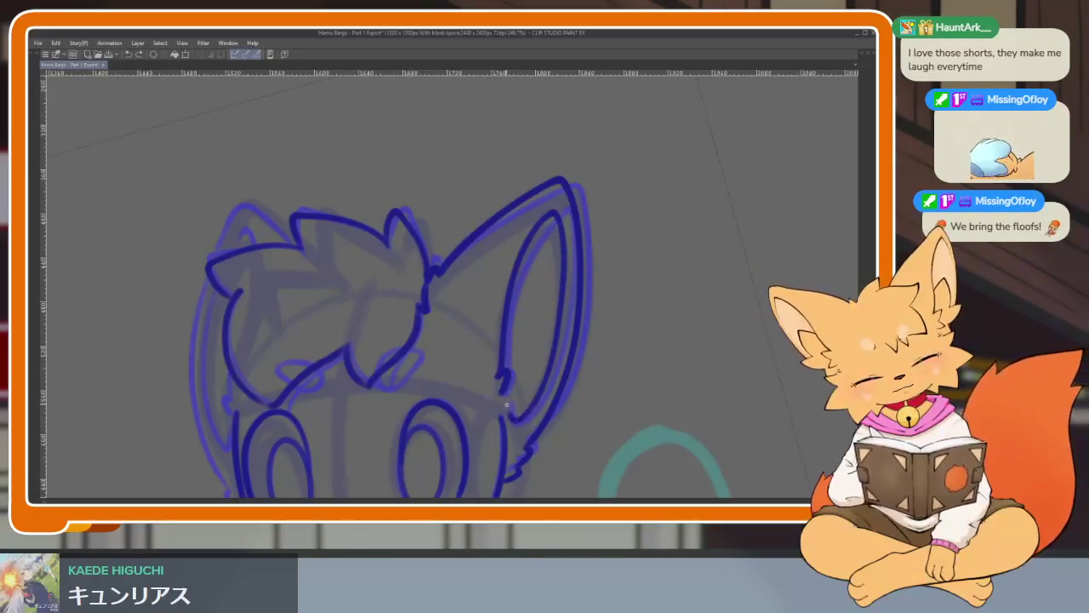
scroll(576, 408, down, 3)
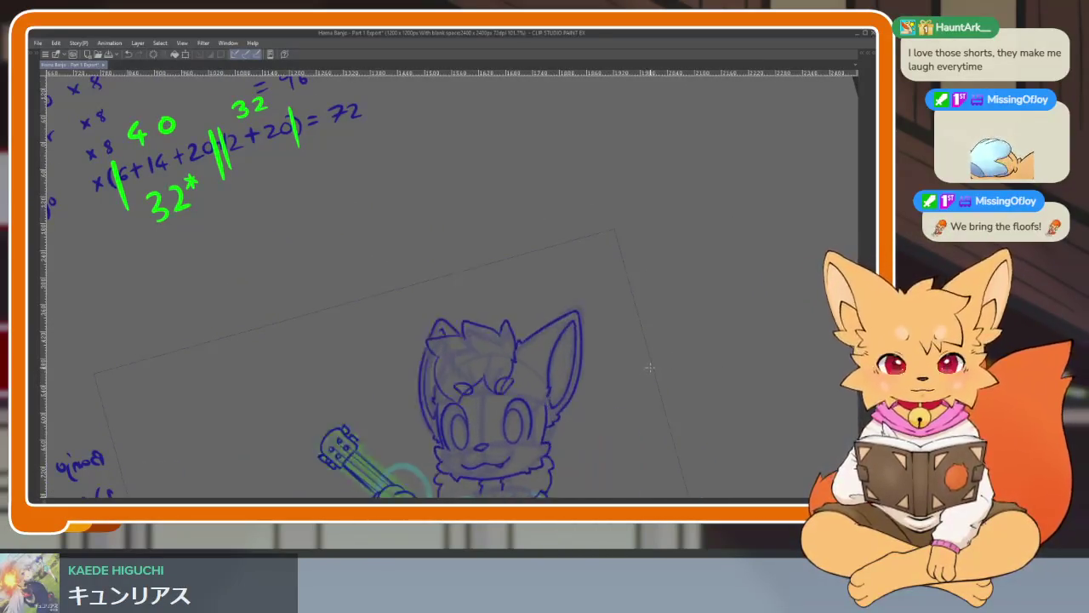
scroll(651, 366, up, 3)
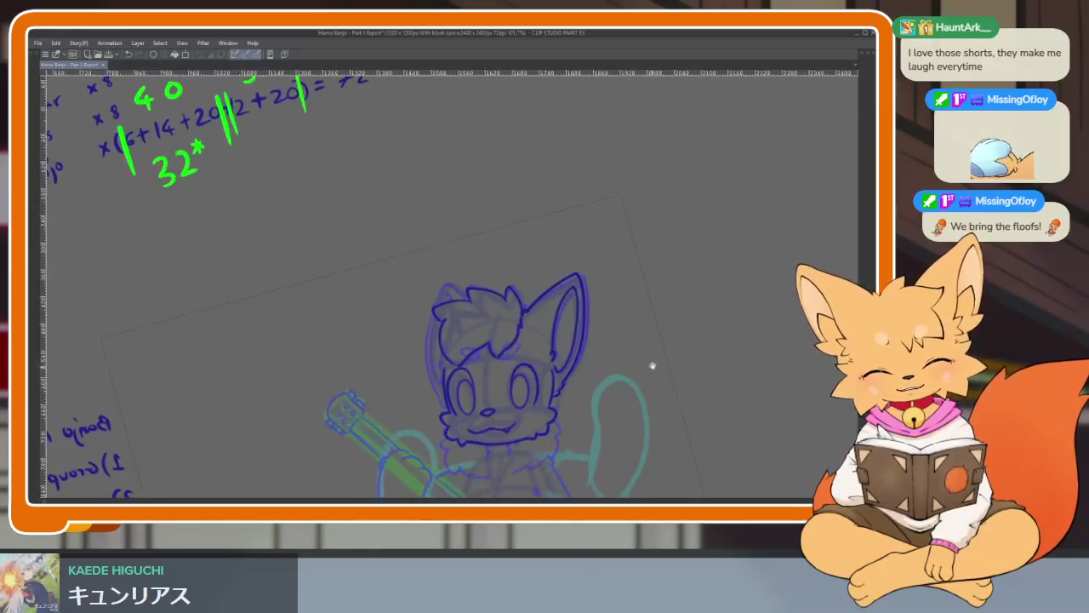
scroll(595, 400, up, 3)
scroll(586, 387, down, 1)
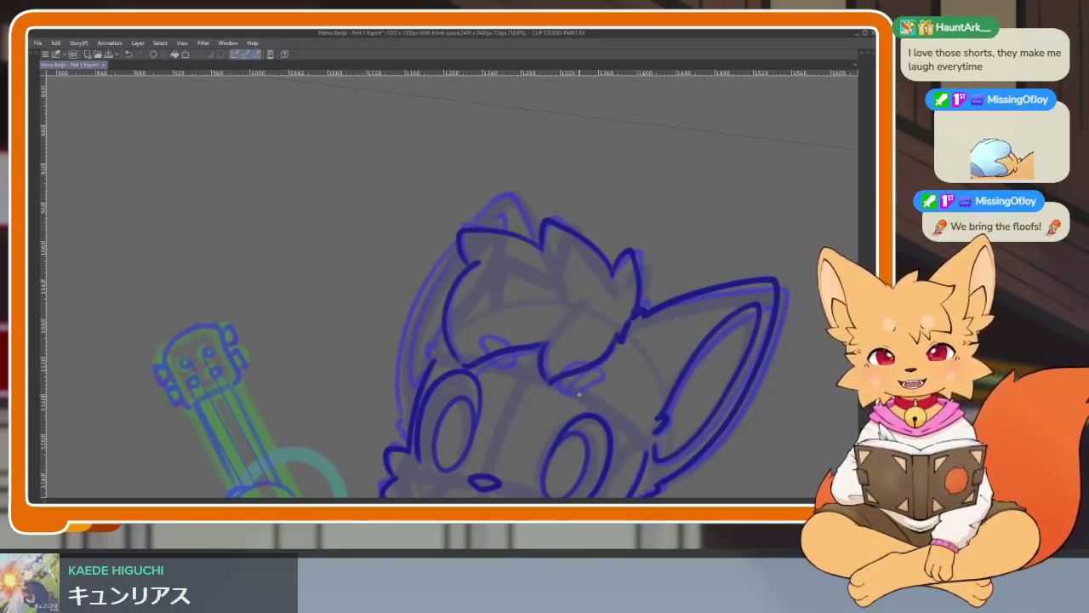
scroll(541, 405, down, 1)
scroll(541, 405, down, 2)
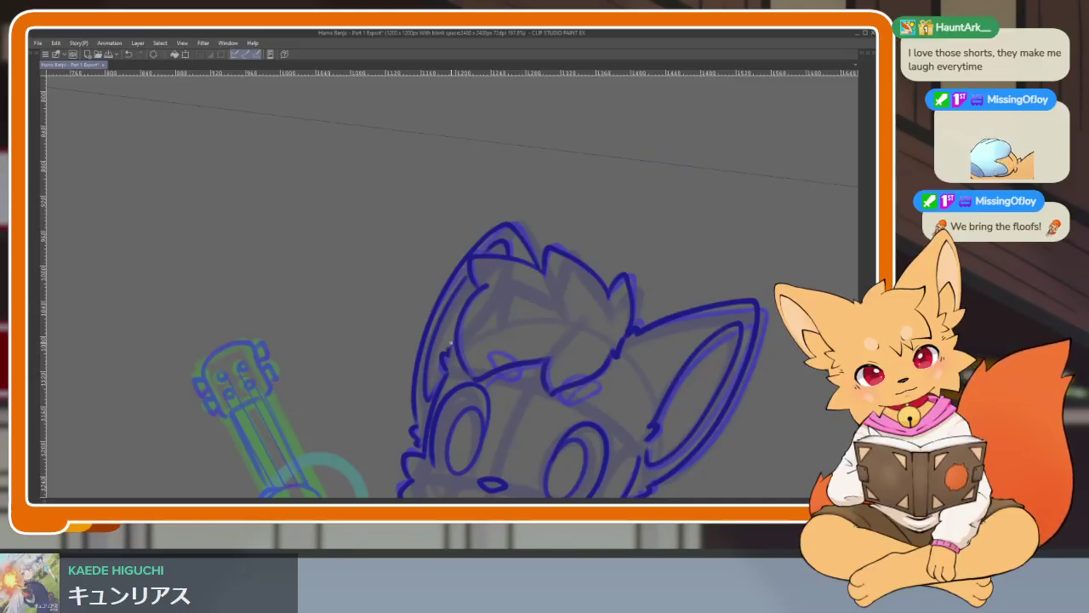
scroll(451, 343, down, 2)
scroll(450, 343, down, 2)
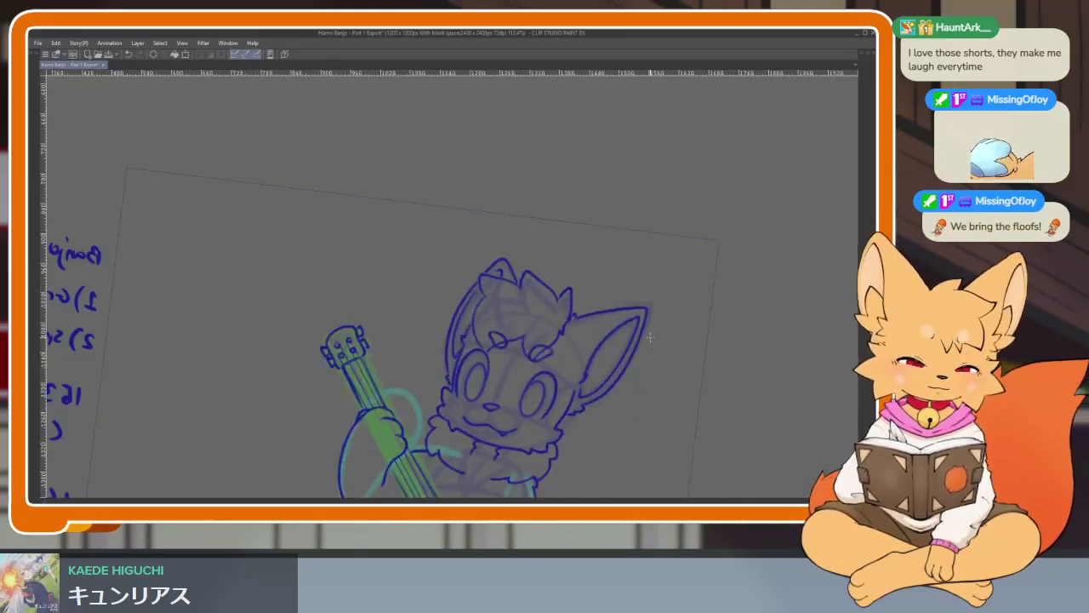
scroll(680, 369, up, 1)
drag(681, 369, 576, 376)
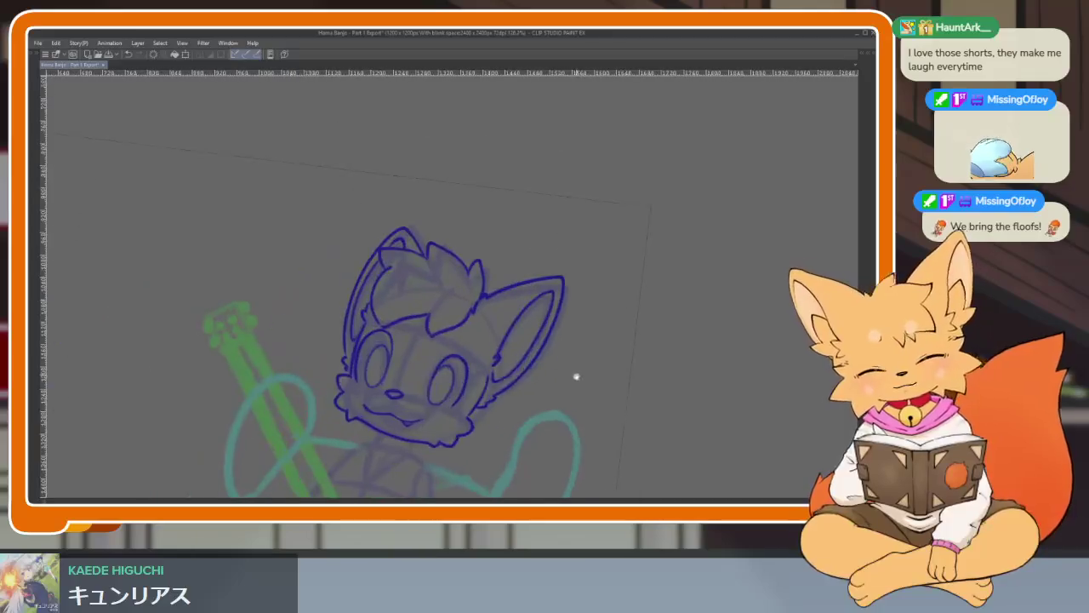
key(Tab)
key(Tab)
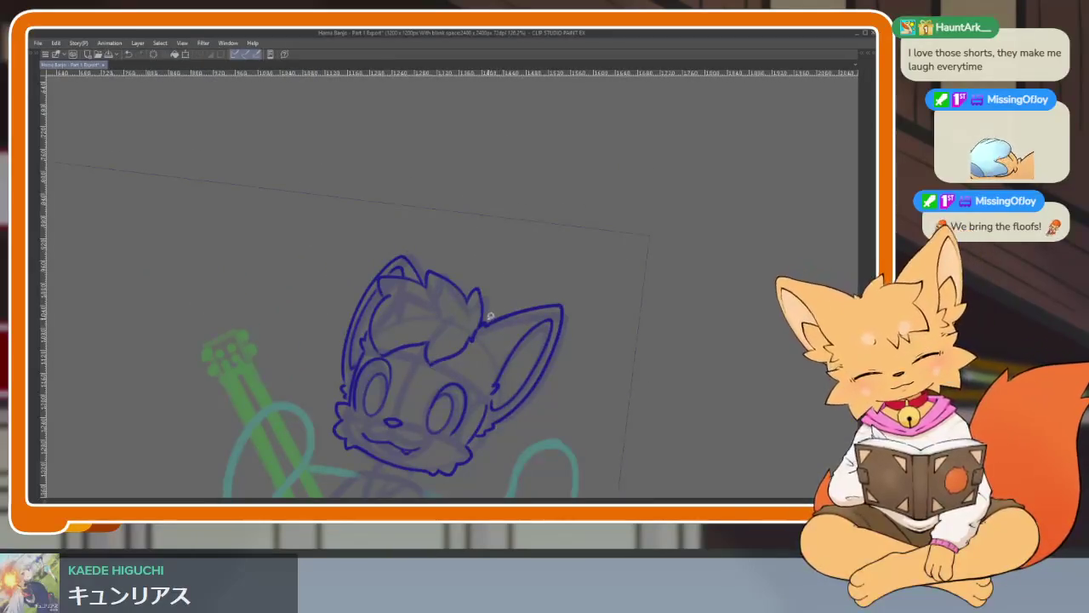
drag(570, 387, 485, 322)
key(ctrl+t)
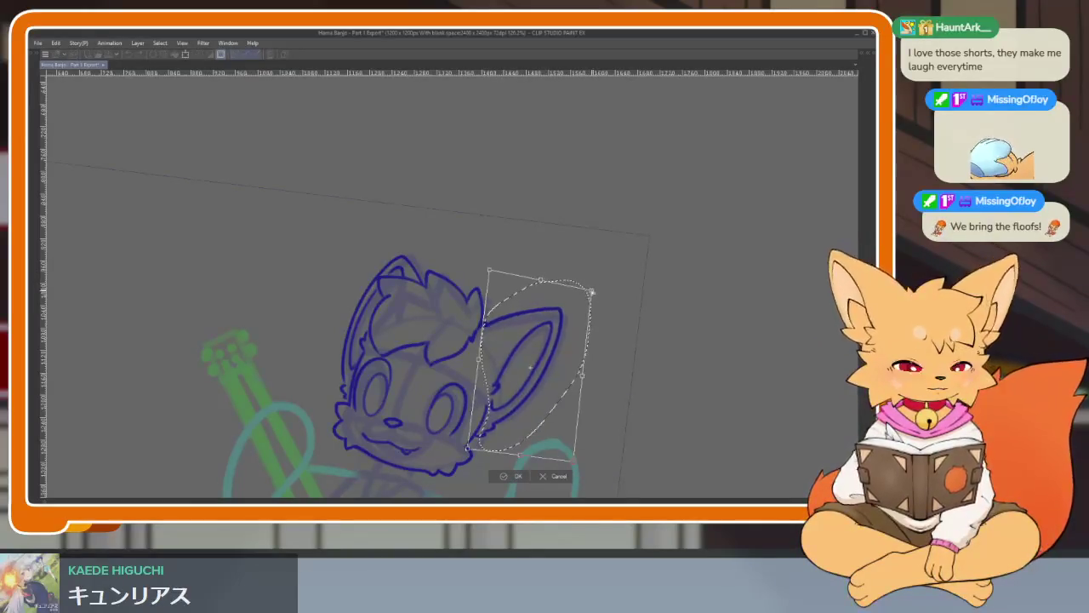
click(512, 474)
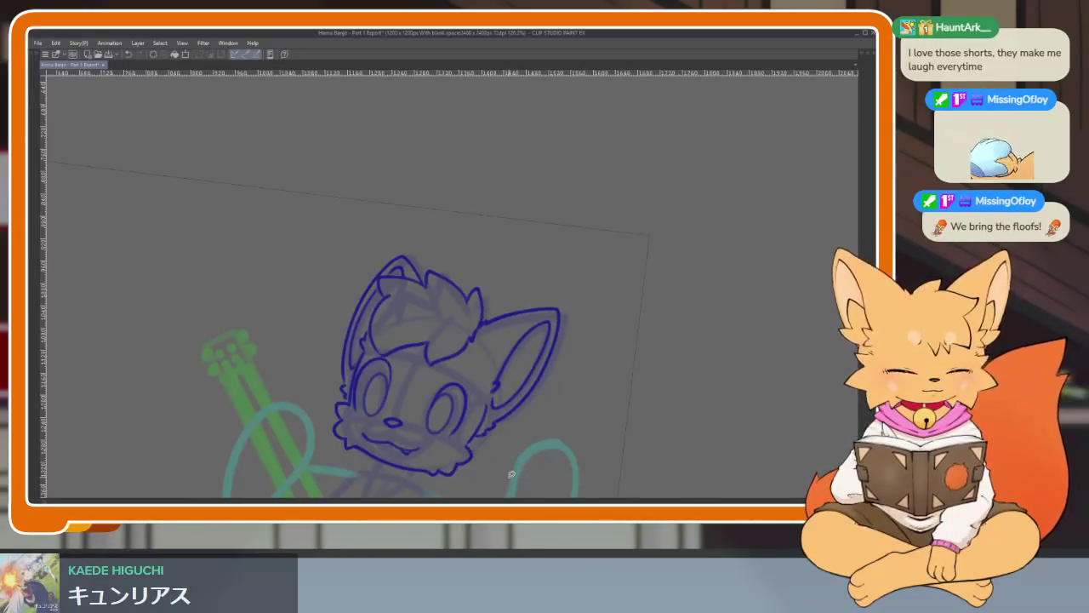
scroll(606, 355, up, 1)
scroll(596, 372, up, 1)
scroll(583, 386, up, 2)
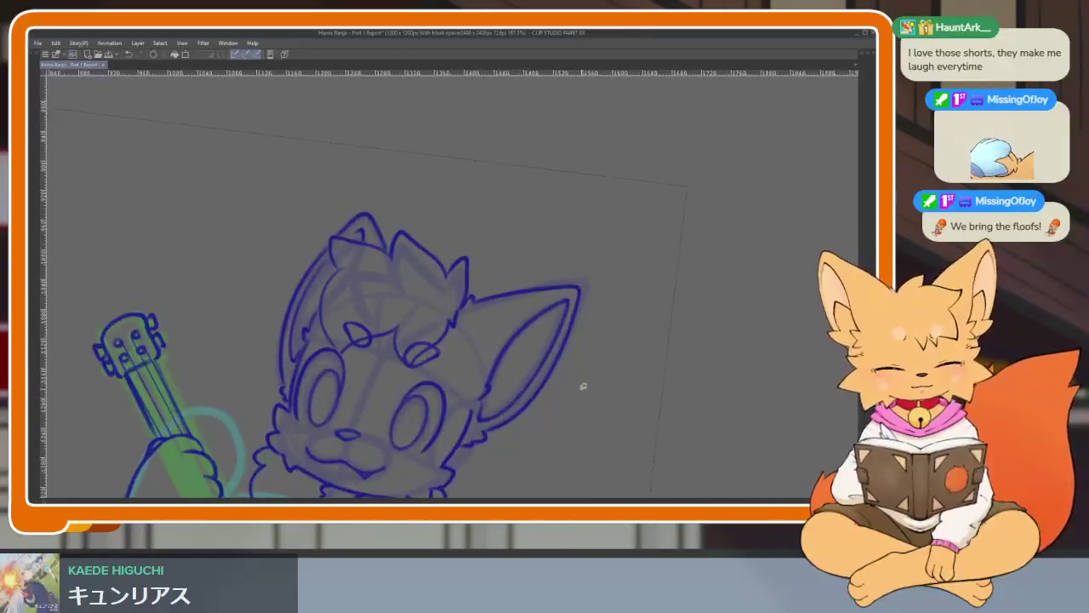
key(Tab)
key(Tab)
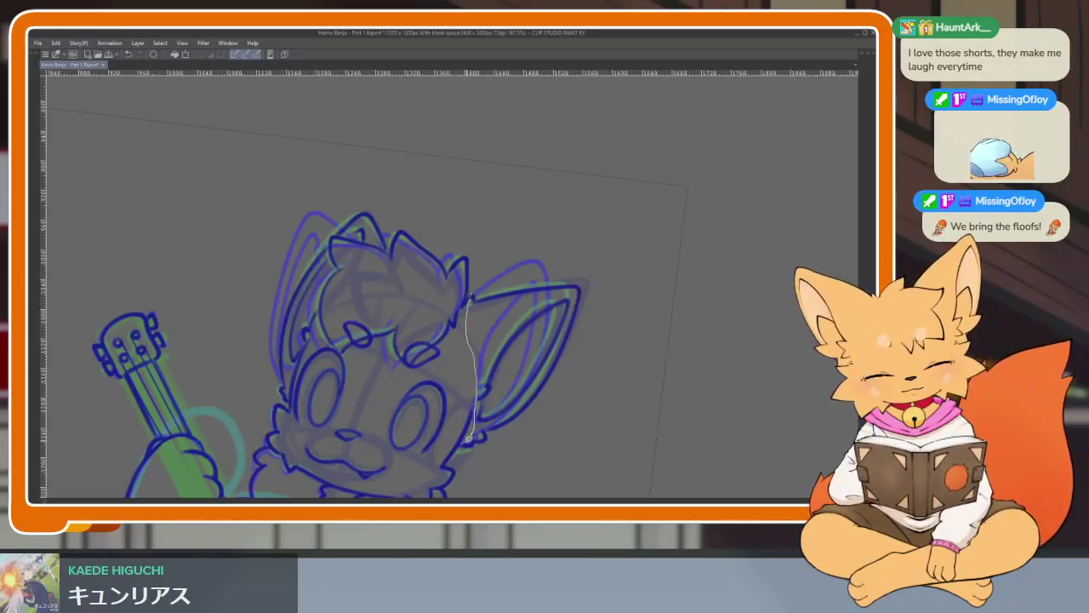
drag(495, 278, 474, 293)
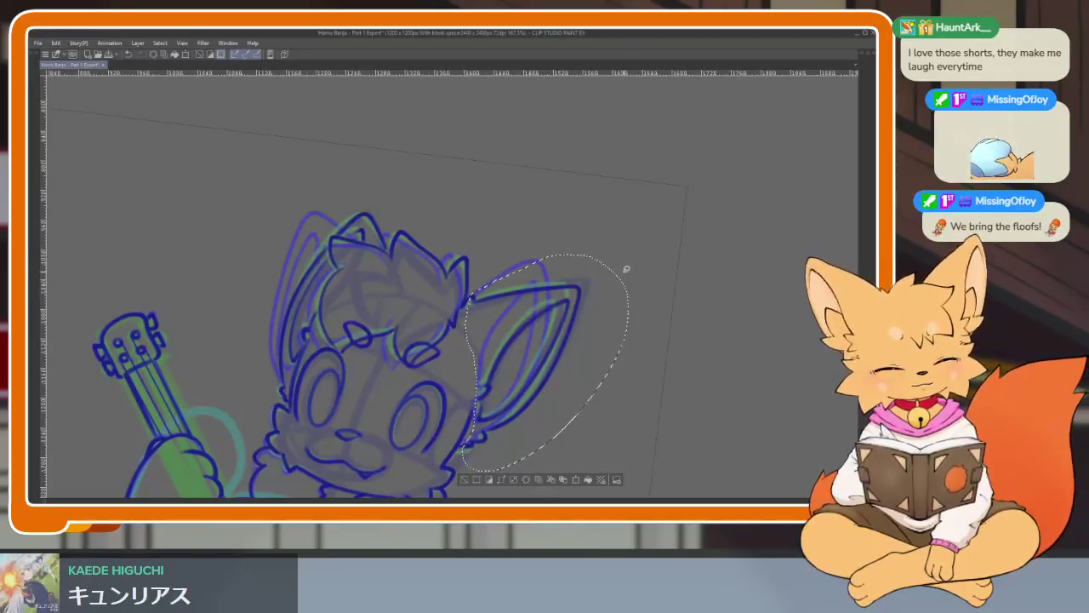
key(ctrl+t)
drag(636, 267, 626, 266)
click(515, 491)
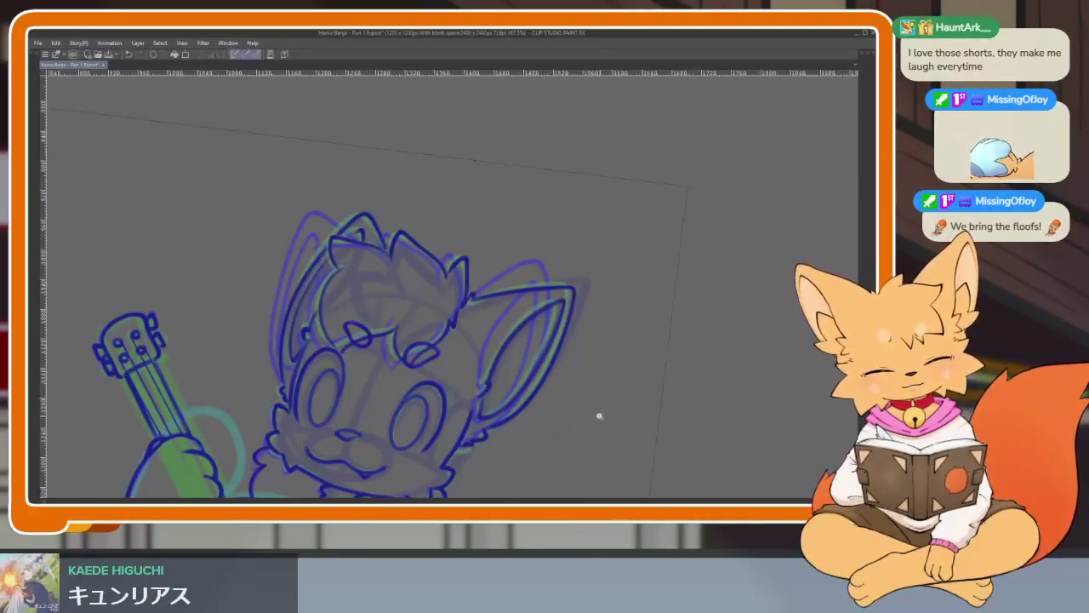
scroll(598, 413, down, 3)
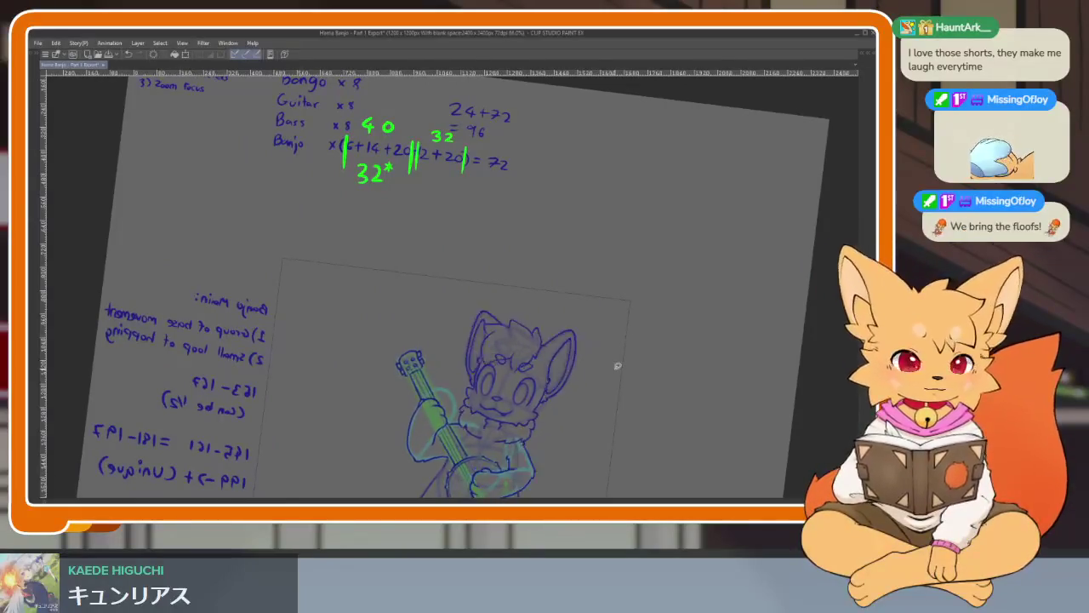
key(ctrl+z)
key(ctrl+y)
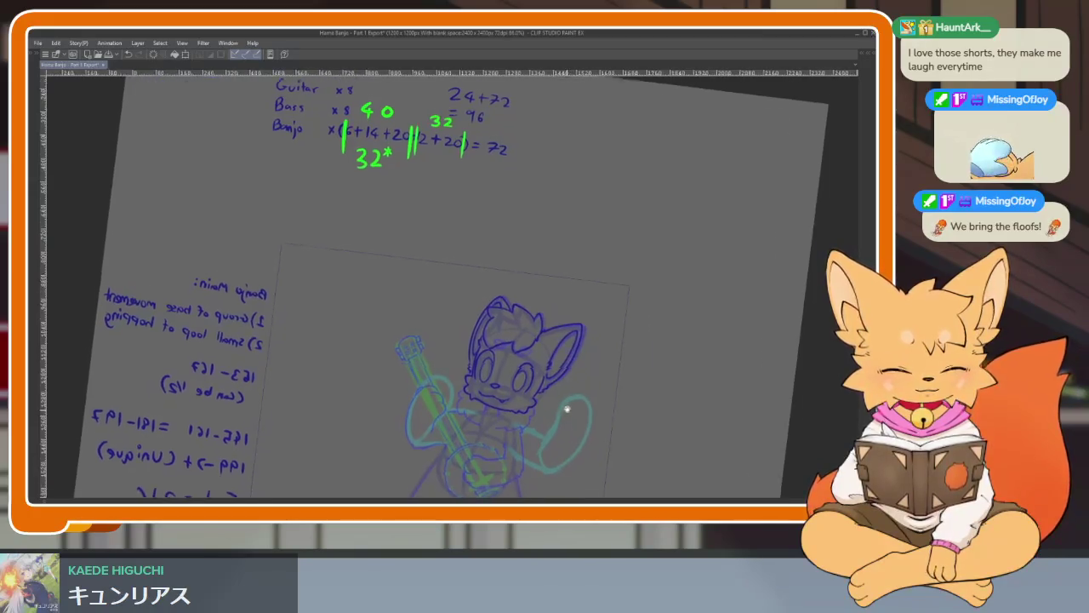
scroll(618, 366, up, 3)
scroll(626, 345, up, 3)
scroll(634, 323, up, 3)
scroll(635, 324, up, 2)
Ink the drum's upper and left rim arcs in dark blue with small bumps, redoing one bad stroke.
drag(605, 333, 464, 273)
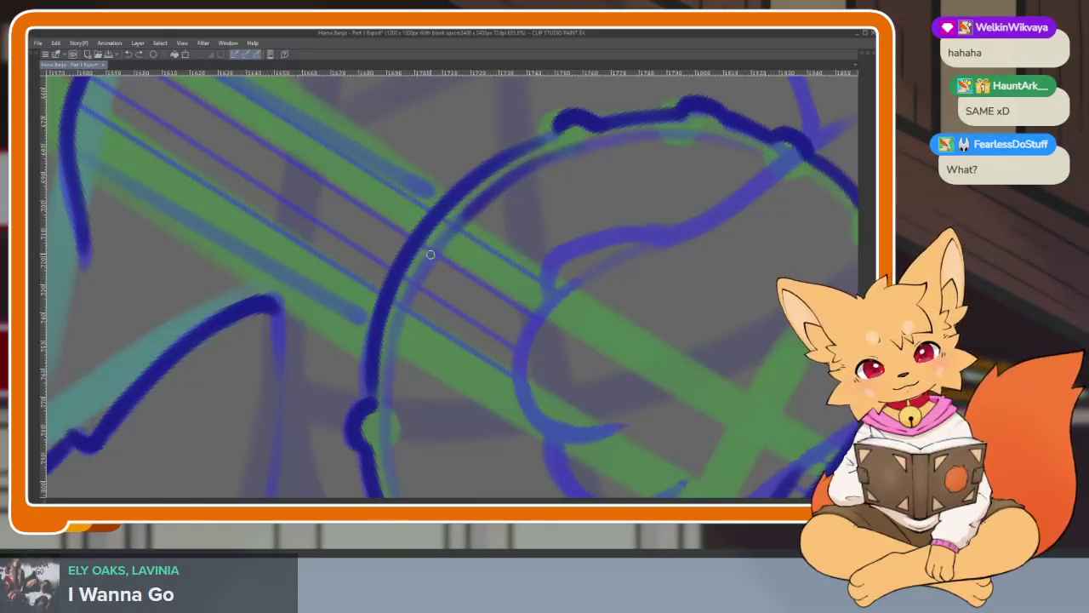
drag(430, 253, 401, 438)
scroll(401, 437, down, 3)
drag(381, 168, 374, 313)
key(ctrl+z)
mouse_move(378, 174)
mouse_down()
mouse_move(366, 247)
mouse_move(371, 331)
mouse_move(408, 415)
mouse_move(470, 244)
mouse_move(583, 292)
mouse_move(365, 182)
mouse_up()
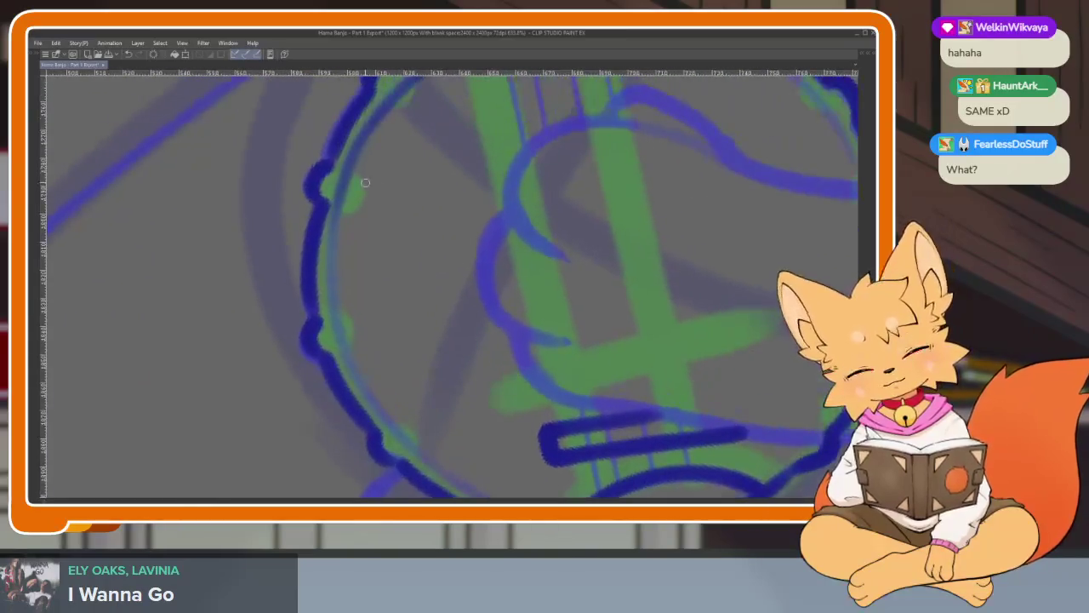
Ink down the drum's left edge and thicken its lower-left edge.
drag(364, 133, 333, 270)
drag(334, 206, 328, 335)
drag(328, 270, 341, 391)
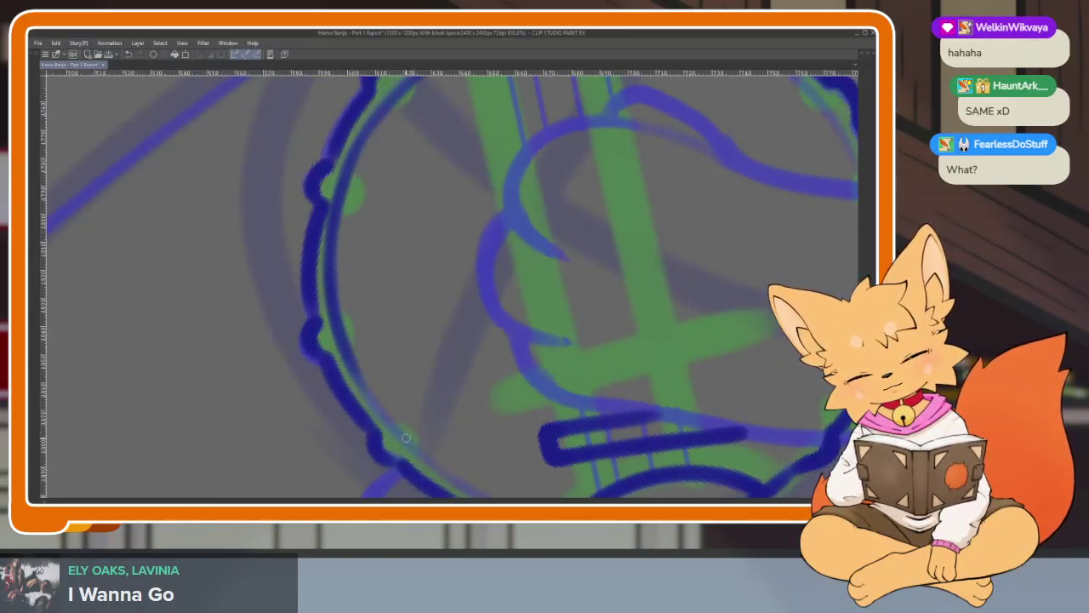
drag(349, 316, 264, 227)
mouse_move(279, 297)
mouse_down()
mouse_move(316, 351)
mouse_move(365, 385)
mouse_up()
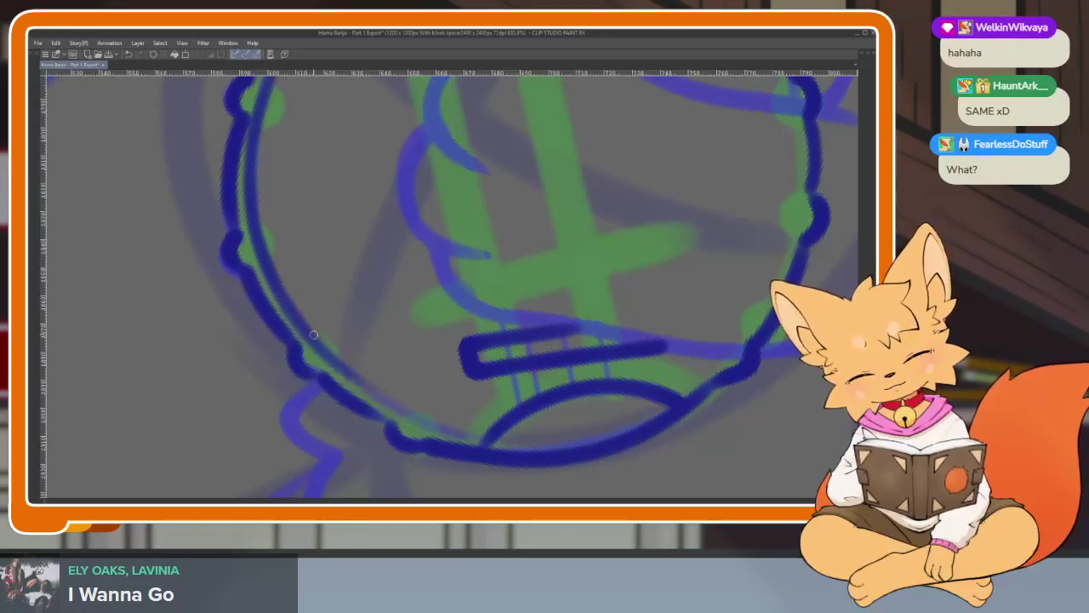
drag(313, 335, 420, 424)
drag(358, 381, 487, 433)
Rotate the canvas and darken the drum's right edge down to its lower-right rim.
drag(556, 423, 615, 401)
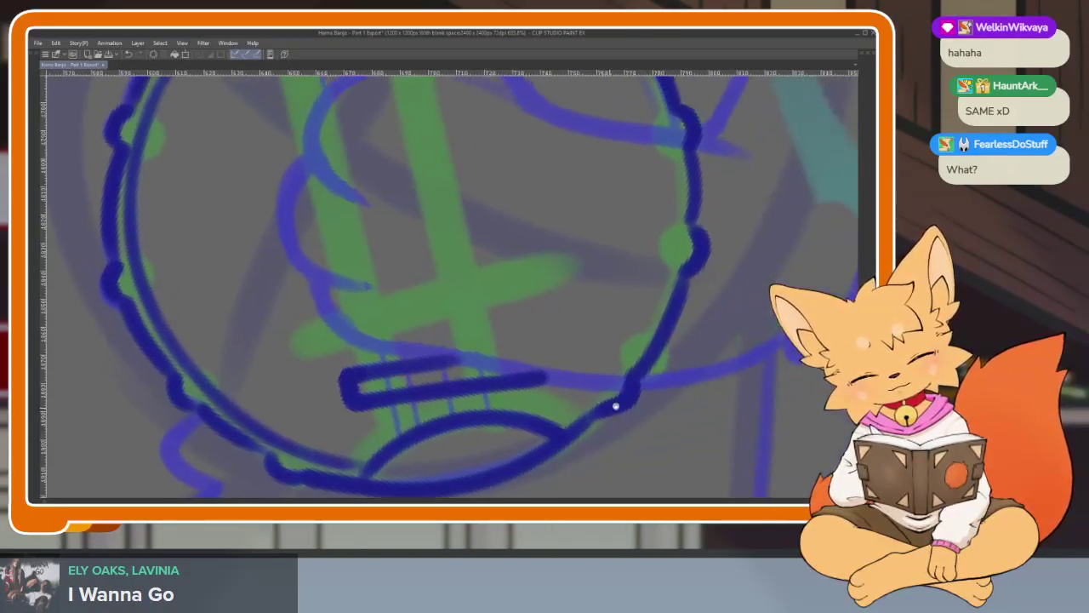
drag(558, 426, 444, 417)
drag(651, 319, 591, 439)
mouse_move(716, 262)
mouse_down()
mouse_move(649, 341)
mouse_move(574, 142)
mouse_up()
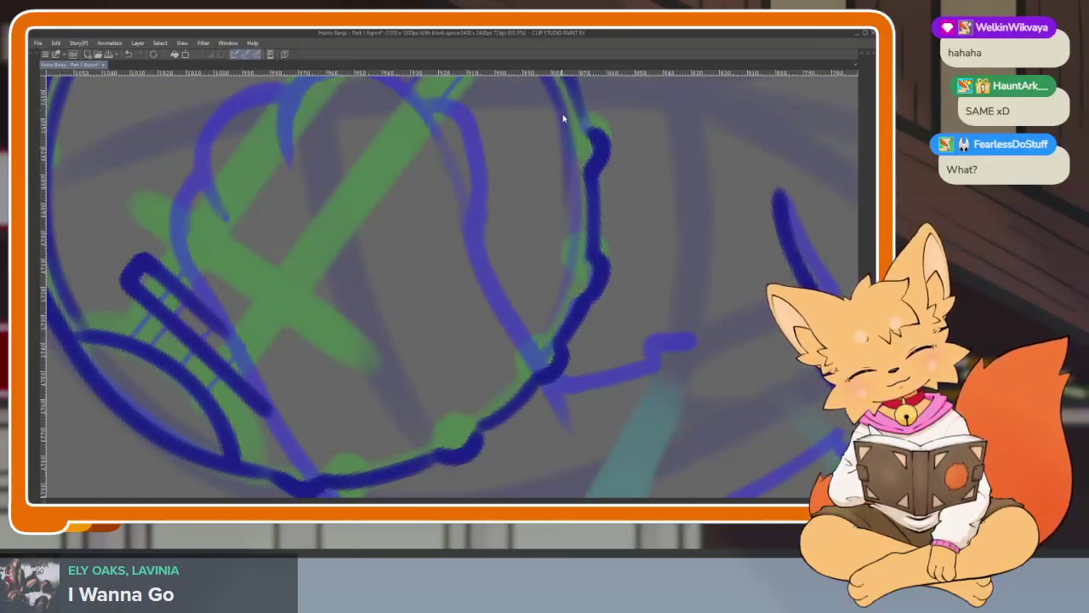
mouse_move(571, 253)
mouse_down()
mouse_move(568, 288)
mouse_move(541, 341)
mouse_up()
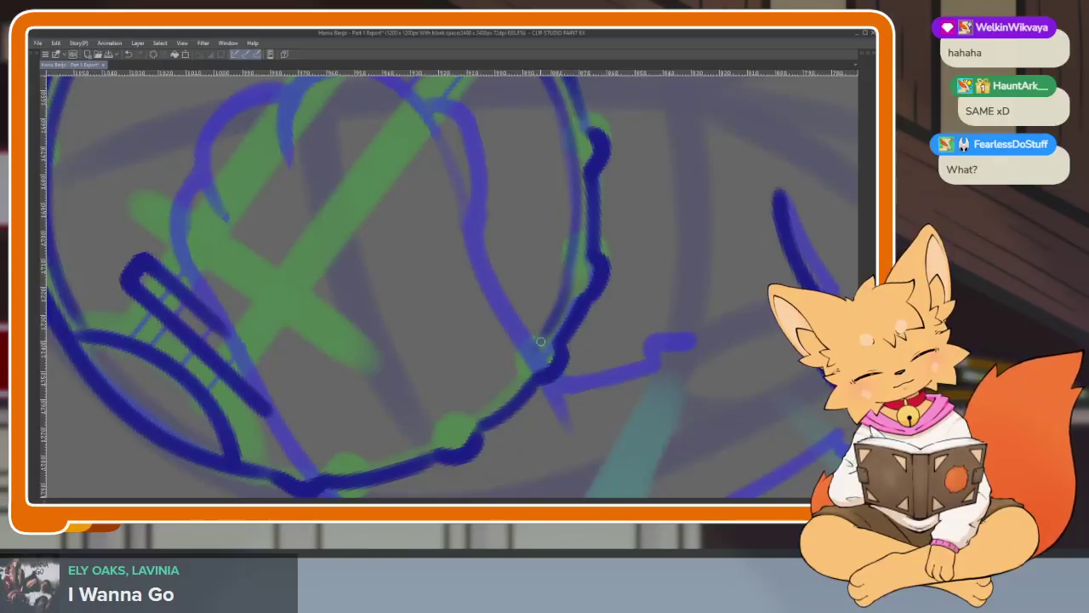
drag(506, 384, 509, 384)
Thicken the drum's bottom curve into a firm lower edge, redoing two failed attempts.
mouse_move(388, 457)
mouse_down()
mouse_move(277, 466)
mouse_move(392, 468)
mouse_up()
key(ctrl+z)
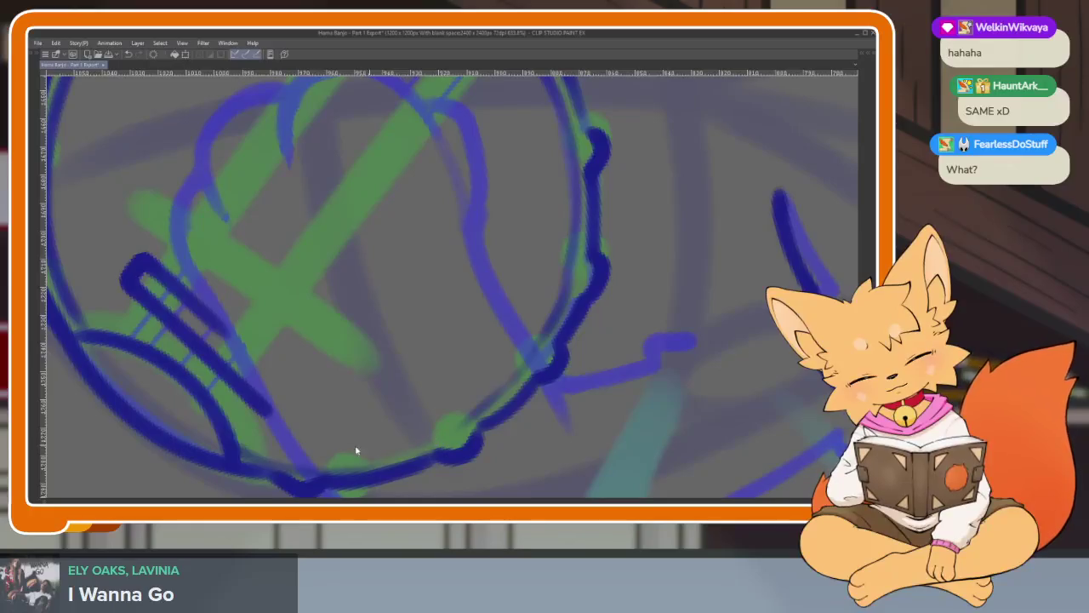
key(ctrl+z)
drag(233, 444, 475, 423)
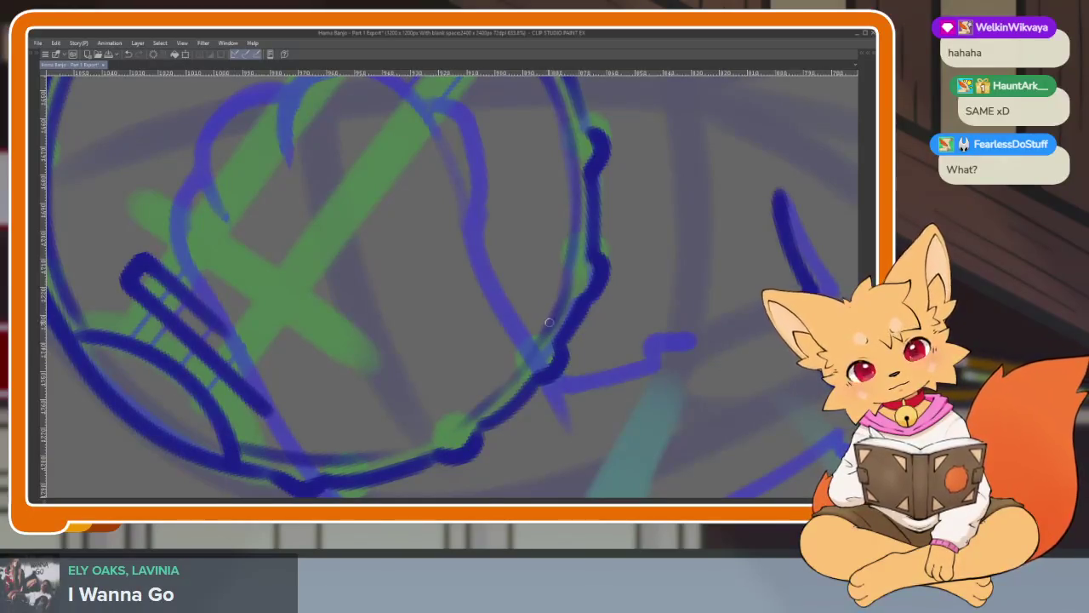
drag(549, 323, 264, 464)
key(ctrl+minus)
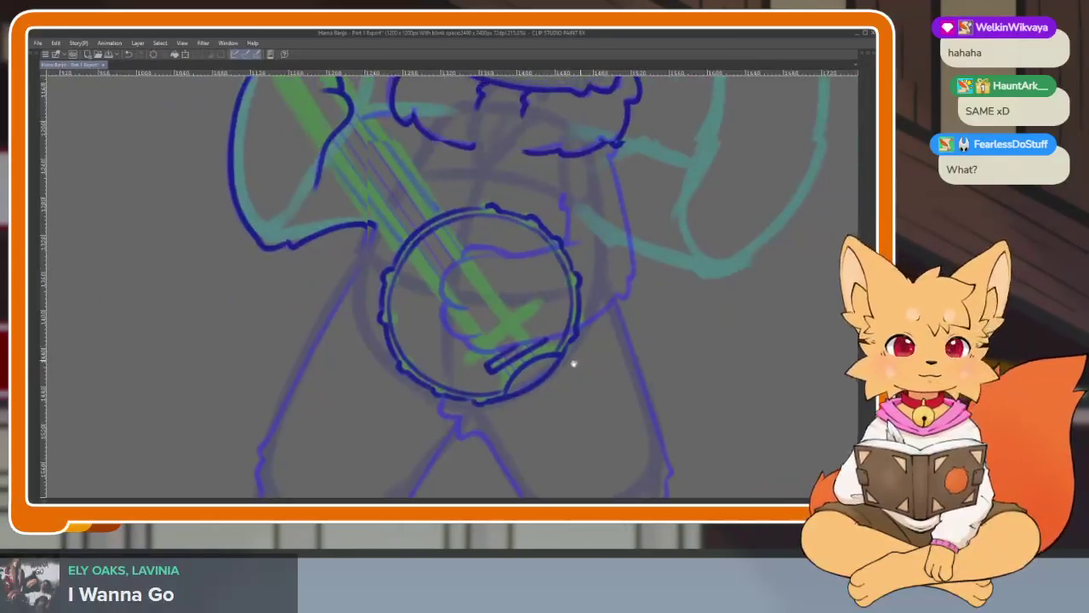
mouse_move(574, 364)
mouse_down()
mouse_move(522, 352)
mouse_move(462, 414)
mouse_move(443, 397)
mouse_move(468, 432)
mouse_move(452, 433)
mouse_move(481, 437)
mouse_move(513, 409)
mouse_up()
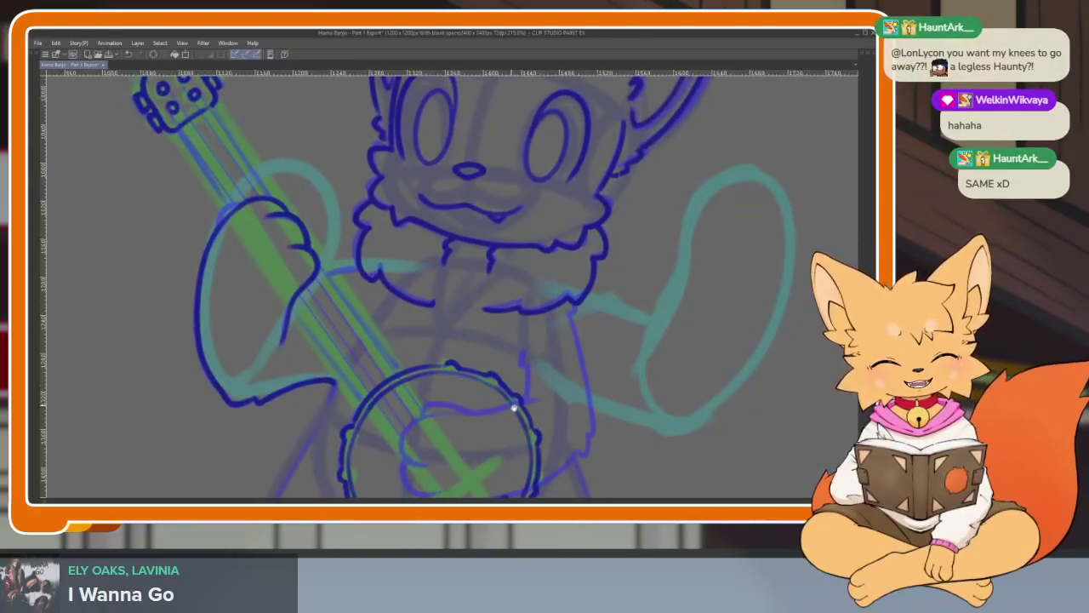
scroll(510, 400, down, 3)
scroll(503, 443, up, 3)
scroll(499, 406, up, 3)
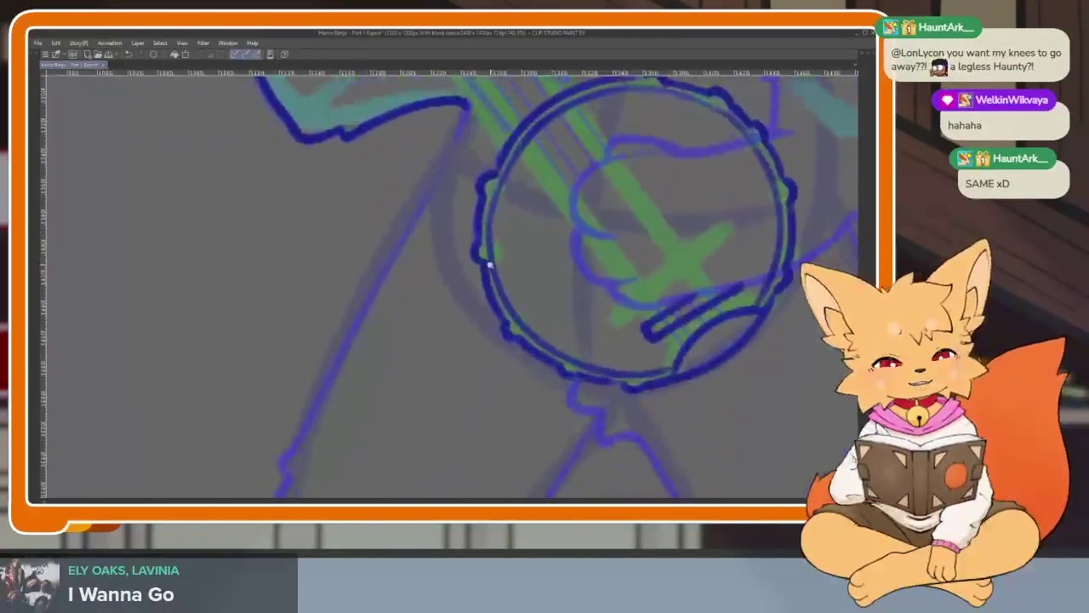
scroll(489, 266, down, 1)
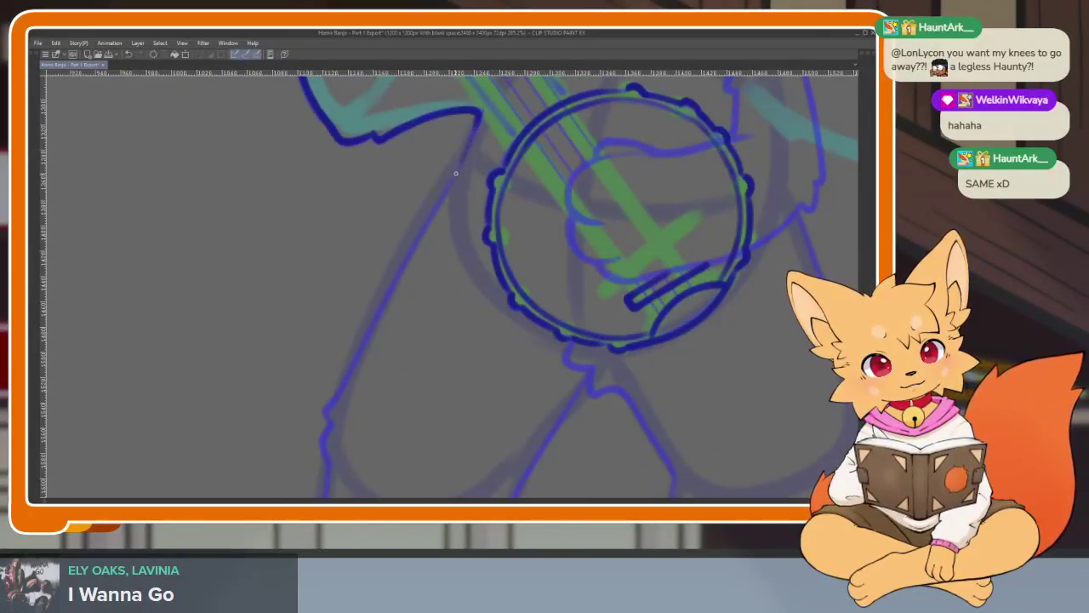
Add a short dark blue stroke just below the banjo drum.
mouse_move(333, 399)
mouse_down()
mouse_move(360, 290)
mouse_move(328, 304)
mouse_up()
scroll(323, 324, down, 1)
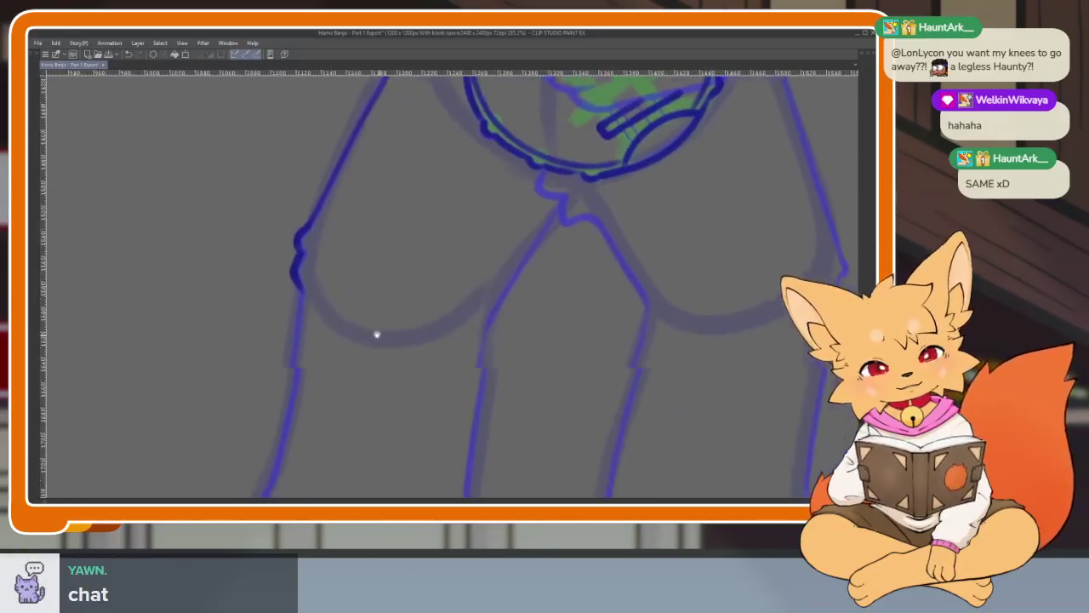
scroll(476, 357, up, 1)
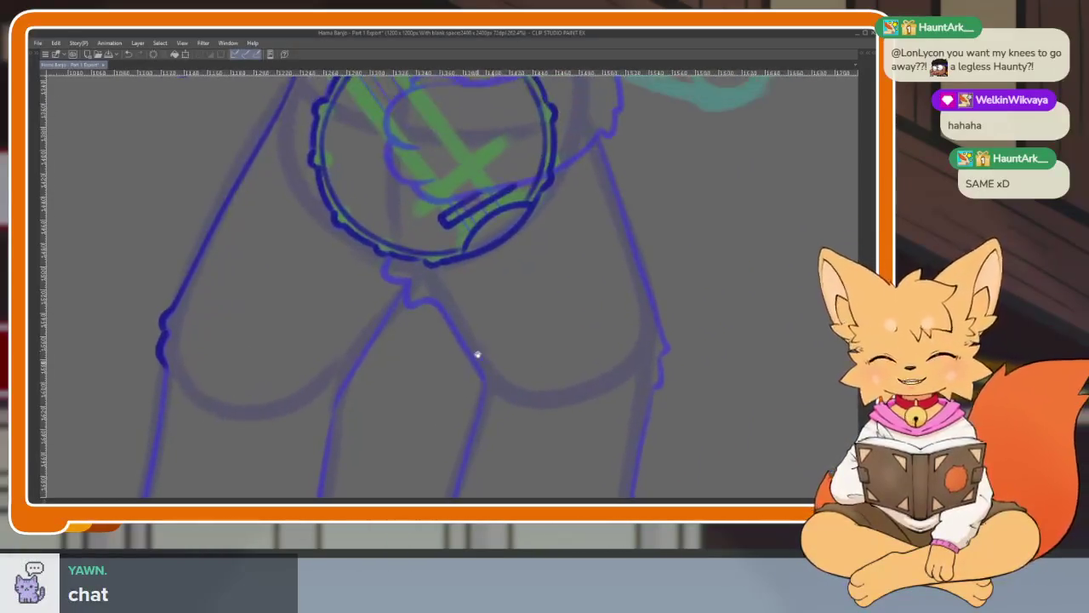
scroll(426, 324, up, 1)
drag(340, 268, 404, 308)
scroll(527, 349, down, 2)
scroll(596, 328, up, 1)
scroll(510, 239, down, 1)
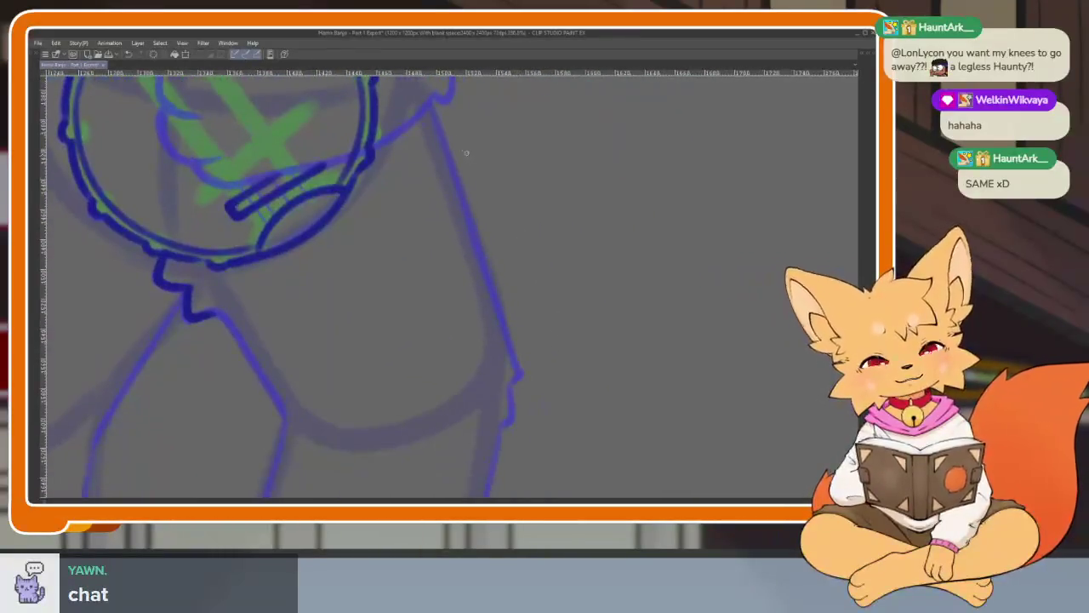
Ink the right leg's outer line down to the bottom of the right foot.
drag(452, 163, 509, 329)
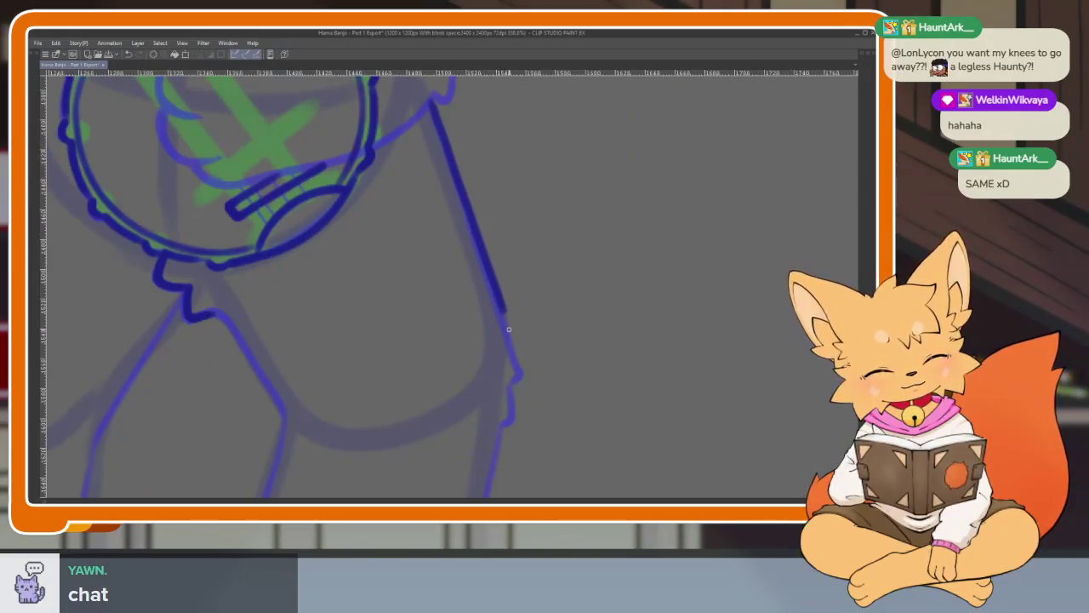
scroll(553, 340, down, 5)
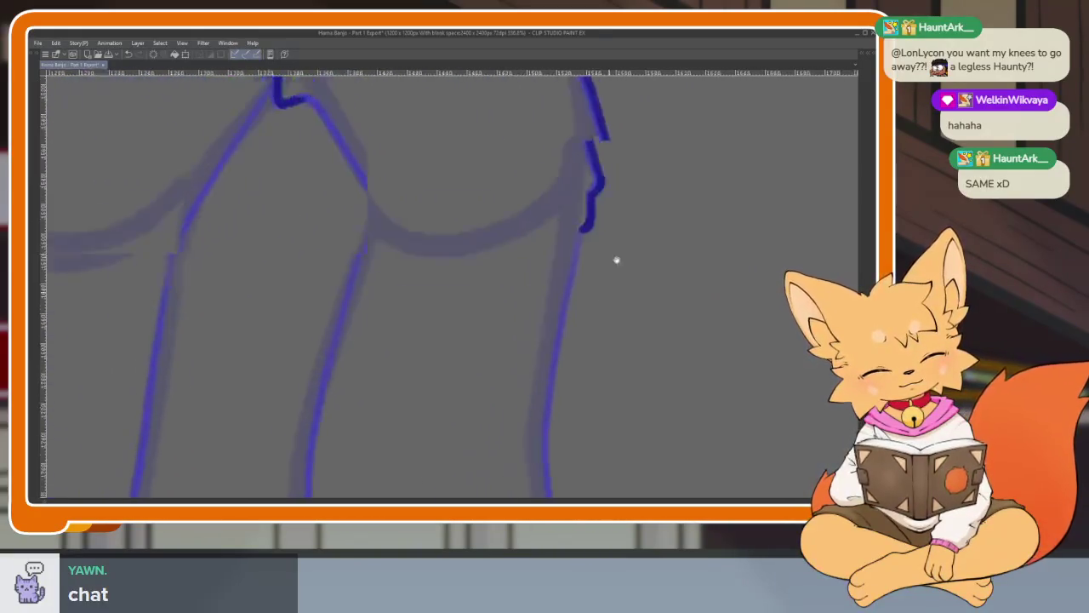
scroll(615, 258, down, 2)
scroll(632, 272, up, 1)
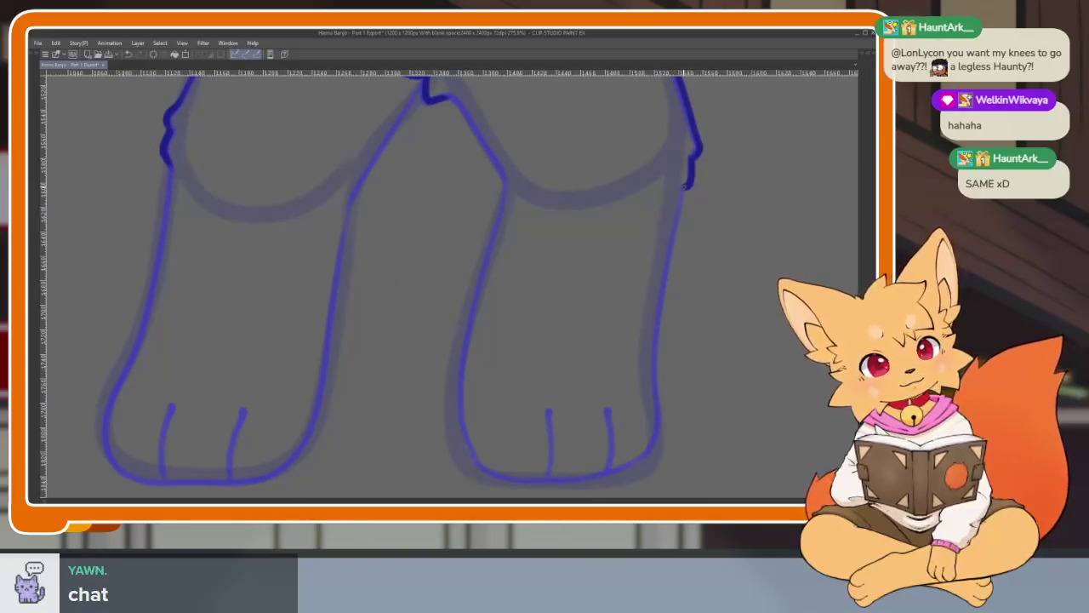
drag(670, 252, 654, 409)
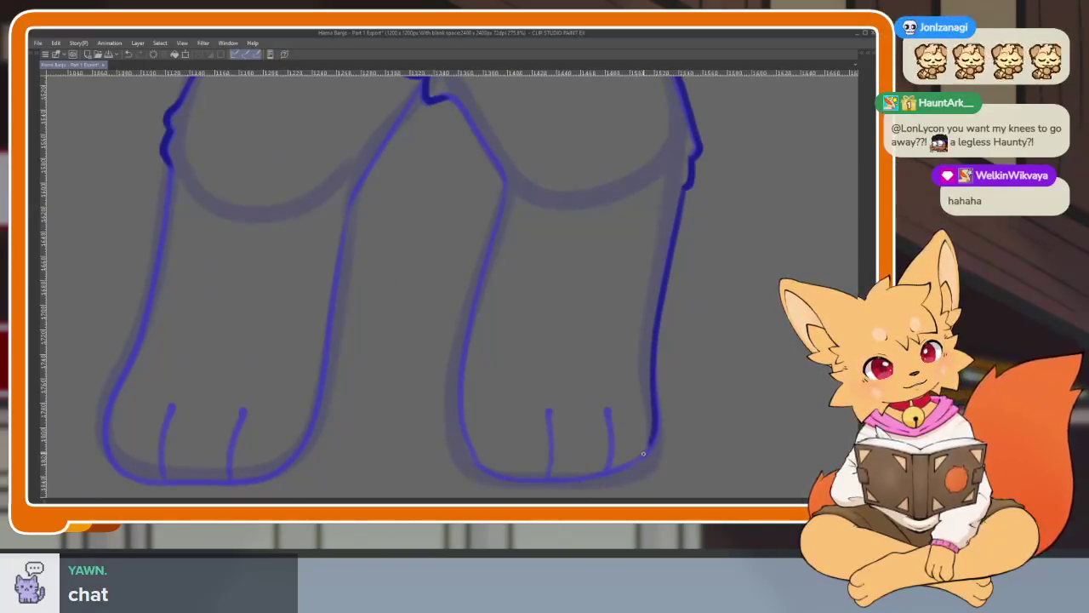
mouse_move(600, 474)
mouse_down()
mouse_move(540, 480)
mouse_move(479, 464)
mouse_up()
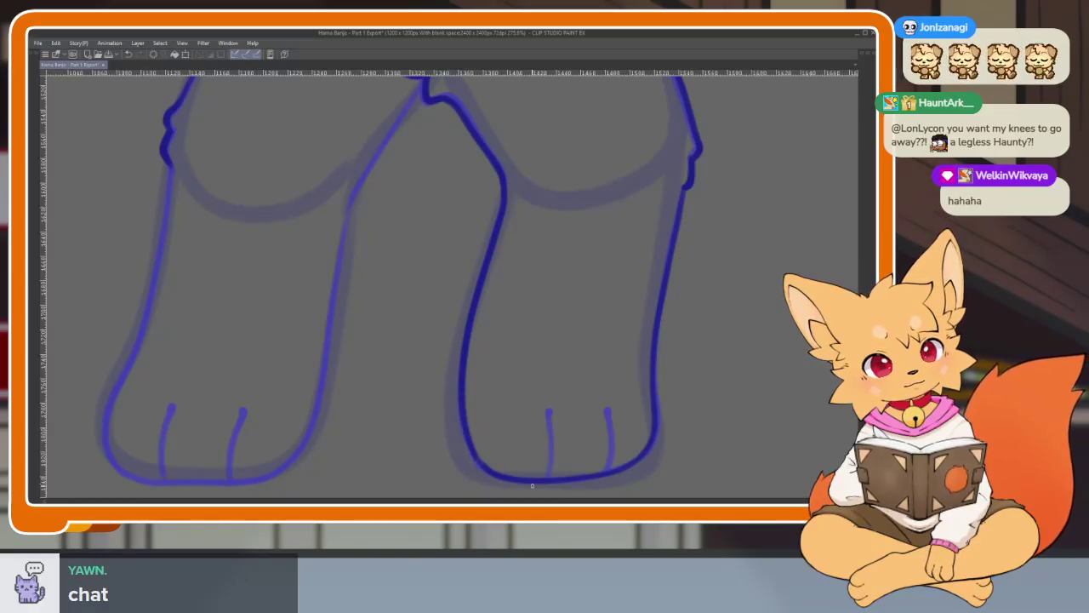
Ink the left leg's outer line and darken two toe lines.
scroll(533, 414, down, 2)
scroll(578, 417, down, 2)
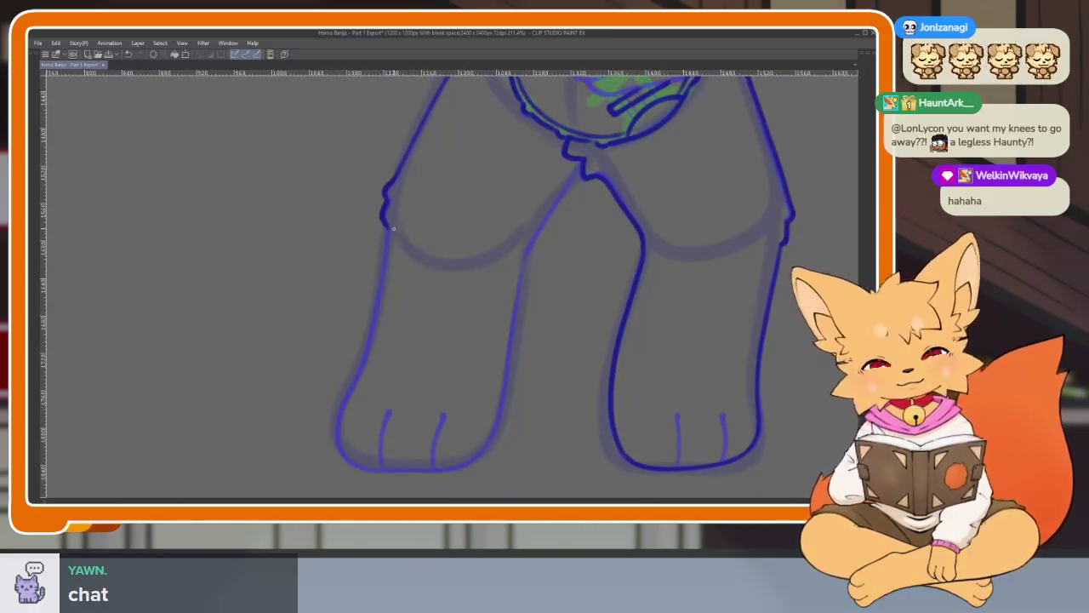
drag(386, 255, 372, 334)
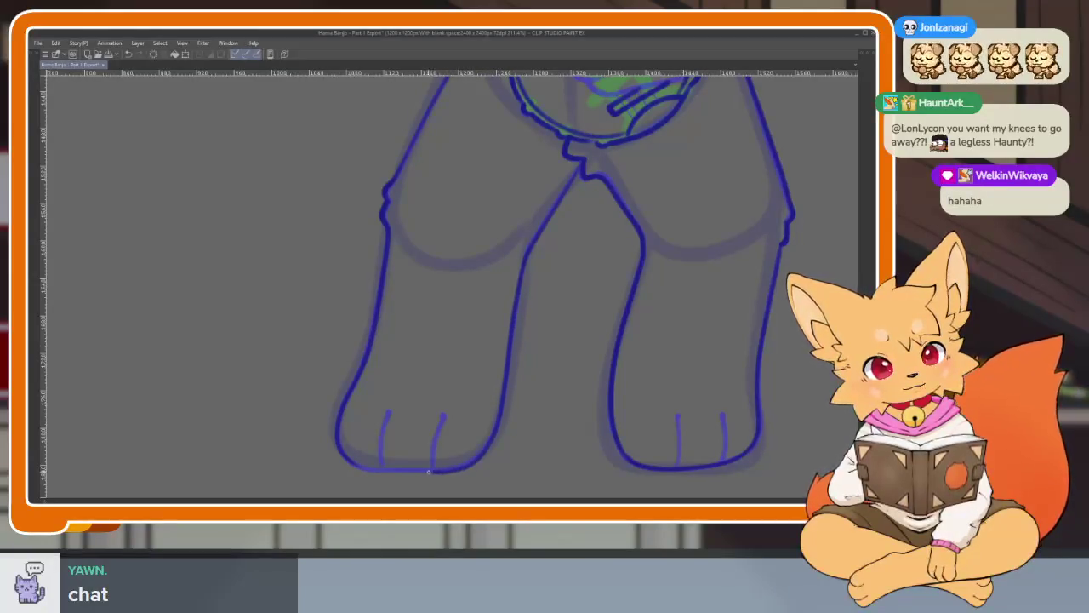
scroll(511, 418, up, 3)
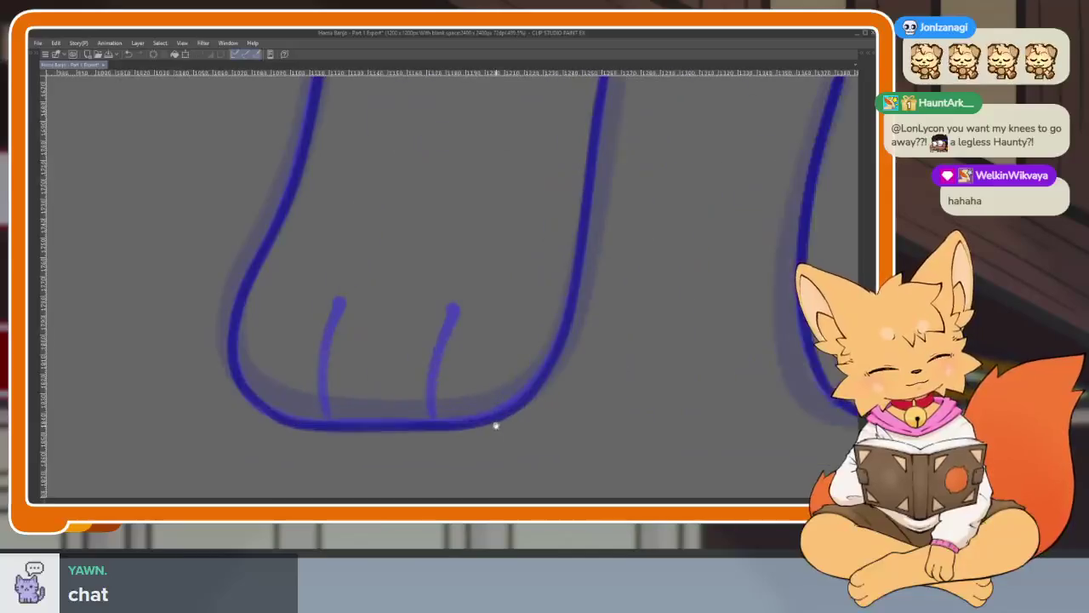
drag(439, 390, 458, 328)
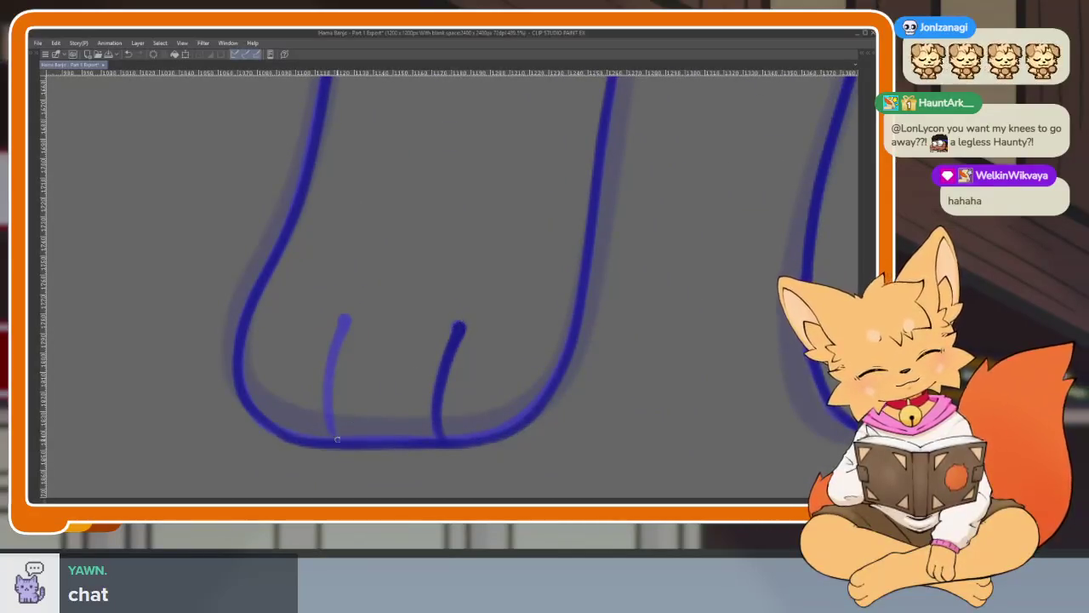
drag(328, 407, 344, 319)
Reinforce the right foot's inner toe line and the last remaining toe line.
scroll(408, 346, down, 2)
scroll(547, 377, down, 2)
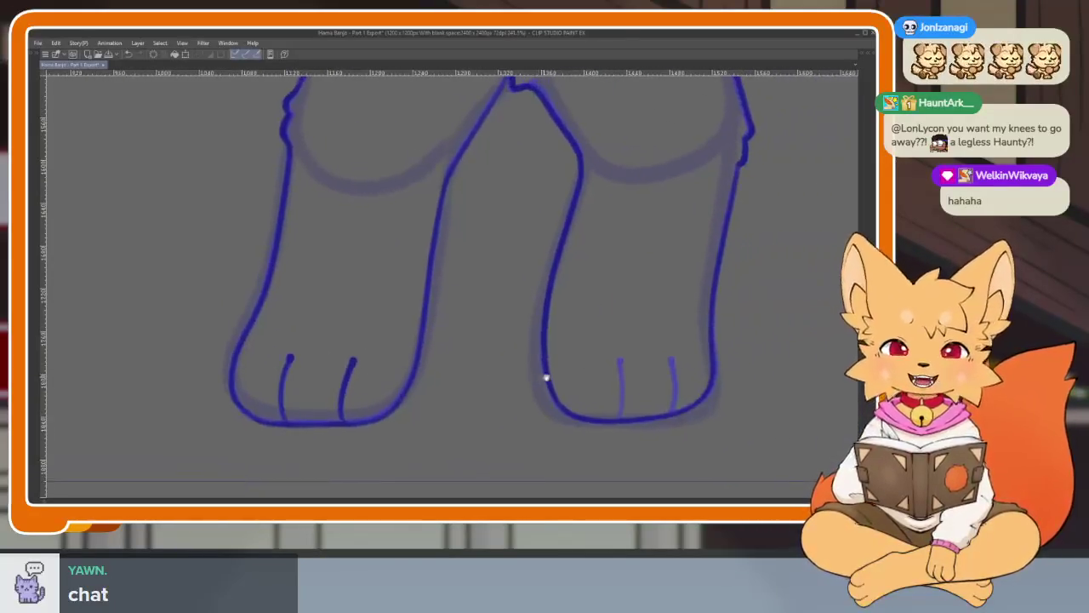
scroll(619, 411, down, 1)
scroll(619, 411, down, 1)
scroll(491, 428, up, 3)
scroll(496, 442, up, 1)
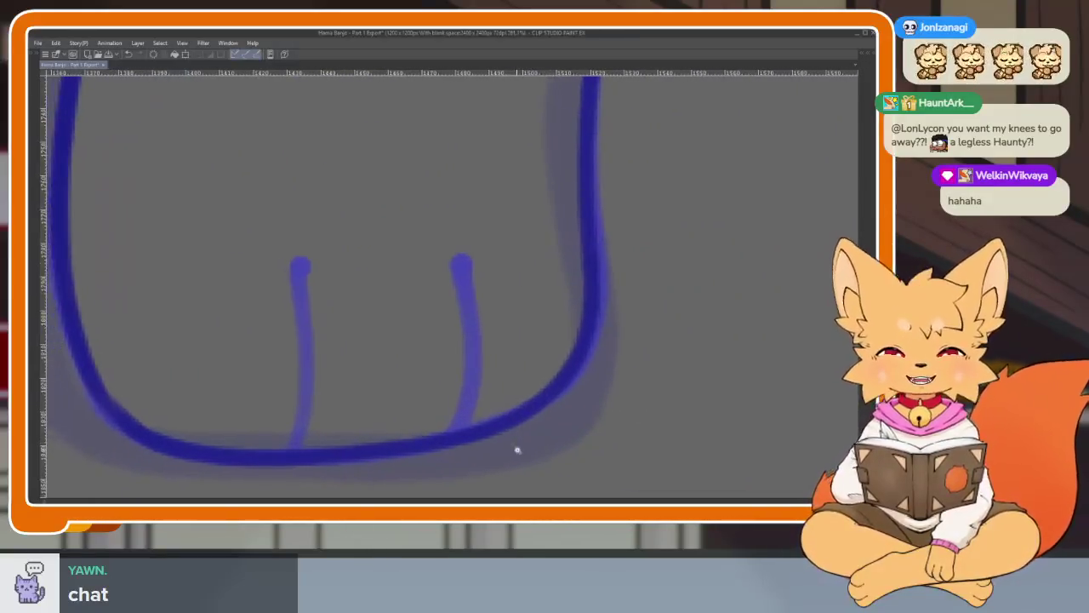
scroll(515, 447, up, 1)
mouse_move(476, 434)
mouse_down()
mouse_move(491, 369)
mouse_move(477, 239)
mouse_up()
drag(292, 447, 298, 245)
scroll(581, 349, down, 3)
scroll(620, 369, down, 2)
mouse_move(619, 368)
mouse_down()
mouse_move(595, 377)
mouse_move(584, 418)
mouse_up()
scroll(564, 372, up, 3)
scroll(625, 345, down, 1)
scroll(625, 345, down, 1)
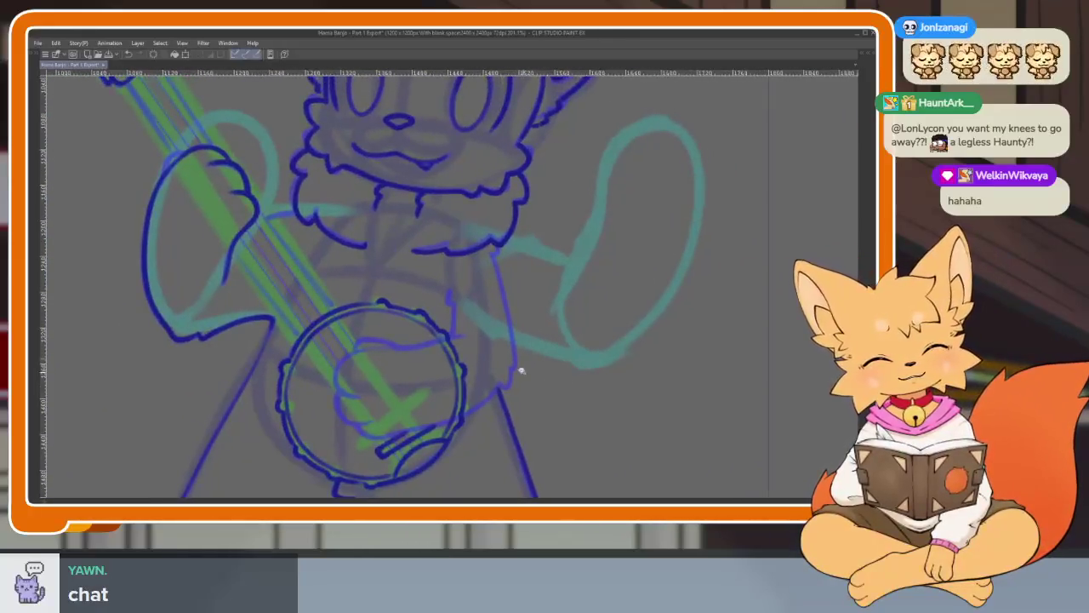
Ink the raised paw's outline in blue down its right side over the teal sketch.
scroll(518, 369, up, 3)
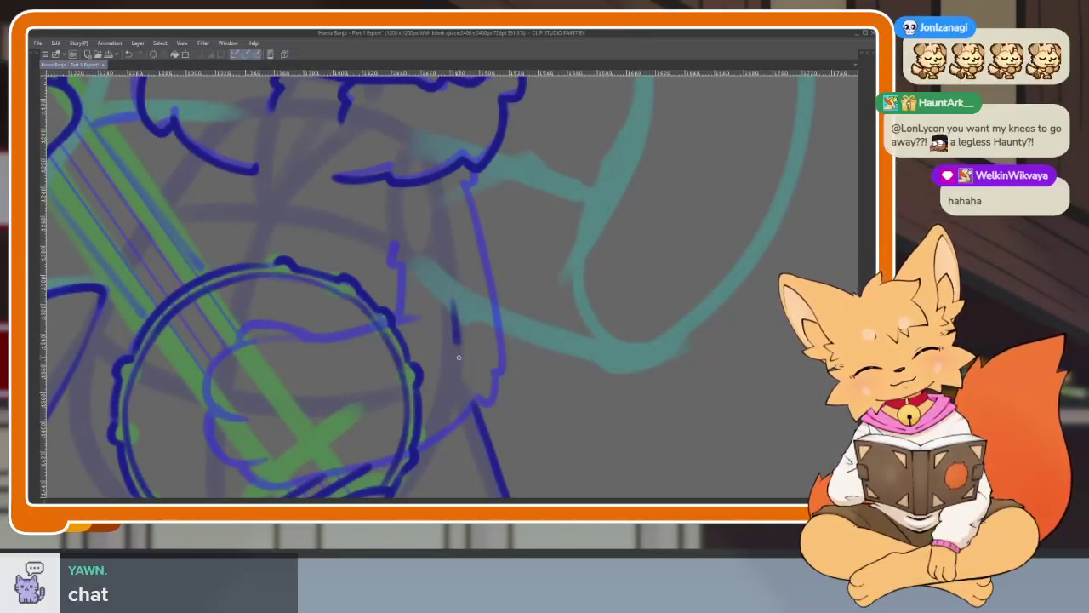
scroll(493, 460, down, 4)
mouse_move(522, 377)
mouse_down()
mouse_move(593, 374)
mouse_move(633, 309)
mouse_up()
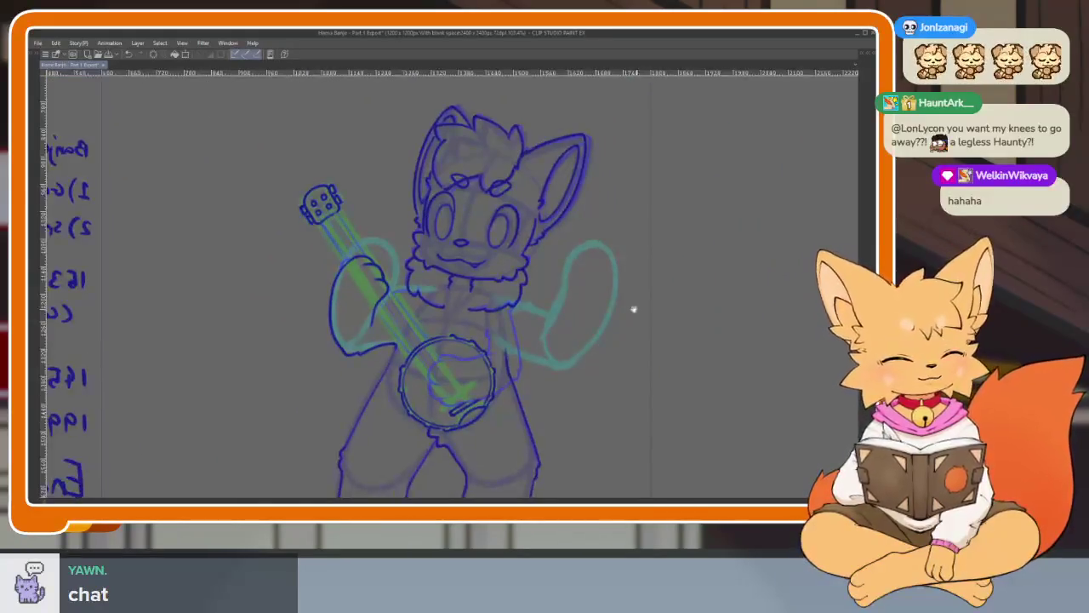
scroll(632, 308, up, 2)
scroll(624, 348, up, 1)
scroll(595, 394, up, 1)
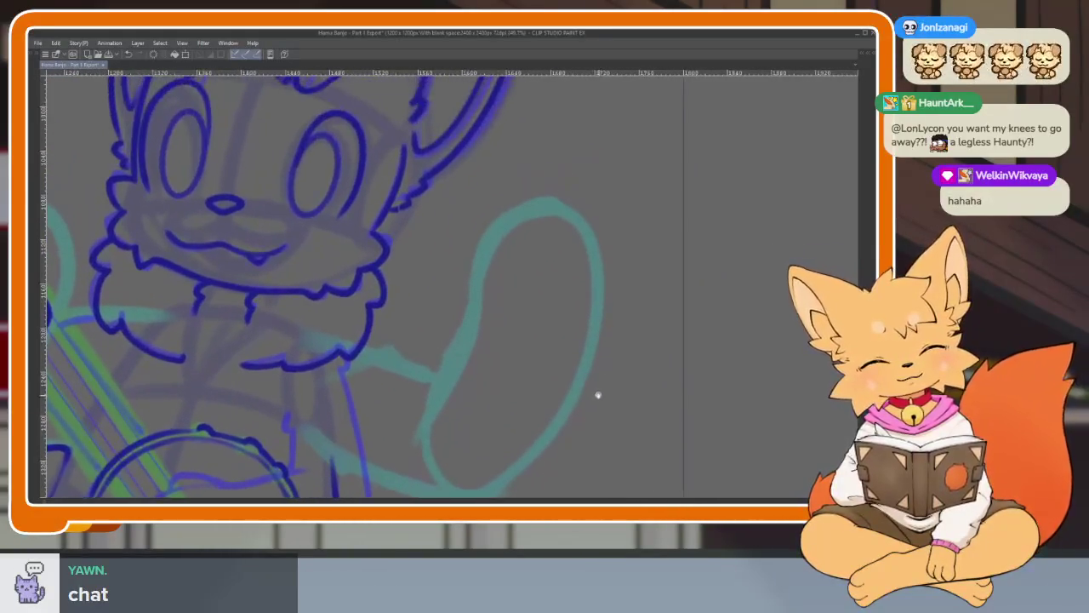
scroll(594, 358, up, 1)
scroll(594, 358, down, 1)
scroll(603, 360, up, 1)
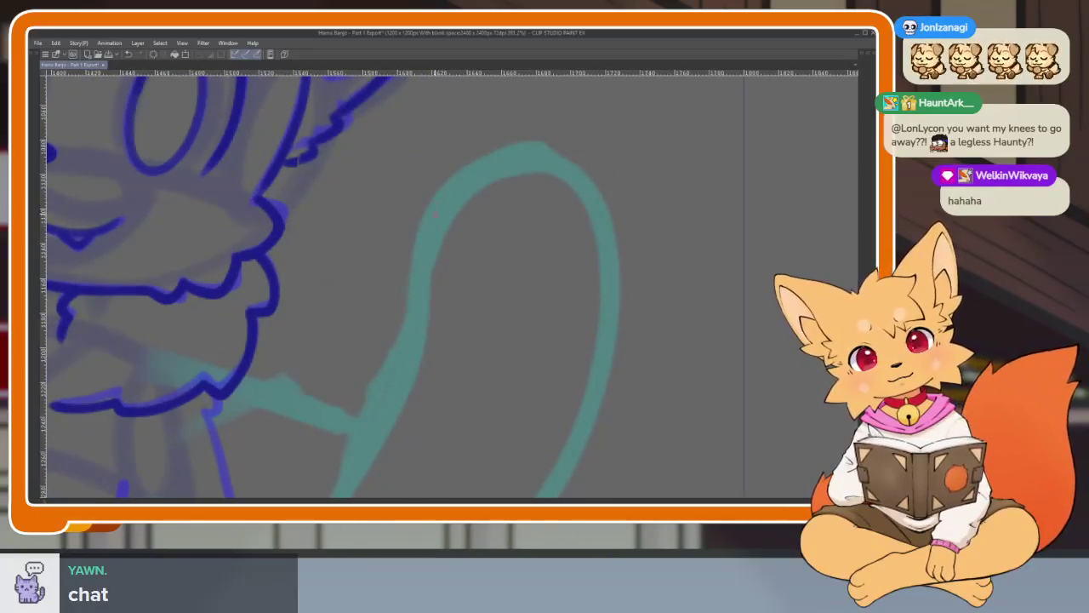
mouse_move(584, 202)
mouse_down()
mouse_move(599, 323)
mouse_move(574, 389)
mouse_move(510, 368)
mouse_move(485, 204)
mouse_move(426, 234)
mouse_move(425, 337)
mouse_up()
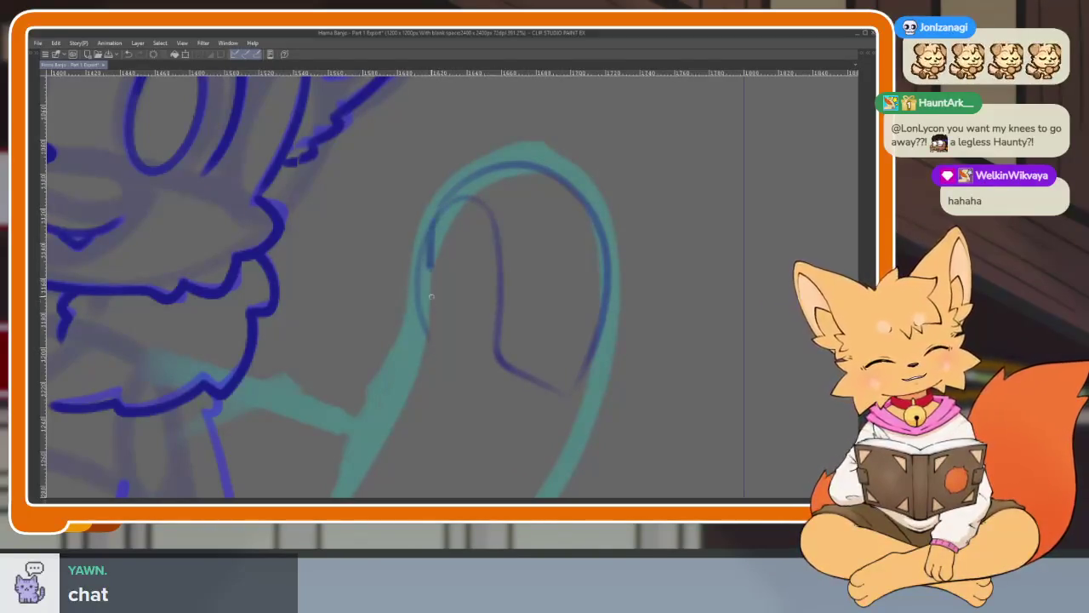
Draw the curled-finger oval inside the raised paw.
scroll(462, 396, right, 3)
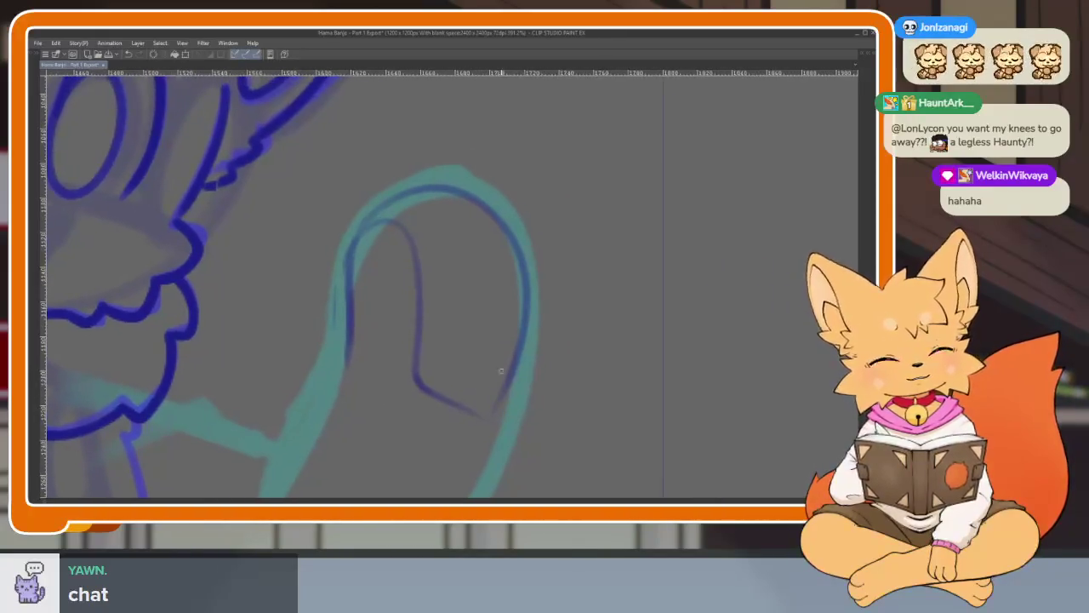
scroll(522, 370, right, 2)
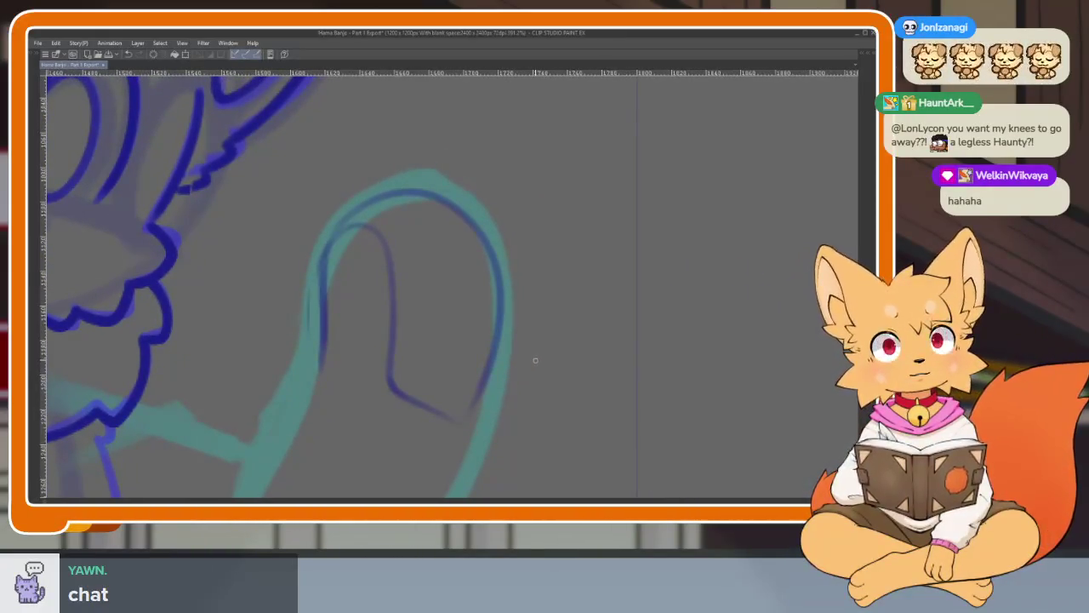
scroll(493, 377, right, 1)
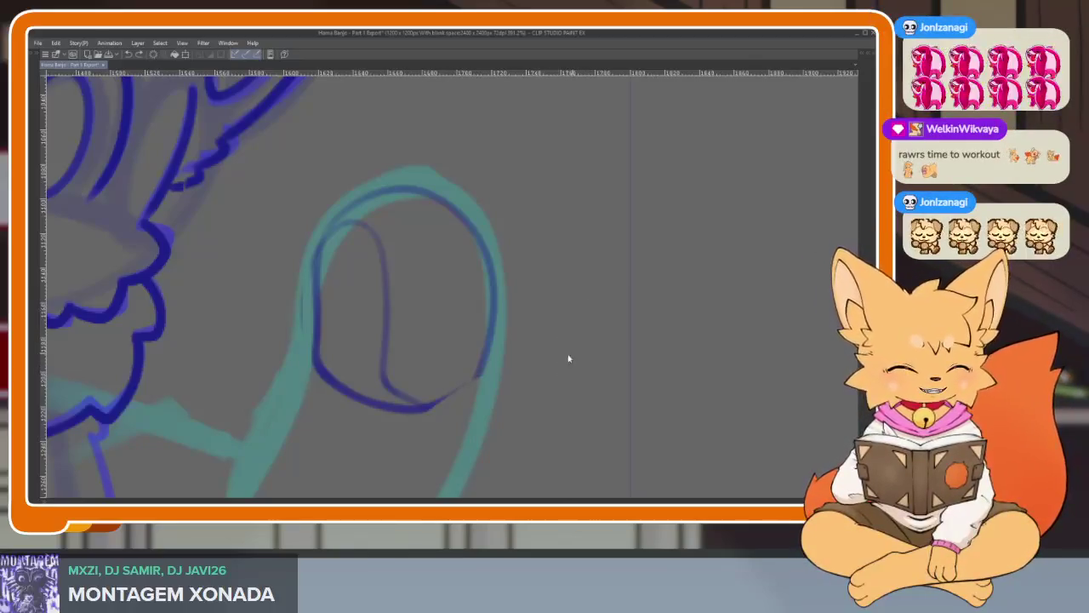
scroll(467, 394, up, 2)
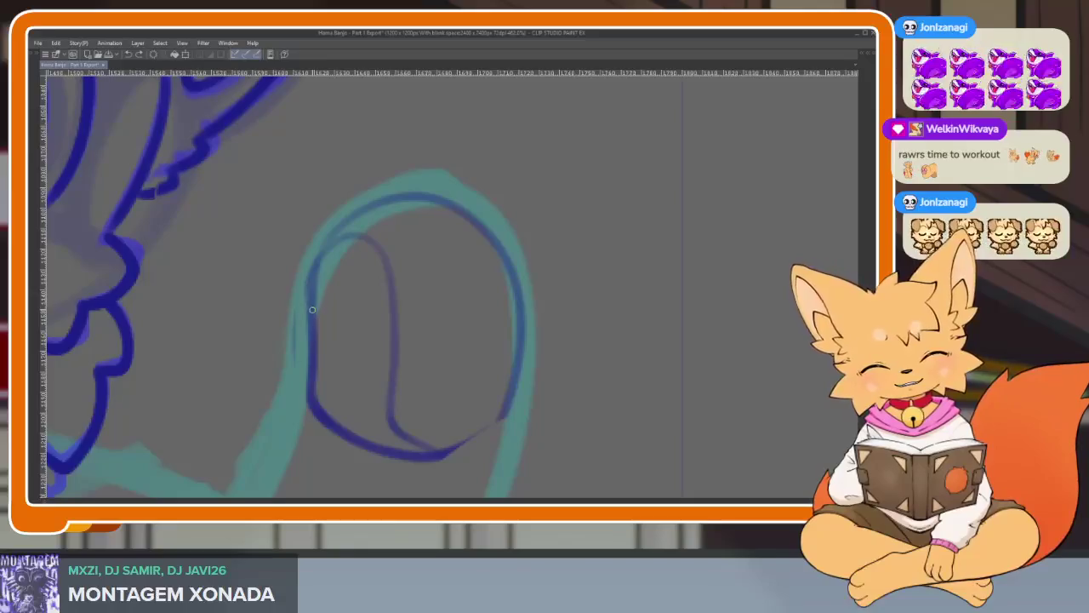
drag(324, 263, 316, 256)
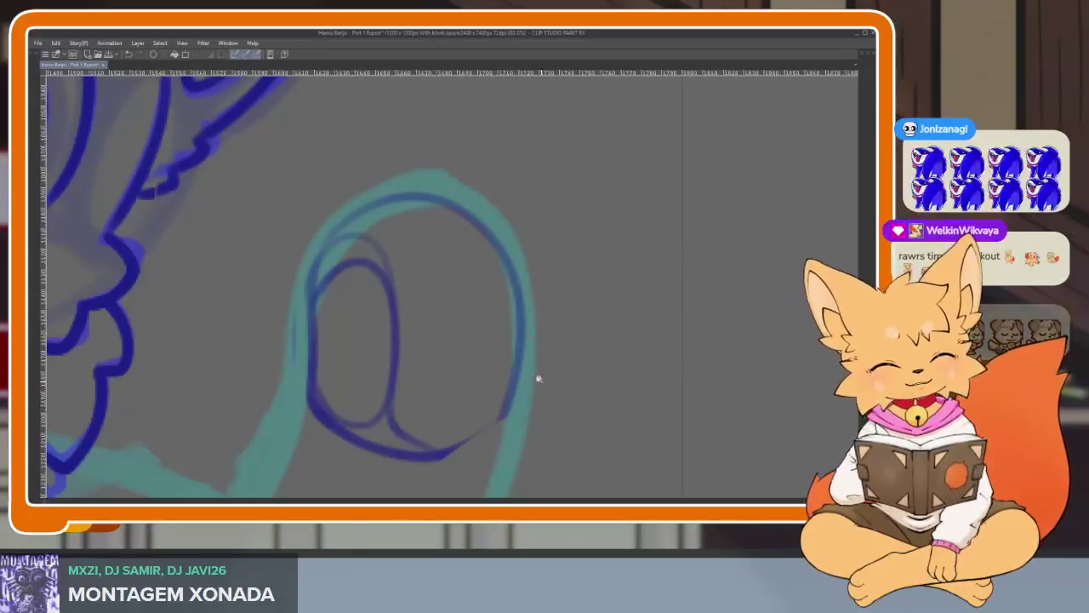
scroll(538, 377, down, 5)
scroll(544, 365, up, 4)
scroll(525, 384, up, 2)
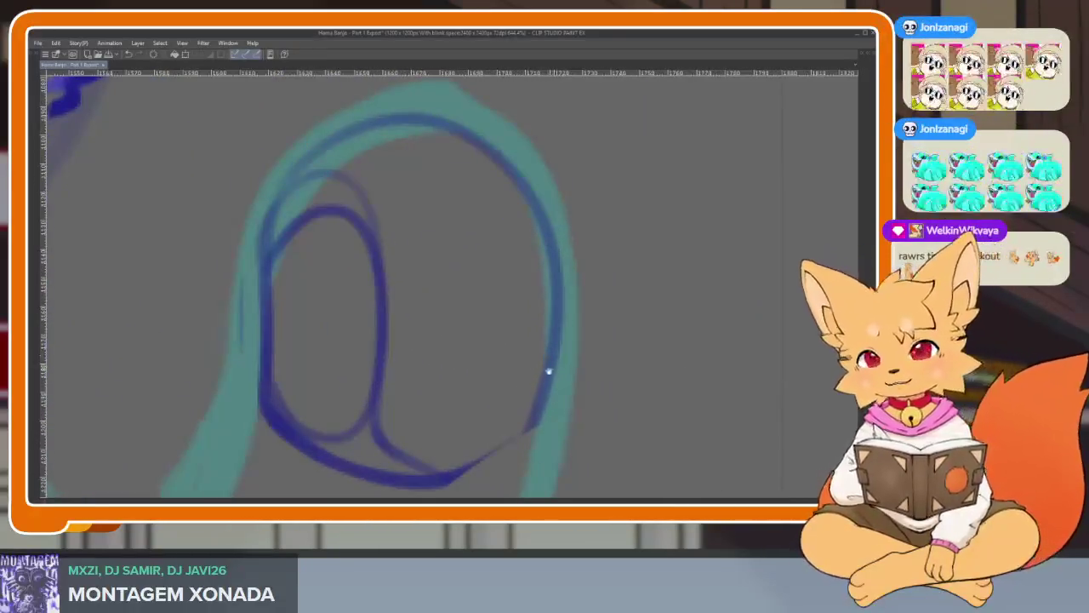
scroll(544, 372, down, 2)
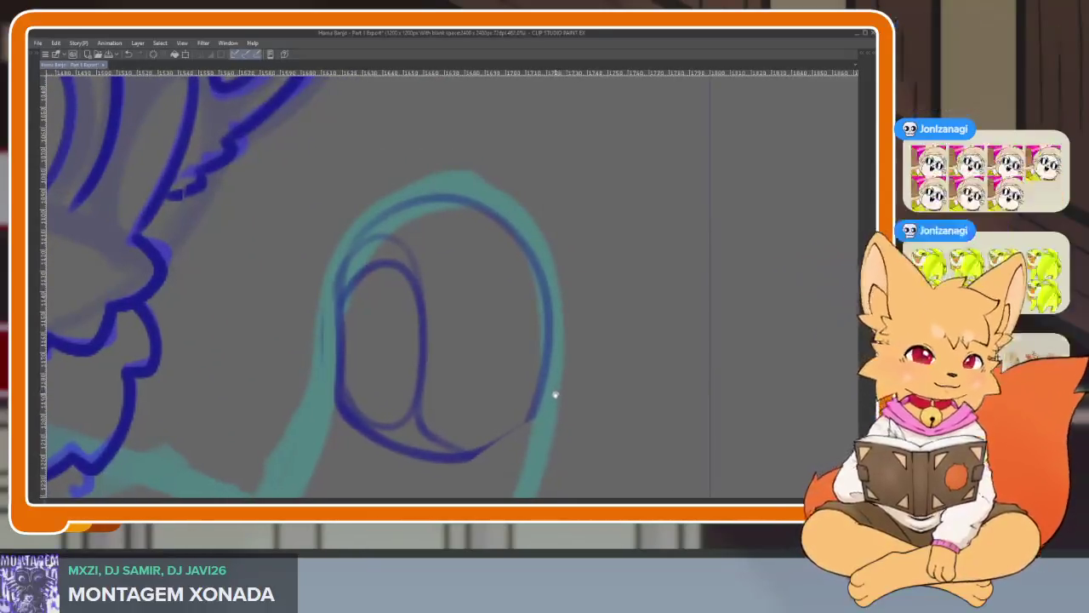
scroll(565, 393, down, 1)
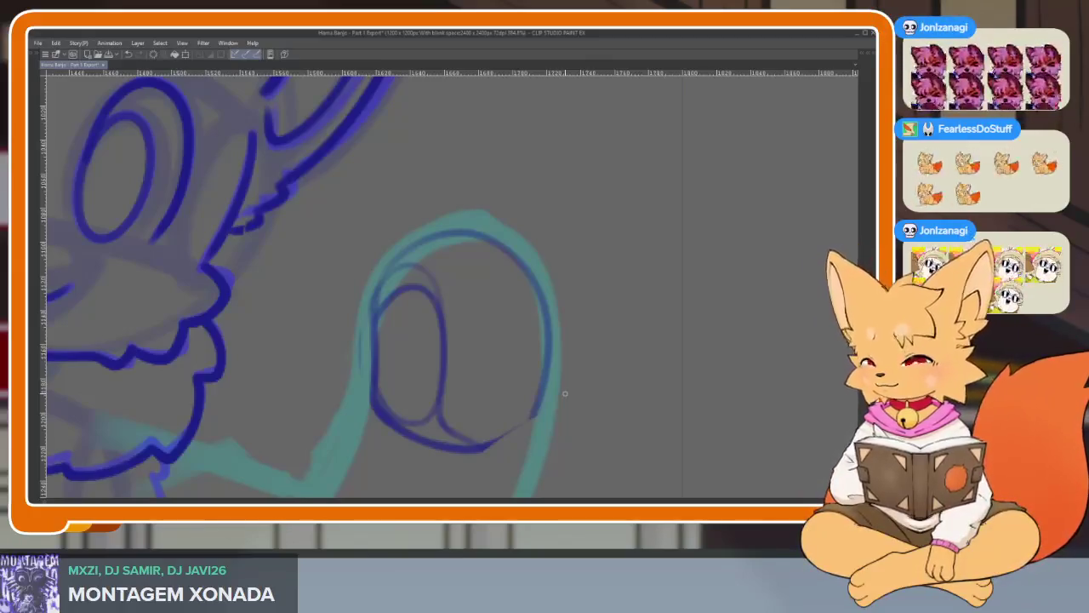
scroll(545, 394, down, 1)
scroll(552, 390, down, 1)
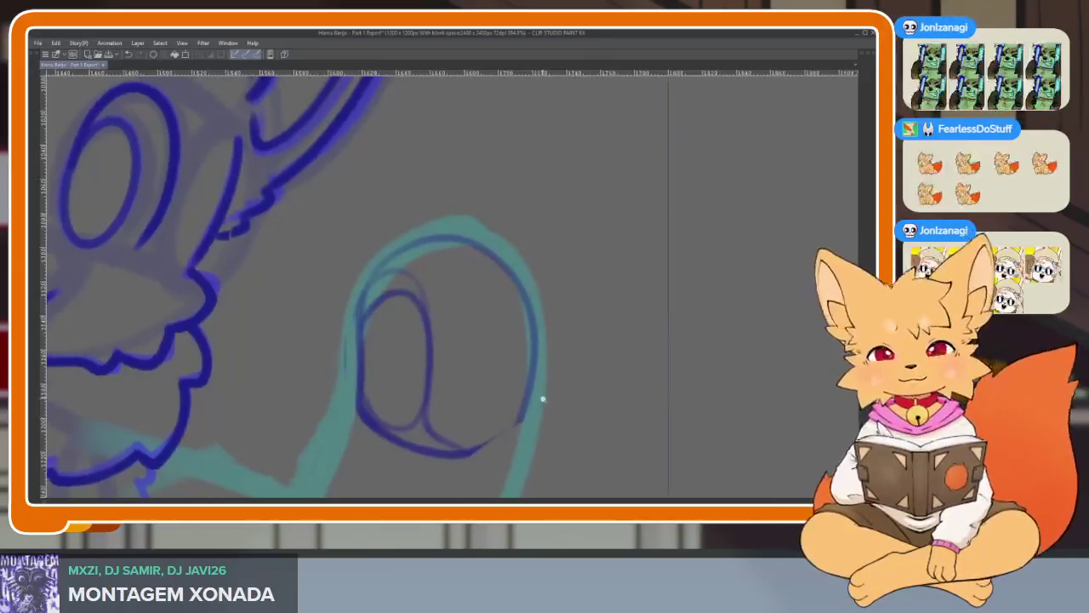
scroll(540, 396, down, 1)
scroll(542, 382, down, 1)
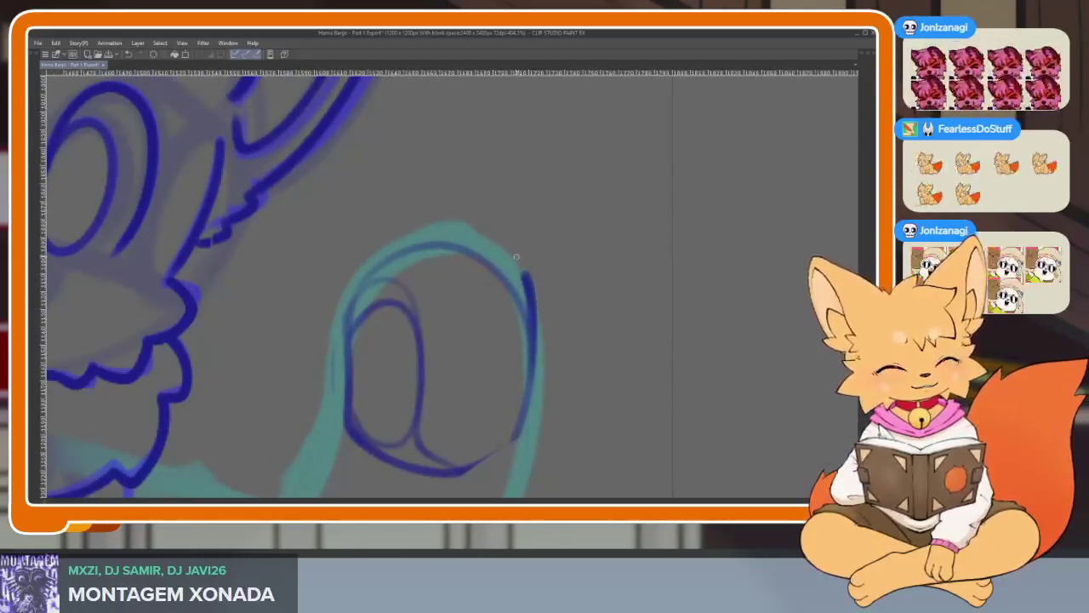
Ink an arc across the paw's upper left, redoing it and removing a stray stroke.
mouse_move(459, 231)
mouse_down()
mouse_move(397, 235)
mouse_move(362, 332)
mouse_up()
key(ctrl+z)
mouse_move(475, 240)
mouse_down()
mouse_move(410, 228)
mouse_move(352, 322)
mouse_up()
scroll(599, 380, down, 1)
drag(600, 380, 586, 375)
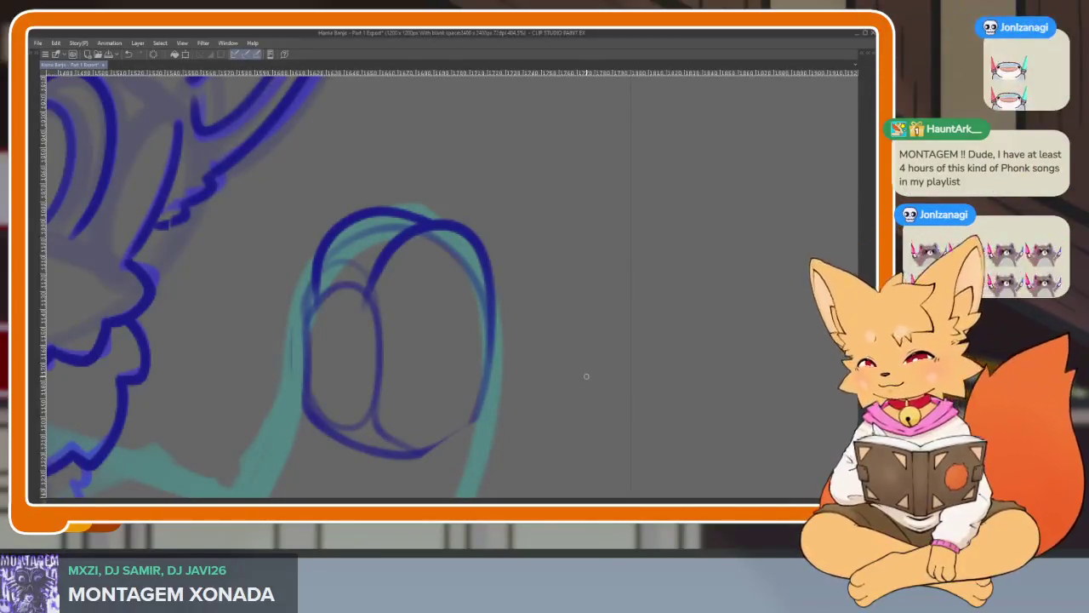
drag(508, 387, 545, 364)
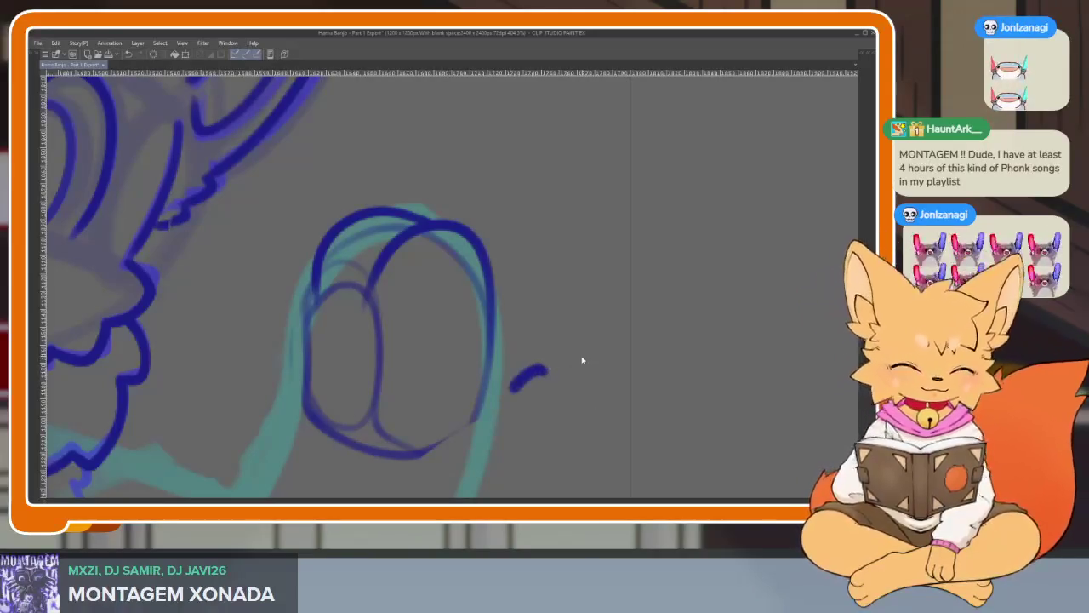
key(ctrl+z)
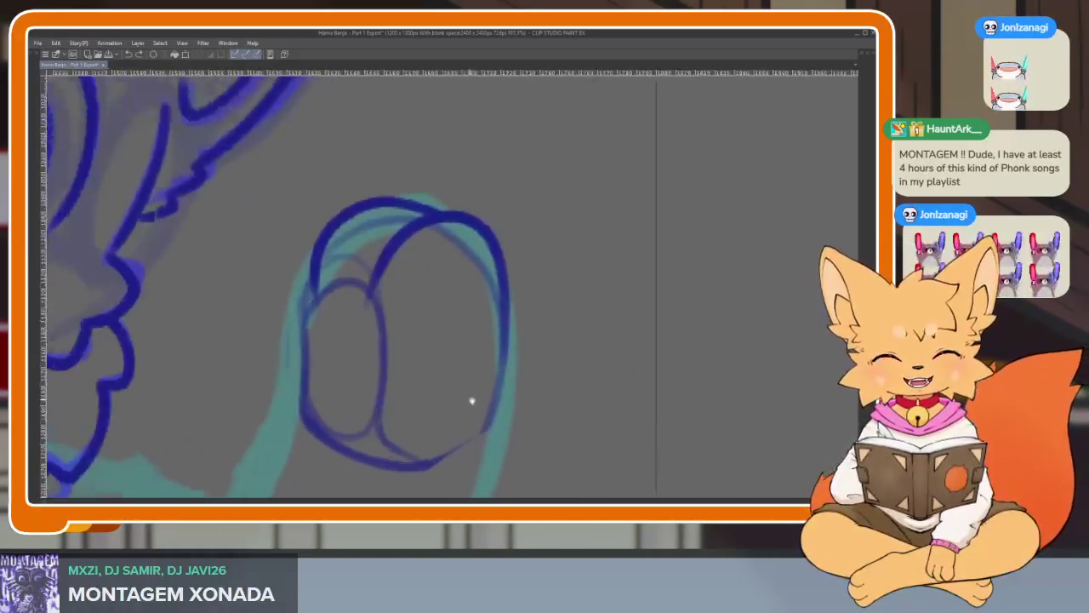
scroll(489, 383, up, 1)
Ink the paw's left and lower-left outline and thicken its right outline.
mouse_move(359, 200)
mouse_down()
mouse_move(316, 244)
mouse_move(311, 314)
mouse_up()
drag(293, 374, 282, 300)
drag(523, 252, 504, 408)
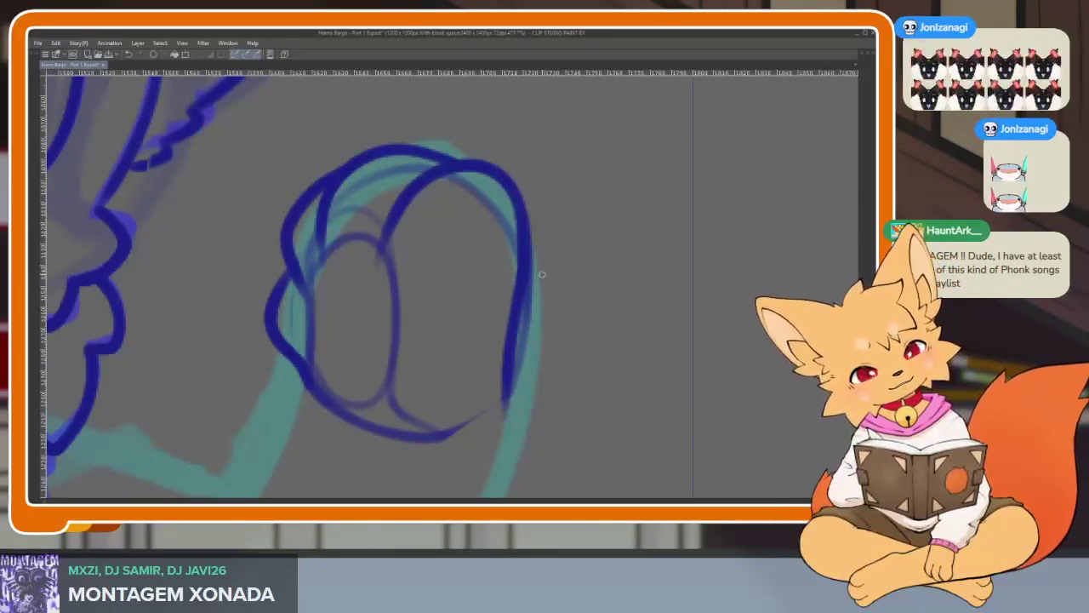
drag(522, 289, 490, 414)
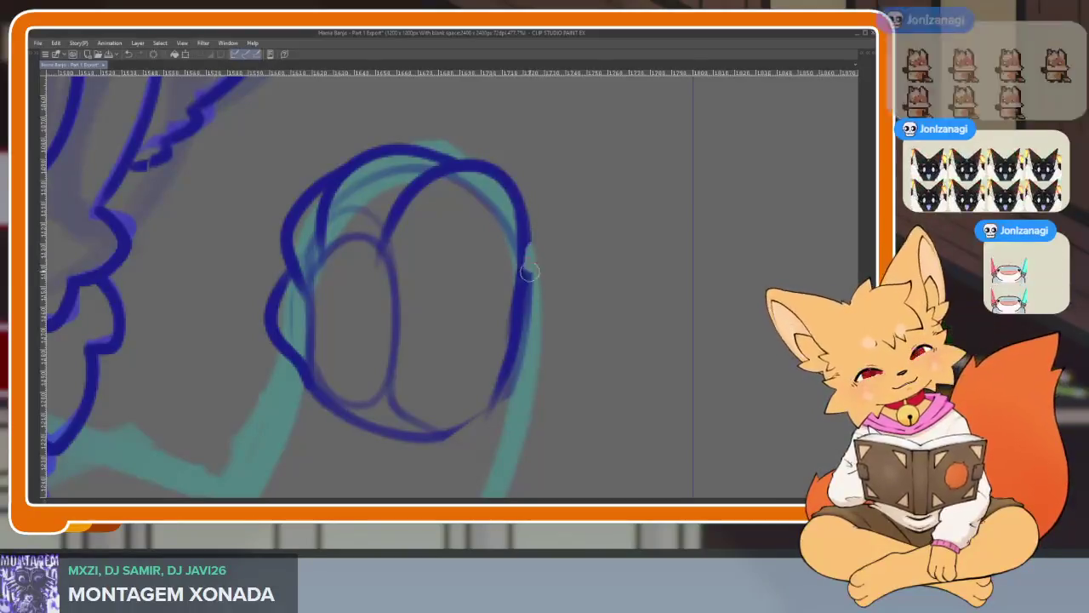
drag(526, 245, 492, 412)
key(ctrl+z)
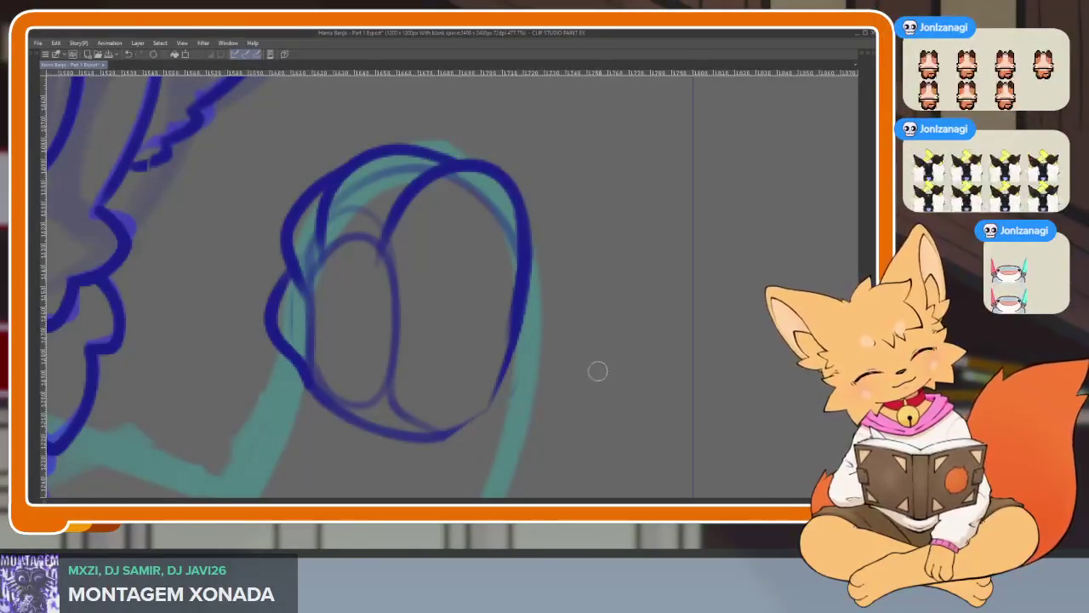
key(ctrl+minus)
key(ctrl+minus)
key(ctrl+minus)
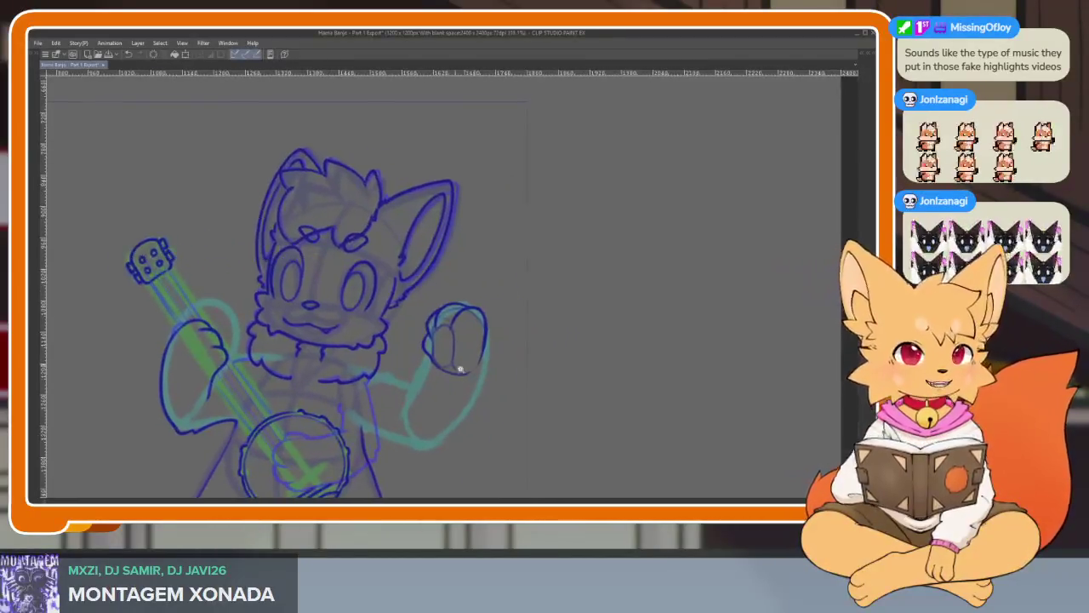
Undo the thin stray lower stroke on the fist and reinforce the finger oval's inner left edge.
scroll(462, 389, up, 3)
scroll(445, 414, up, 2)
scroll(445, 413, up, 2)
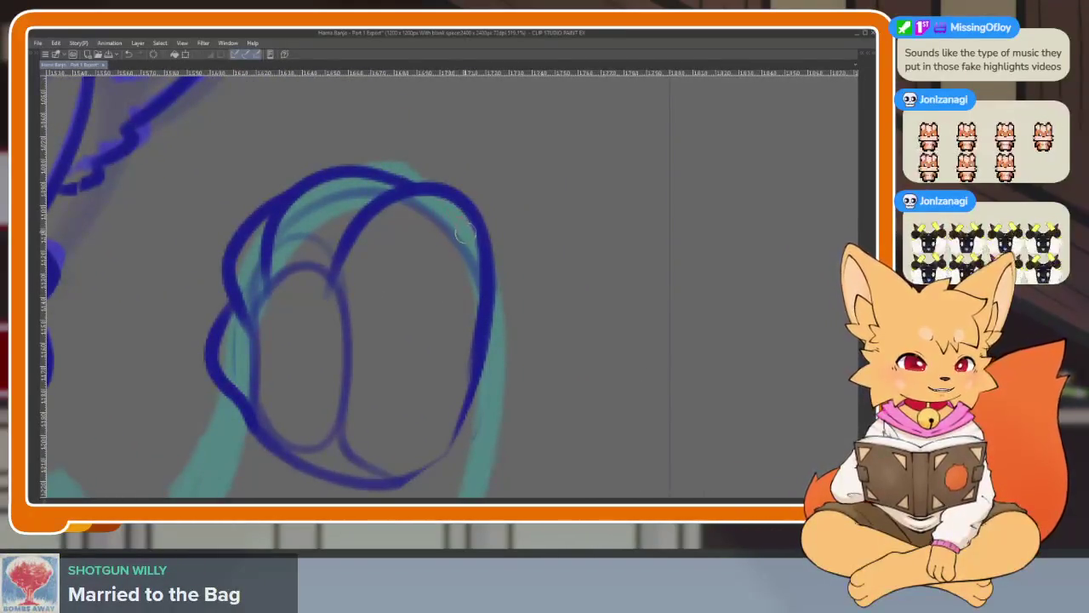
key(ctrl+z)
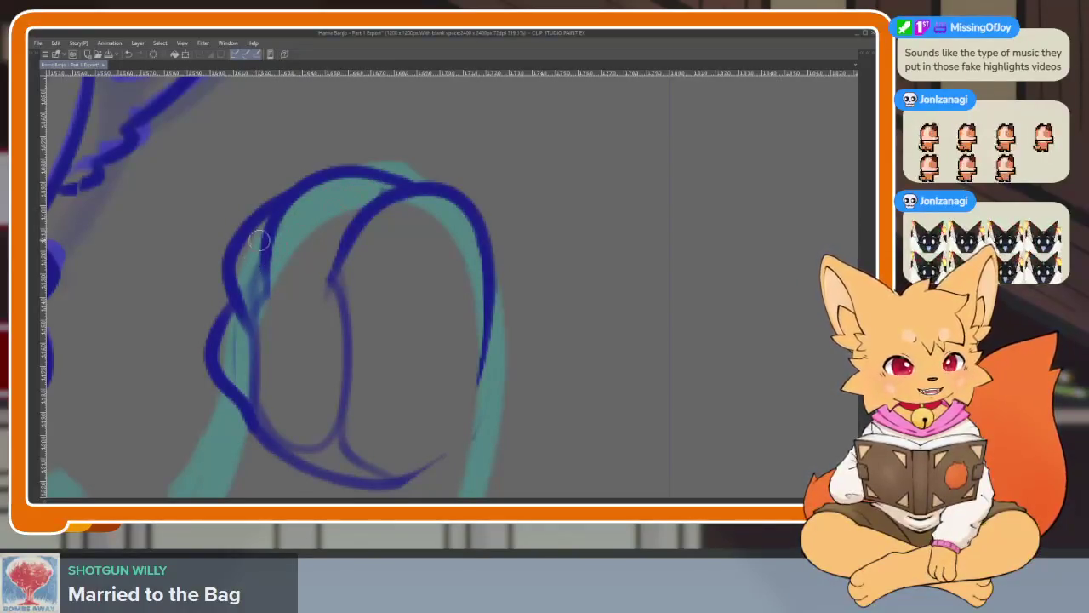
drag(259, 241, 249, 283)
scroll(263, 344, right, 2)
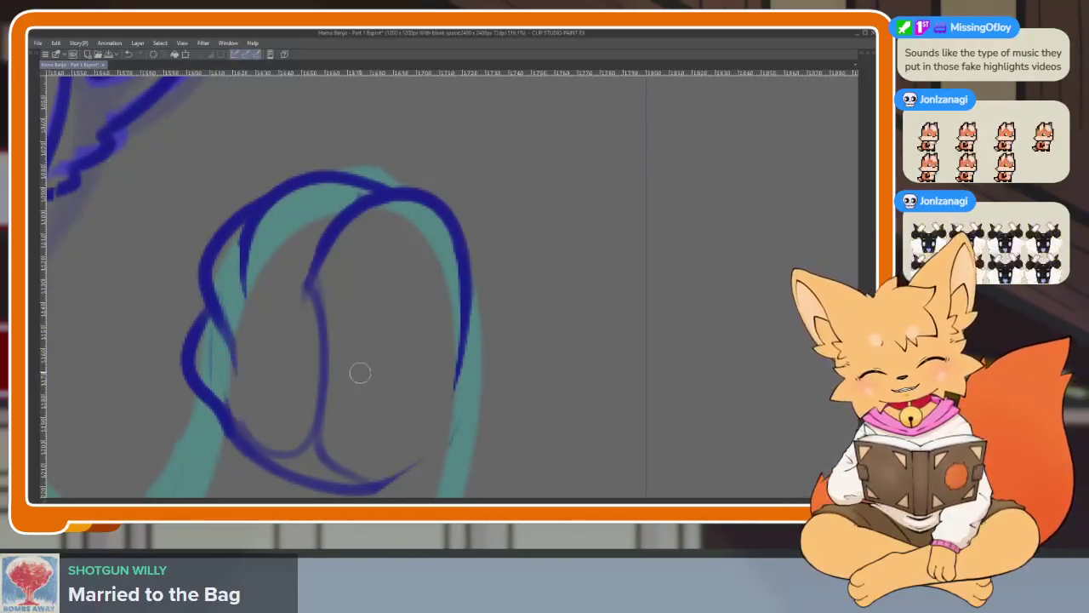
scroll(360, 304, down, 5)
scroll(425, 341, up, 2)
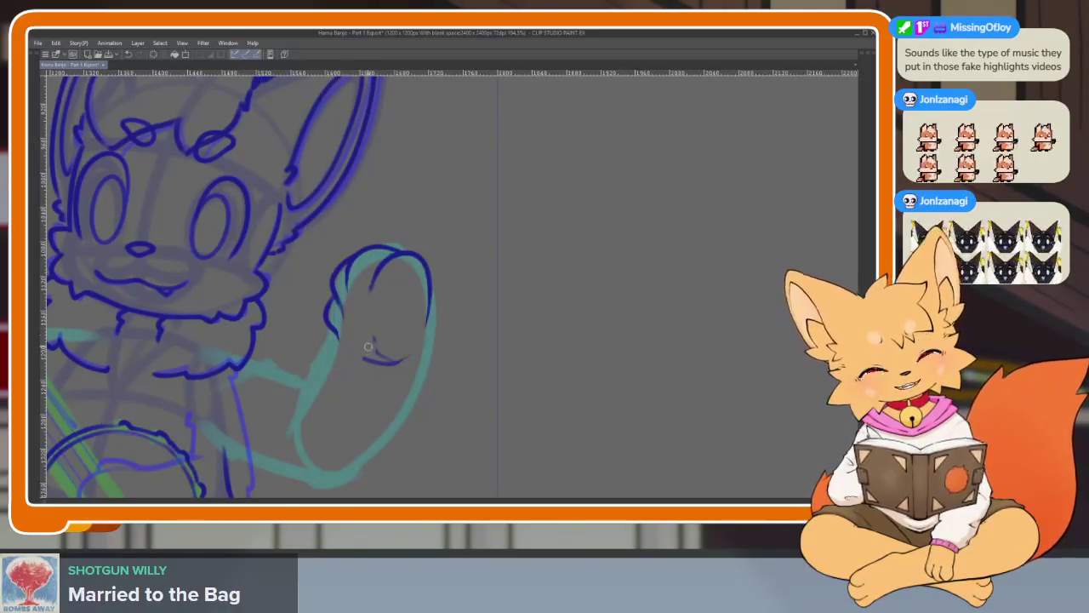
scroll(454, 384, down, 2)
scroll(476, 369, down, 3)
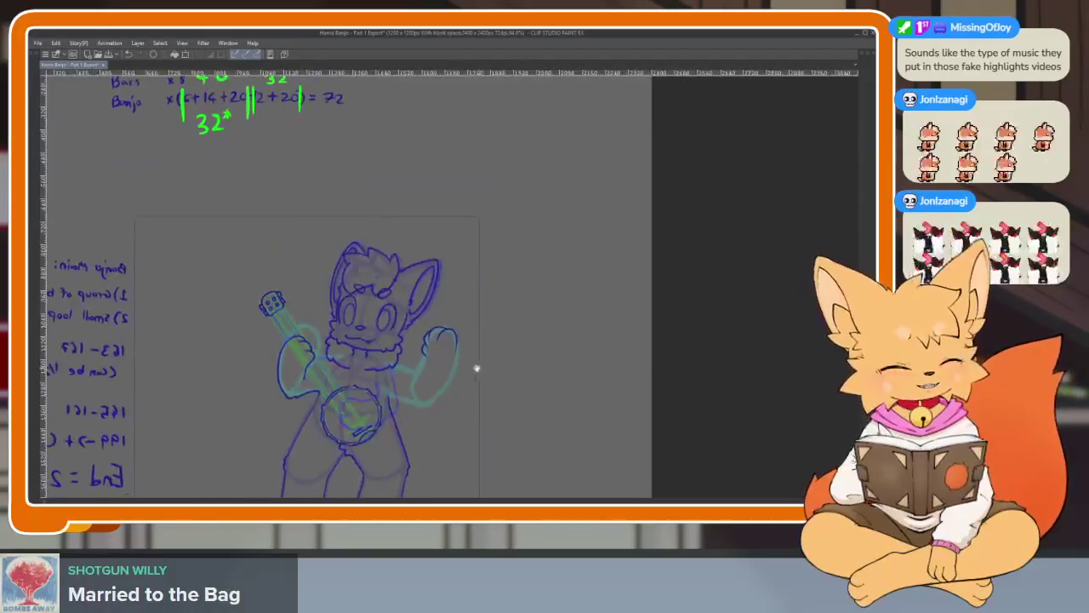
Ink the raised paw's right outline, then slim its outer edge with the eraser.
scroll(462, 377, up, 3)
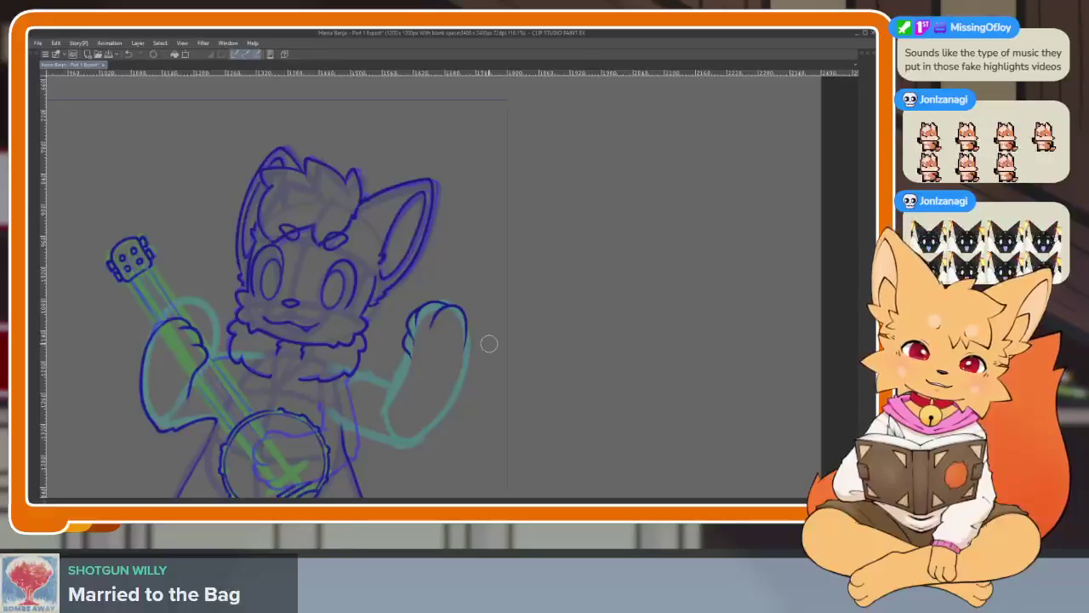
scroll(459, 336, up, 5)
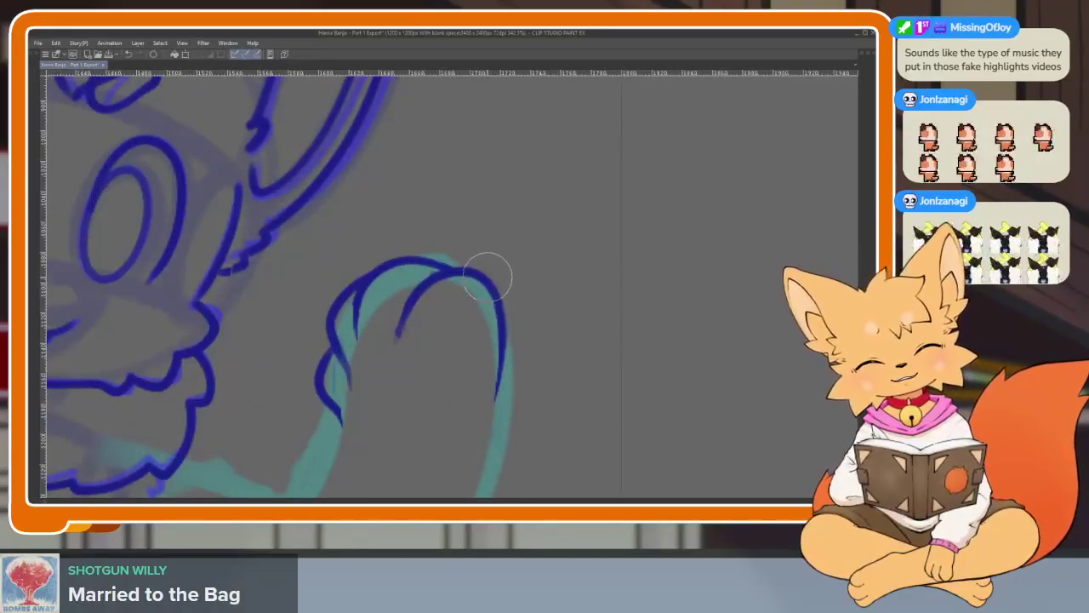
drag(474, 271, 504, 404)
scroll(485, 384, up, 2)
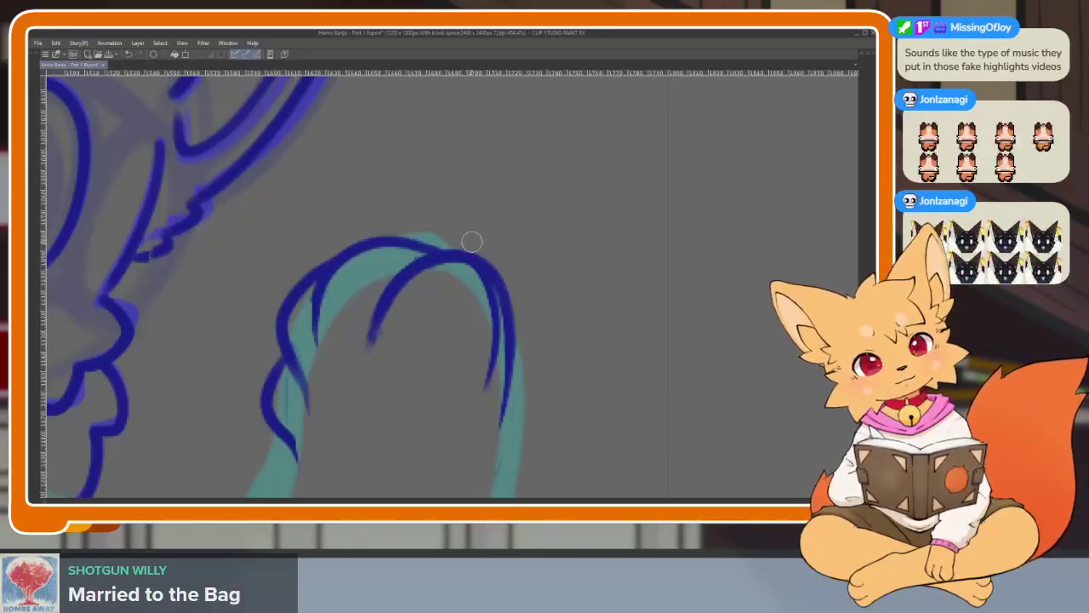
drag(499, 285, 485, 426)
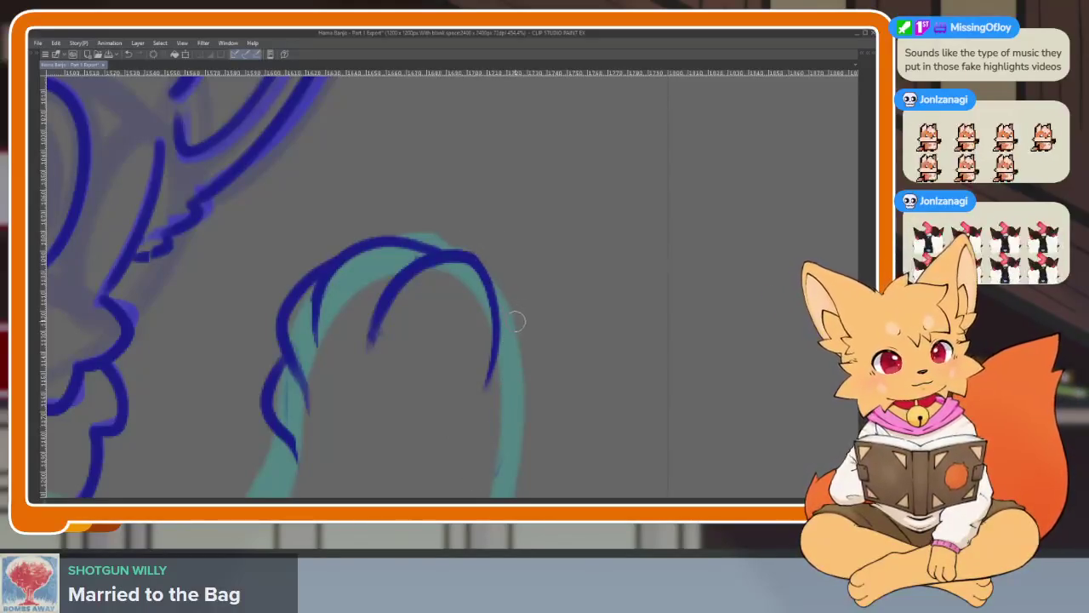
drag(476, 255, 498, 282)
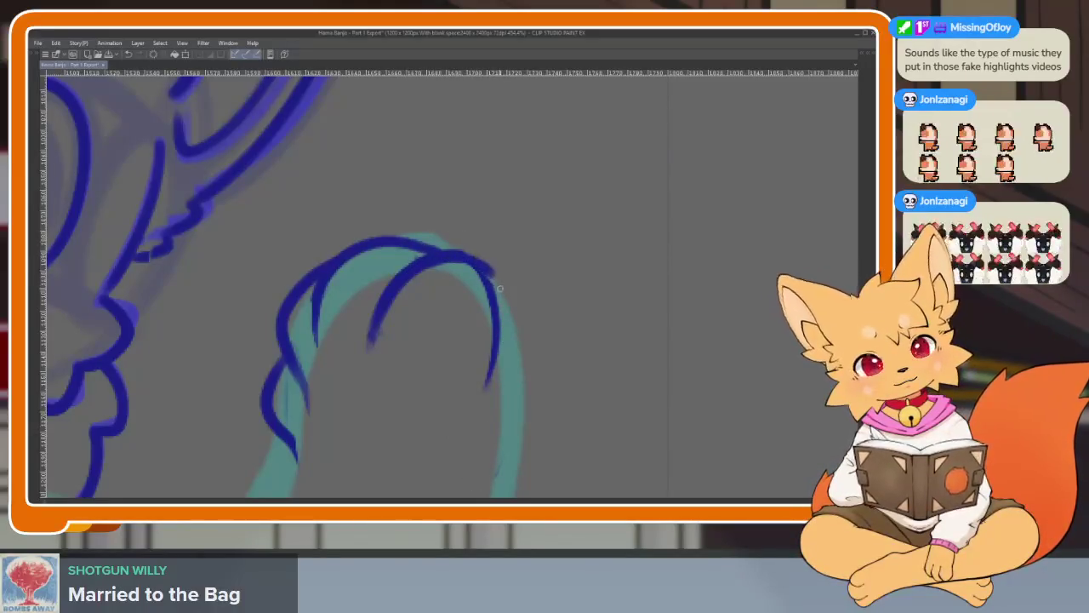
drag(490, 383, 467, 253)
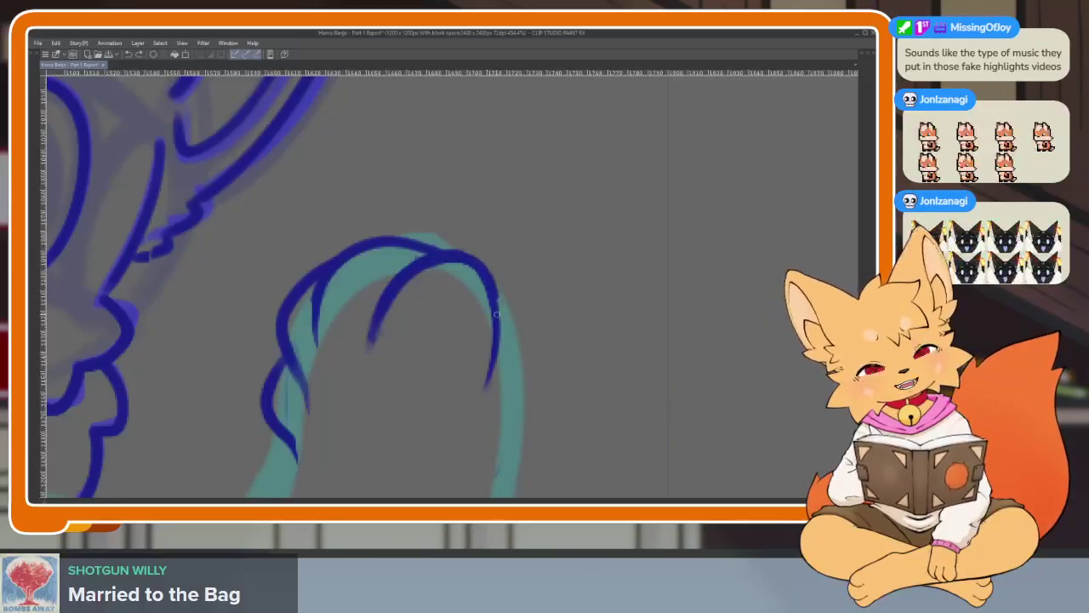
scroll(561, 378, down, 5)
scroll(553, 357, up, 5)
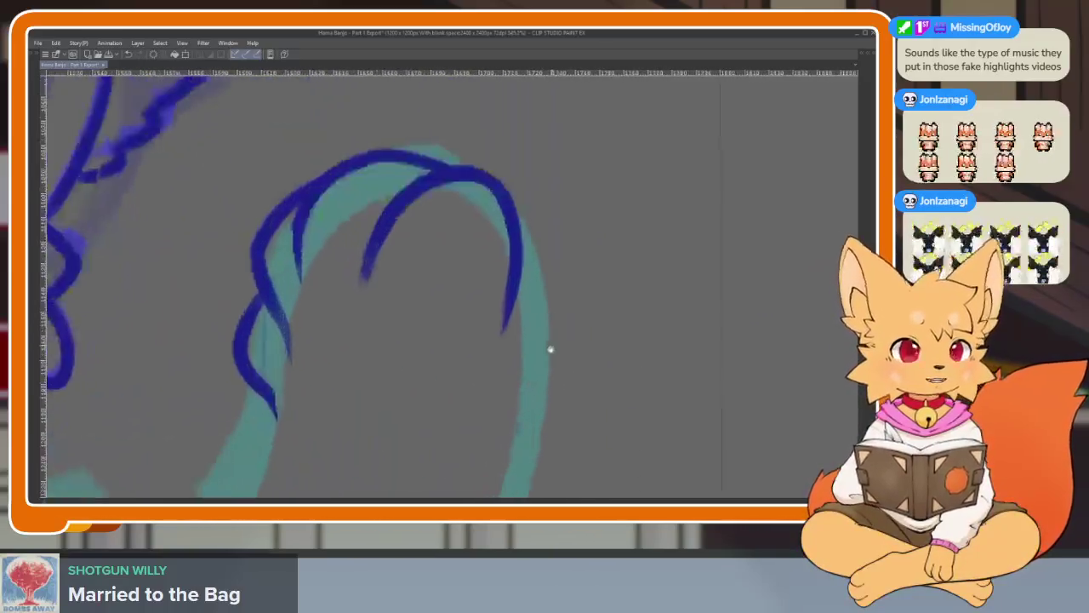
scroll(528, 392, up, 2)
scroll(528, 392, up, 1)
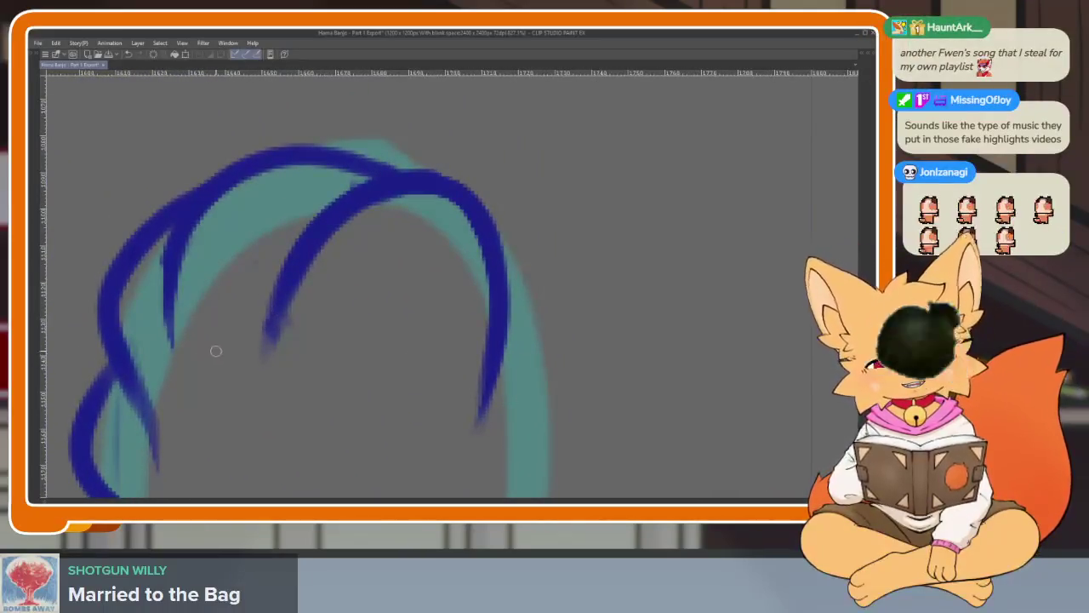
Draw an inner toe line curving up to the paw's top, redoing it further right.
mouse_move(163, 409)
mouse_down()
mouse_move(309, 350)
mouse_move(349, 350)
mouse_up()
scroll(352, 352, down, 4)
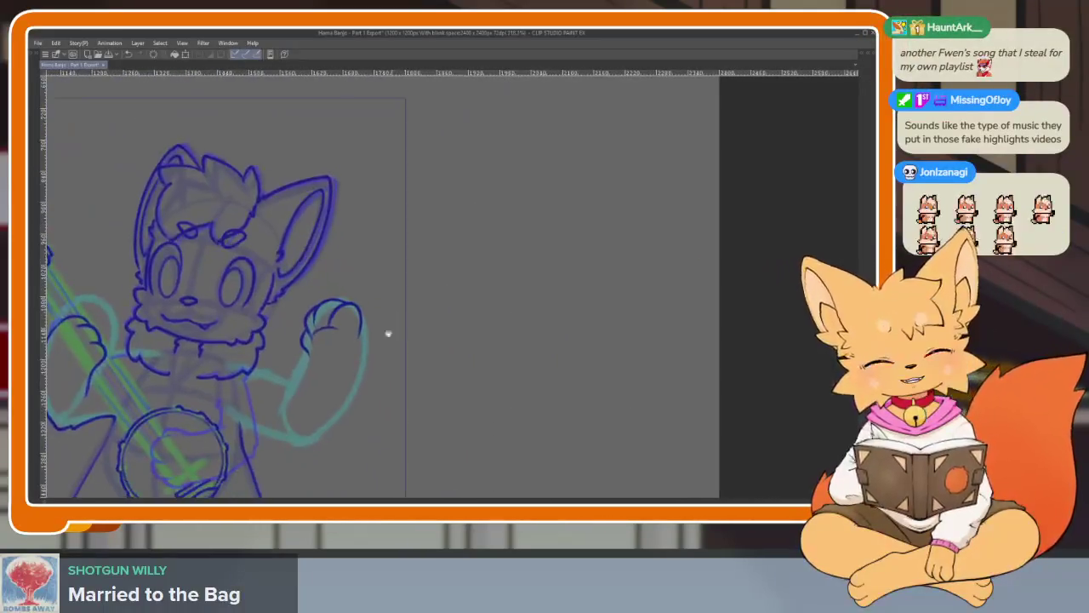
scroll(388, 333, up, 3)
drag(413, 370, 407, 386)
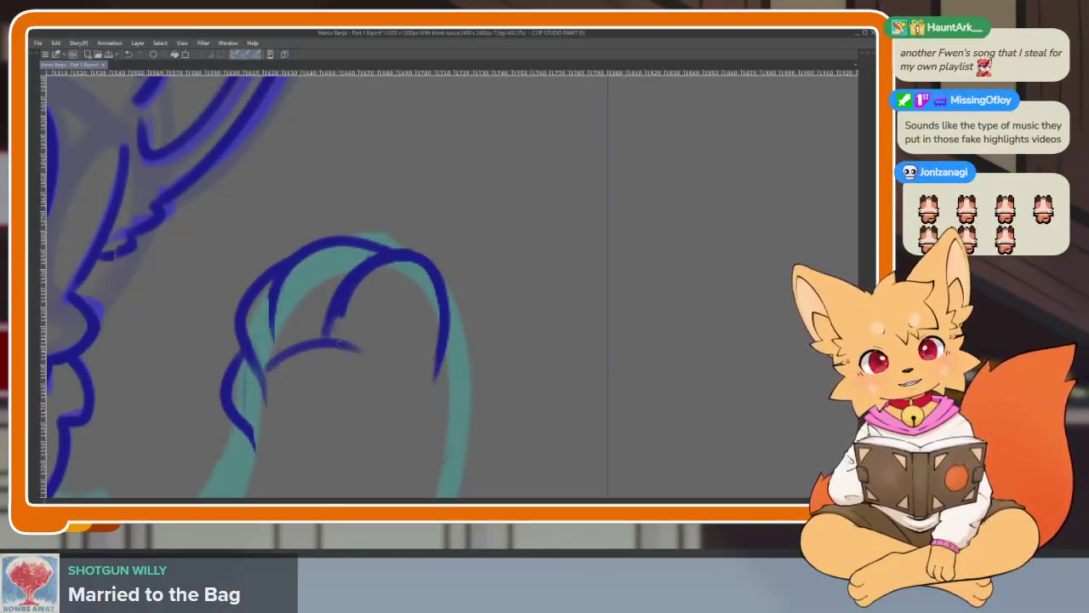
drag(279, 278, 291, 351)
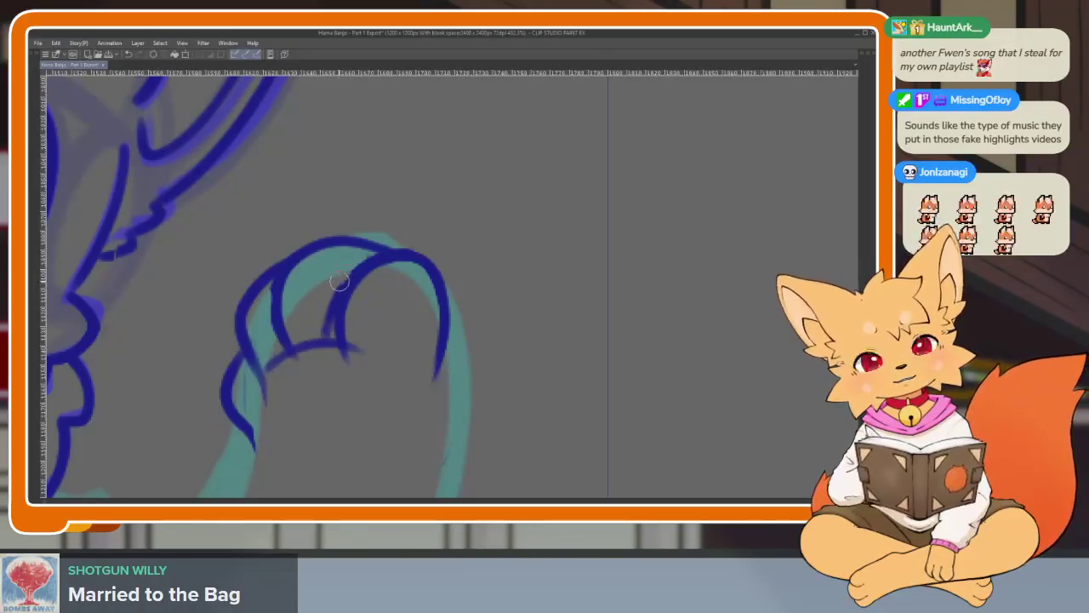
key(ctrl+z)
drag(338, 339, 381, 257)
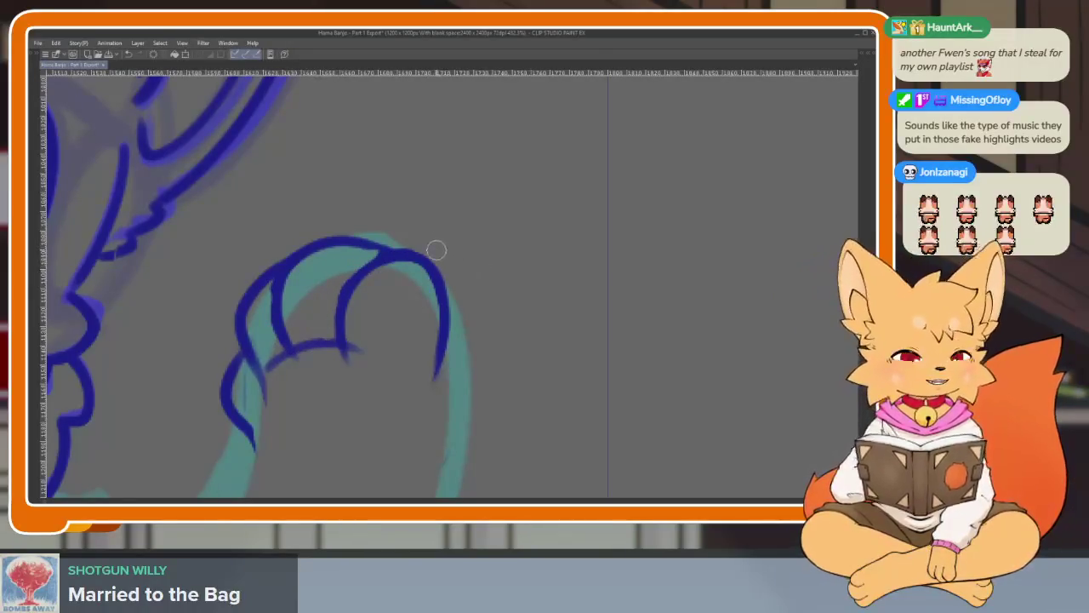
scroll(437, 289, down, 1)
scroll(485, 396, down, 2)
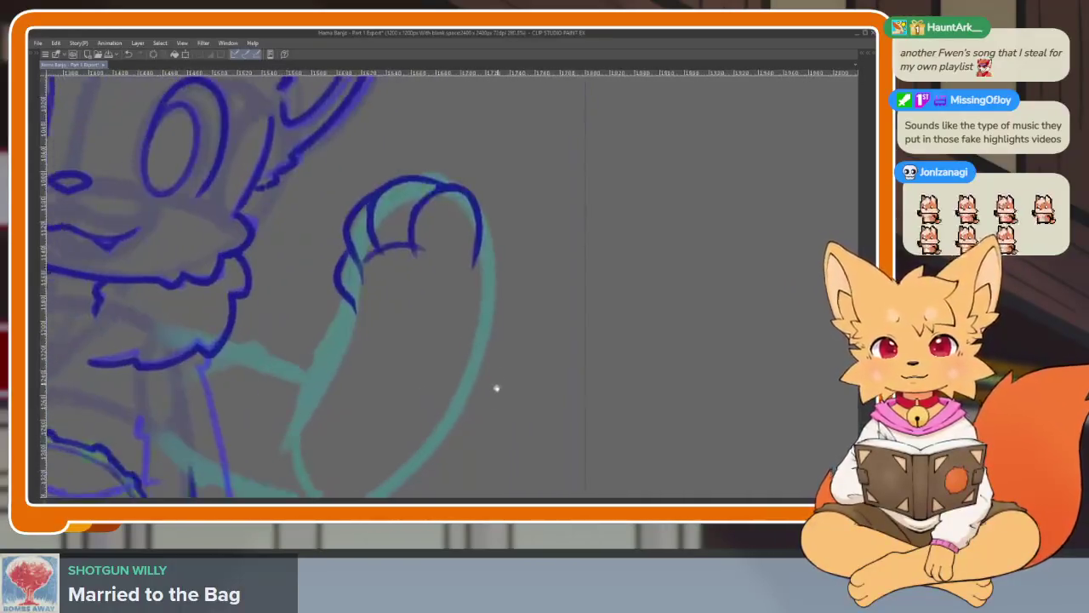
scroll(498, 387, down, 1)
scroll(502, 409, up, 1)
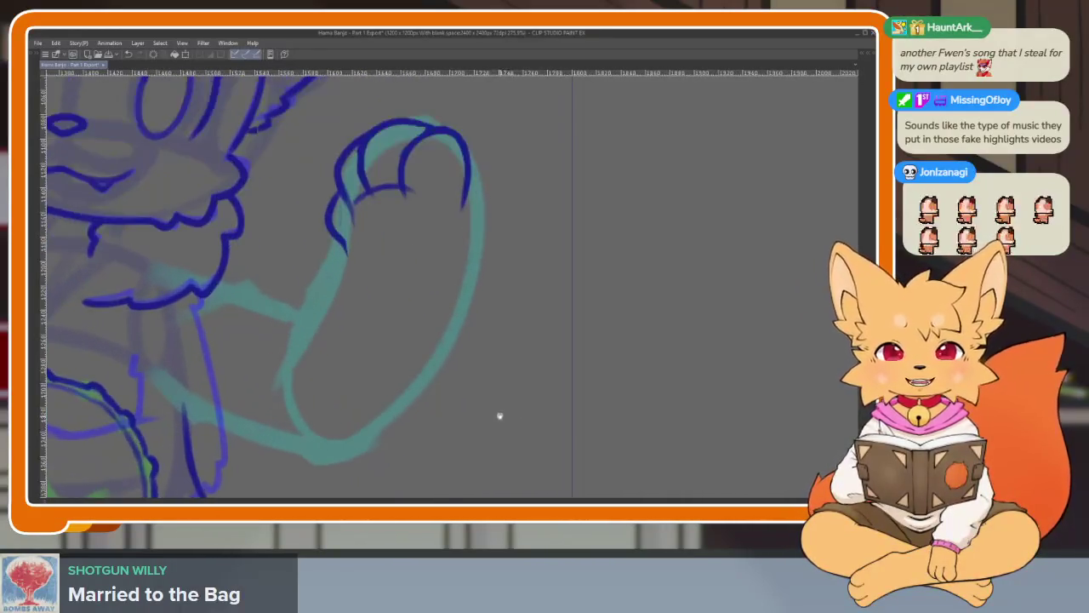
scroll(499, 416, down, 1)
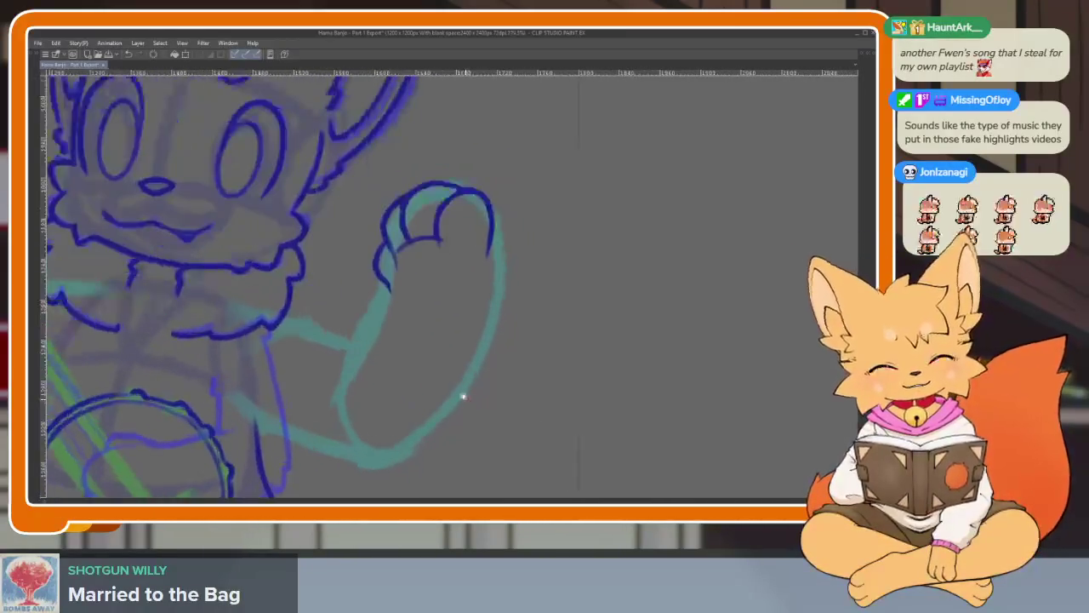
scroll(462, 391, down, 3)
scroll(473, 396, up, 1)
scroll(506, 394, up, 1)
scroll(493, 406, up, 1)
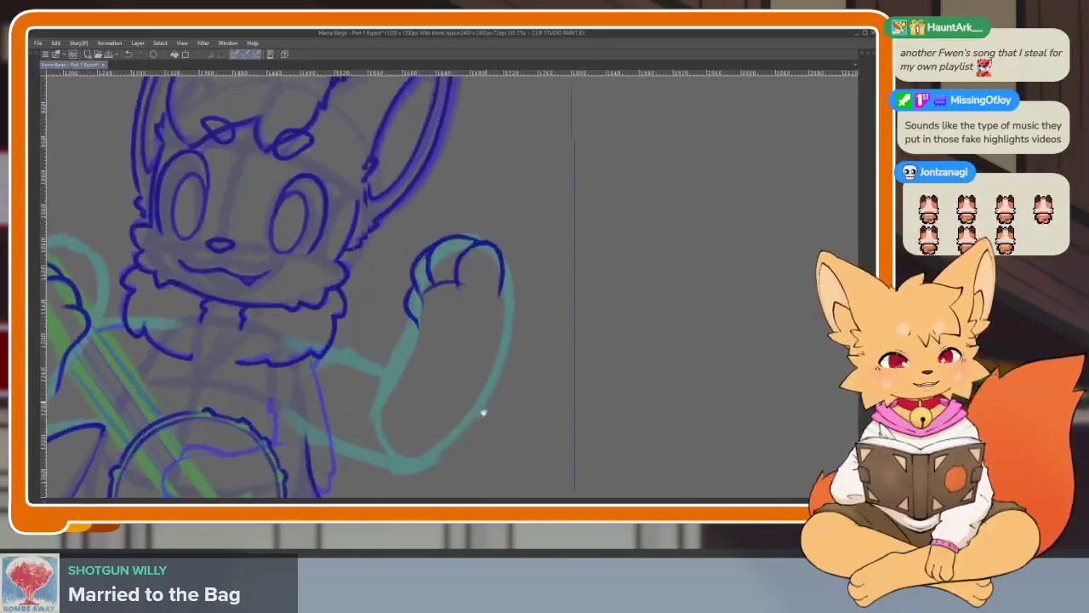
Pick the lasso selection tool, then hide the side panels to enlarge the canvas.
key(Tab)
click(37, 96)
key(Tab)
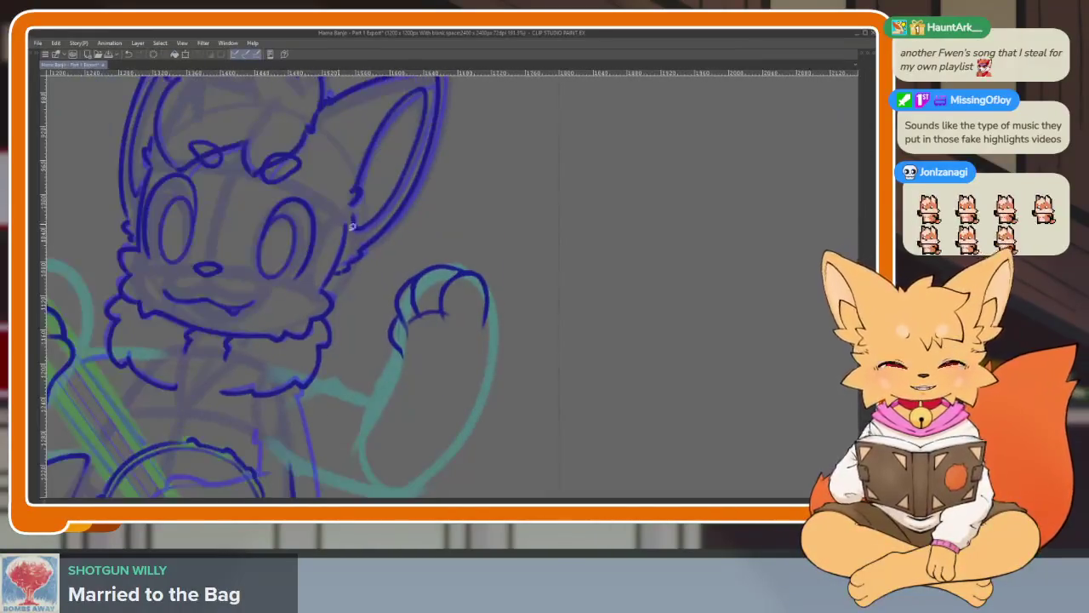
Lasso the inked raised paw and transform it slightly lower.
drag(398, 266, 387, 261)
key(ctrl+t)
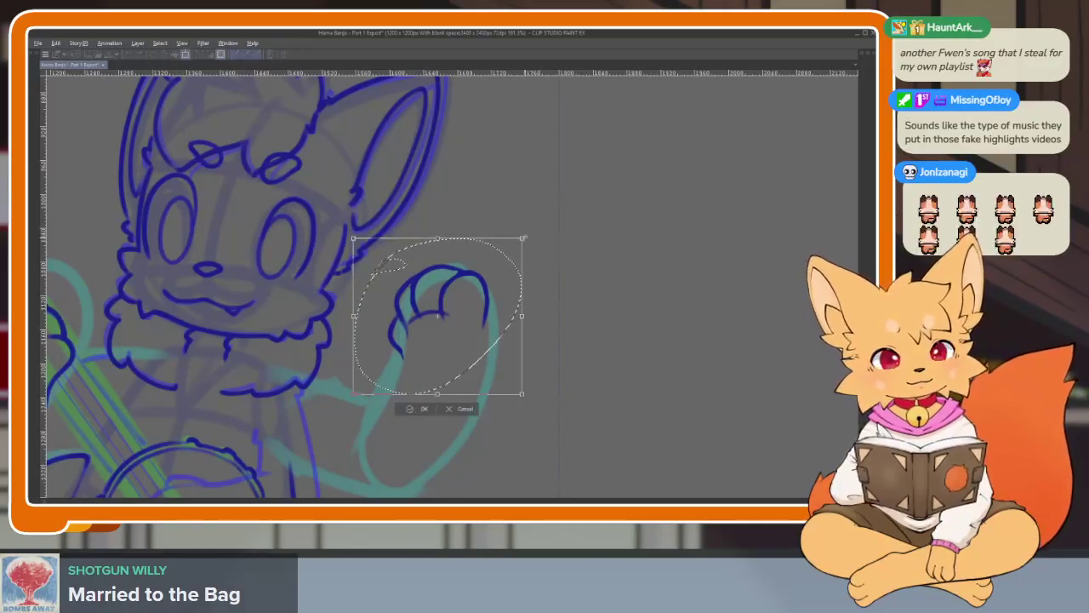
drag(482, 301, 481, 308)
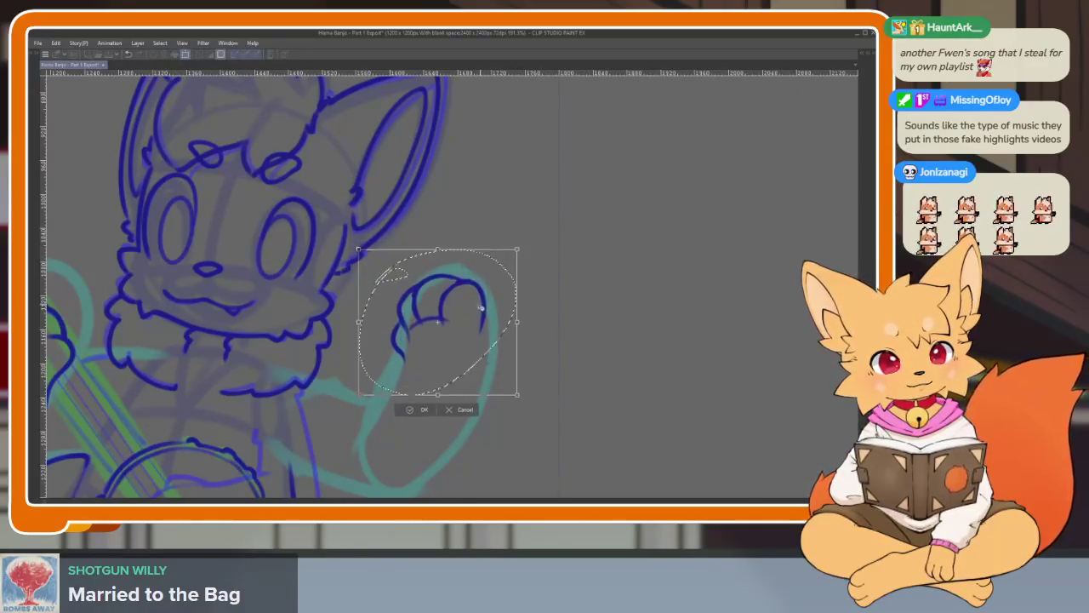
click(416, 412)
Ink the raised arm's outer edge, body line and inner forearm edge over the teal sketch.
scroll(535, 365, down, 3)
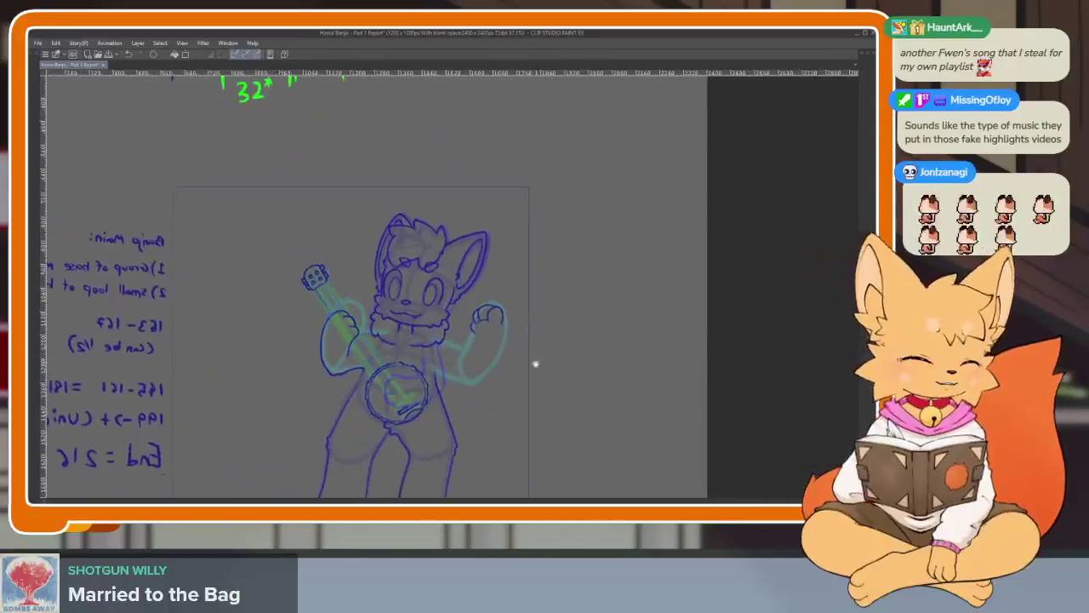
scroll(526, 398, up, 3)
scroll(526, 398, up, 1)
scroll(511, 401, up, 1)
scroll(517, 384, up, 1)
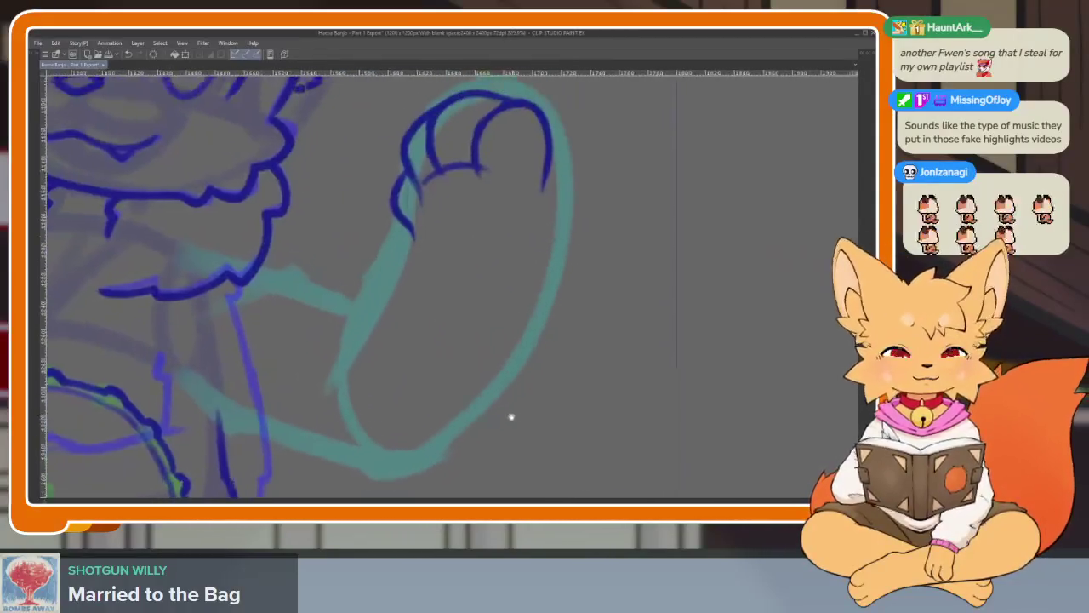
scroll(510, 418, up, 1)
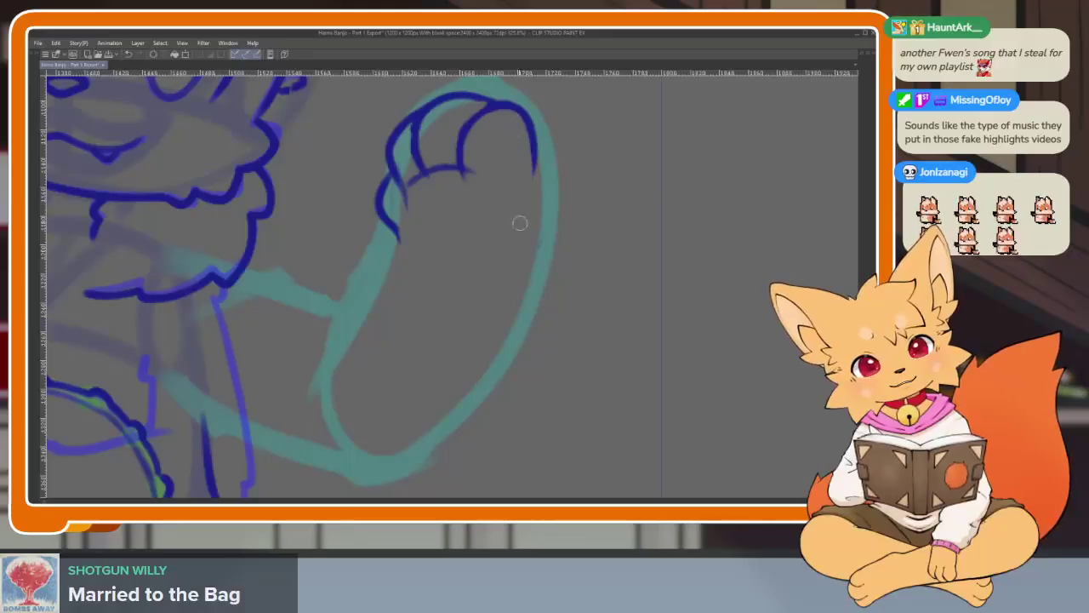
drag(534, 151, 400, 459)
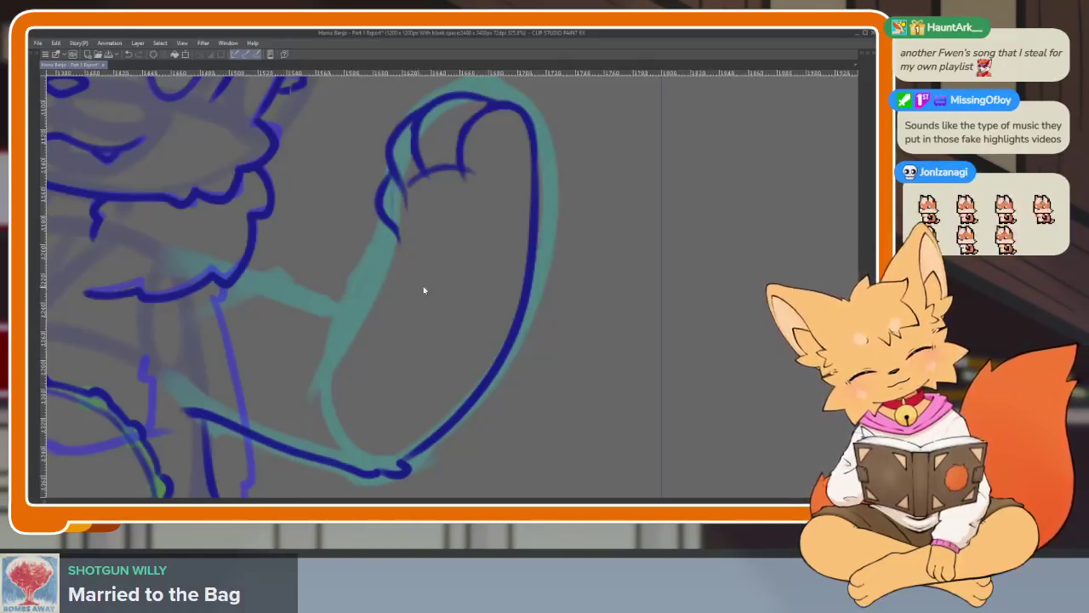
drag(310, 289, 294, 311)
drag(219, 295, 317, 323)
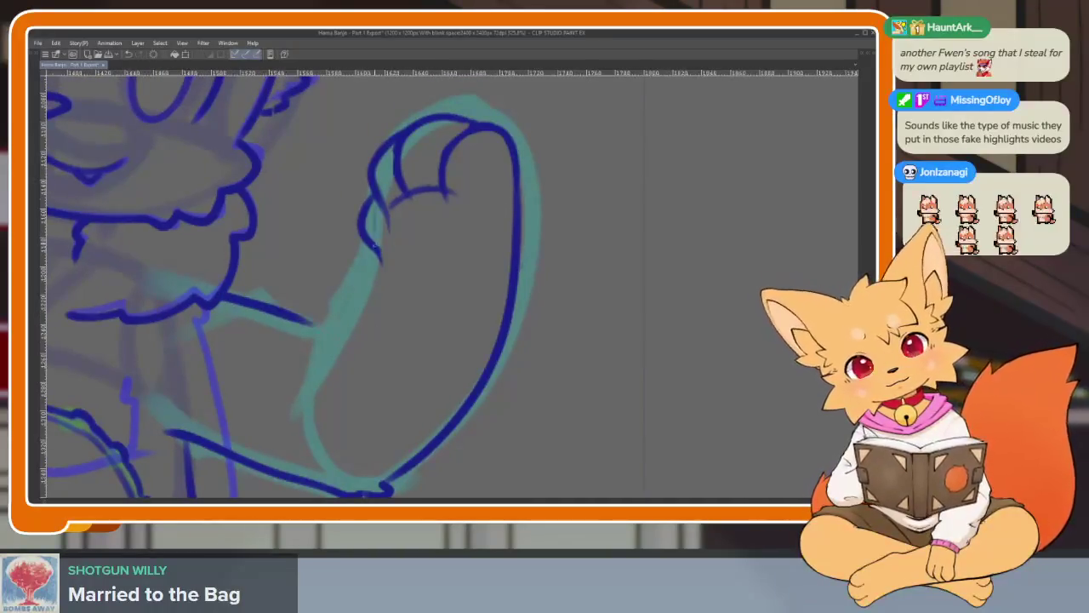
drag(375, 253, 317, 356)
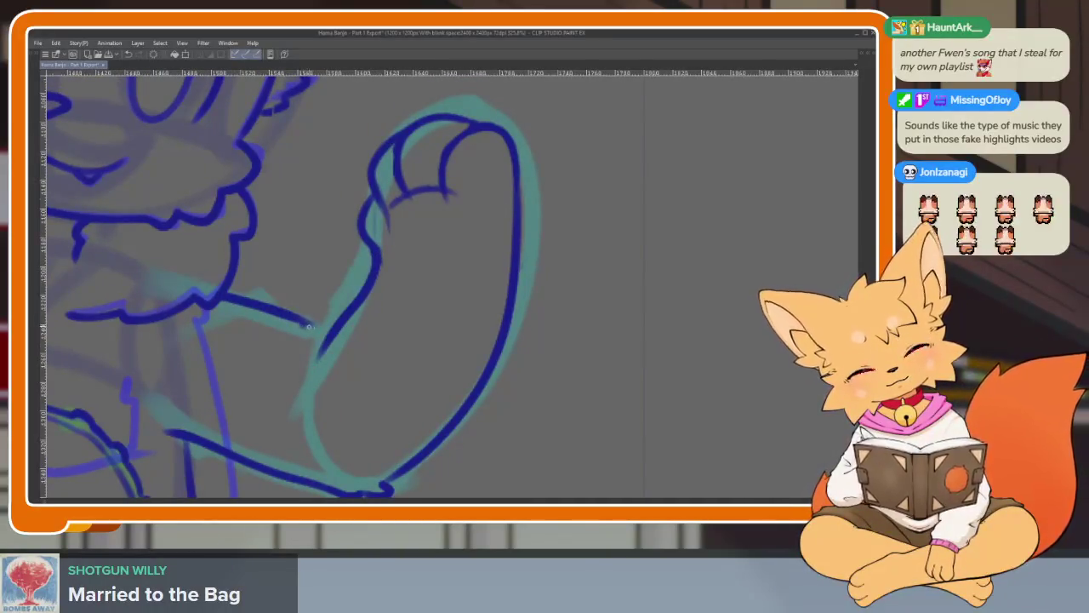
scroll(367, 326, down, 5)
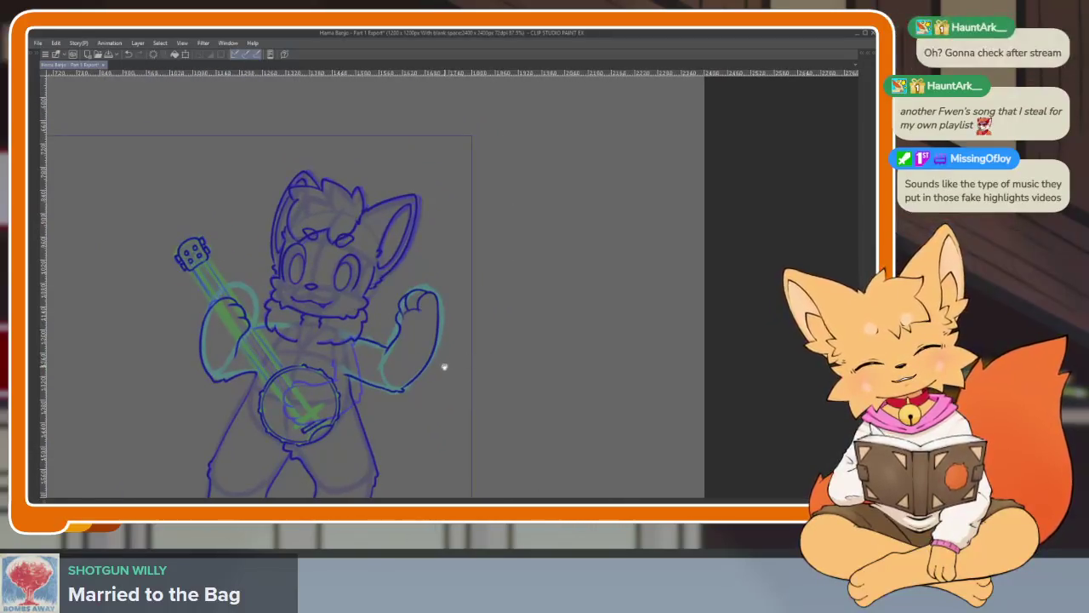
scroll(445, 365, up, 3)
drag(447, 358, 466, 319)
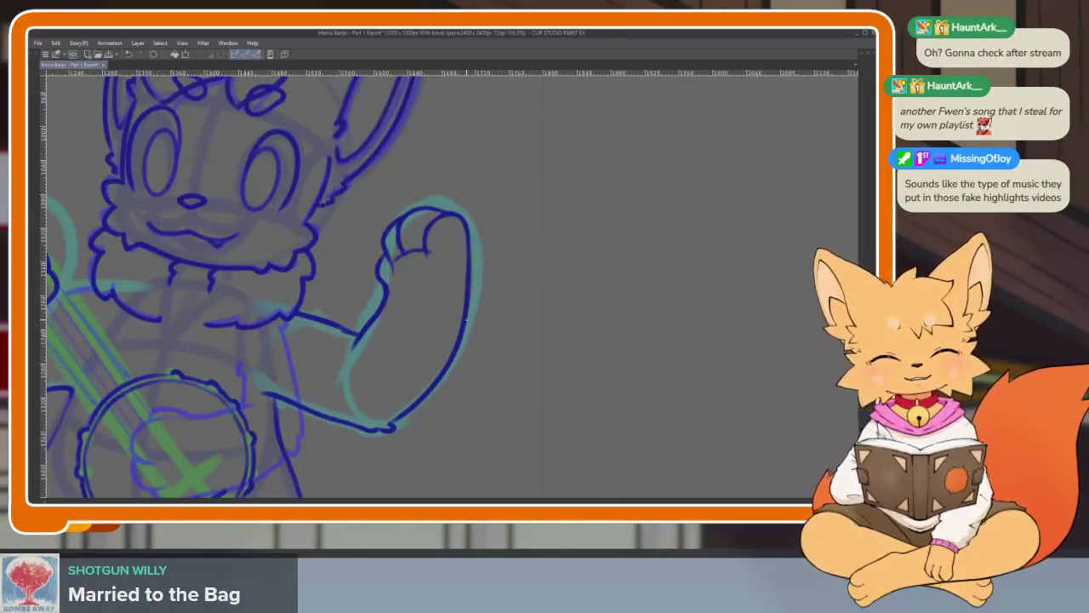
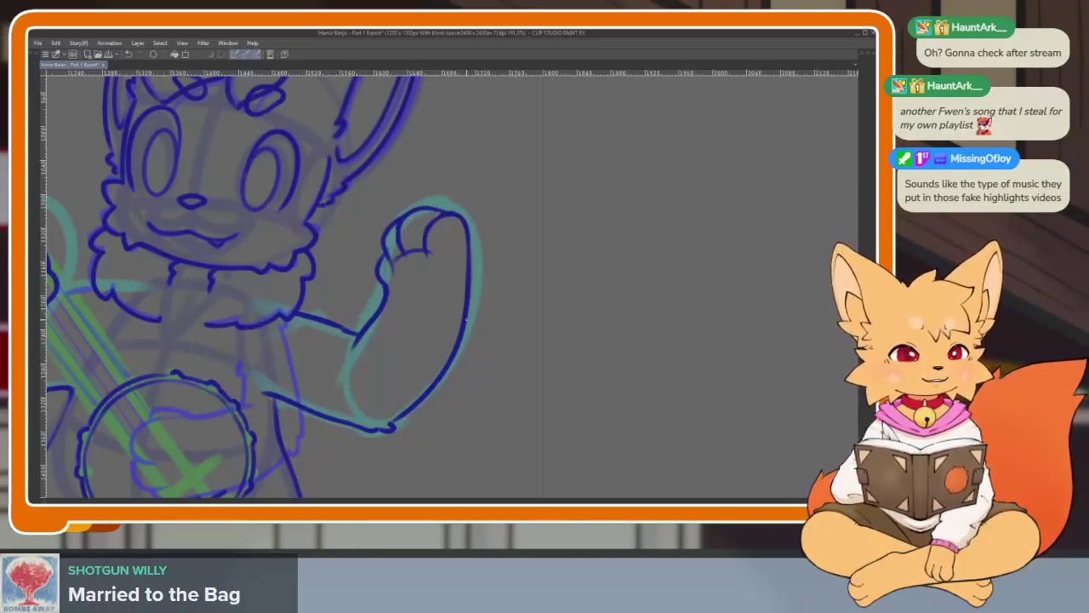
Zoom into the raised fist and ink the bottom finger line as a closed loop.
scroll(417, 263, up, 4)
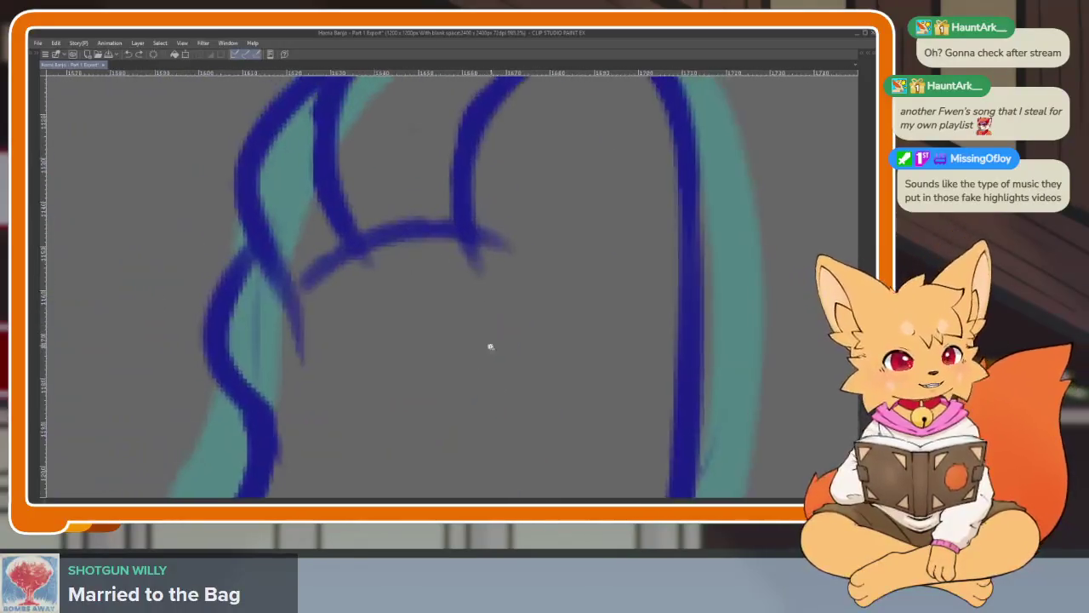
scroll(488, 346, up, 2)
drag(349, 328, 434, 265)
key(ctrl+z)
mouse_move(357, 323)
mouse_down()
mouse_move(463, 264)
mouse_move(426, 268)
mouse_move(355, 336)
mouse_move(360, 413)
mouse_move(499, 399)
mouse_up()
mouse_move(409, 402)
mouse_down()
mouse_move(462, 391)
mouse_move(549, 340)
mouse_move(489, 268)
mouse_up()
drag(487, 162, 455, 239)
Replace the misplaced fingertip loop and ink loops for the left fingertip and leftmost toe.
mouse_move(502, 188)
mouse_down()
mouse_move(516, 335)
mouse_move(447, 289)
mouse_move(444, 247)
mouse_up()
key(ctrl+z)
mouse_move(541, 251)
mouse_down()
mouse_move(497, 344)
mouse_move(446, 201)
mouse_up()
mouse_move(345, 296)
mouse_down()
mouse_move(361, 204)
mouse_move(430, 280)
mouse_move(366, 332)
mouse_up()
mouse_move(295, 349)
mouse_down()
mouse_move(285, 264)
mouse_move(340, 332)
mouse_move(289, 372)
mouse_move(268, 406)
mouse_move(294, 443)
mouse_move(298, 366)
mouse_up()
scroll(609, 363, down, 5)
scroll(609, 363, down, 3)
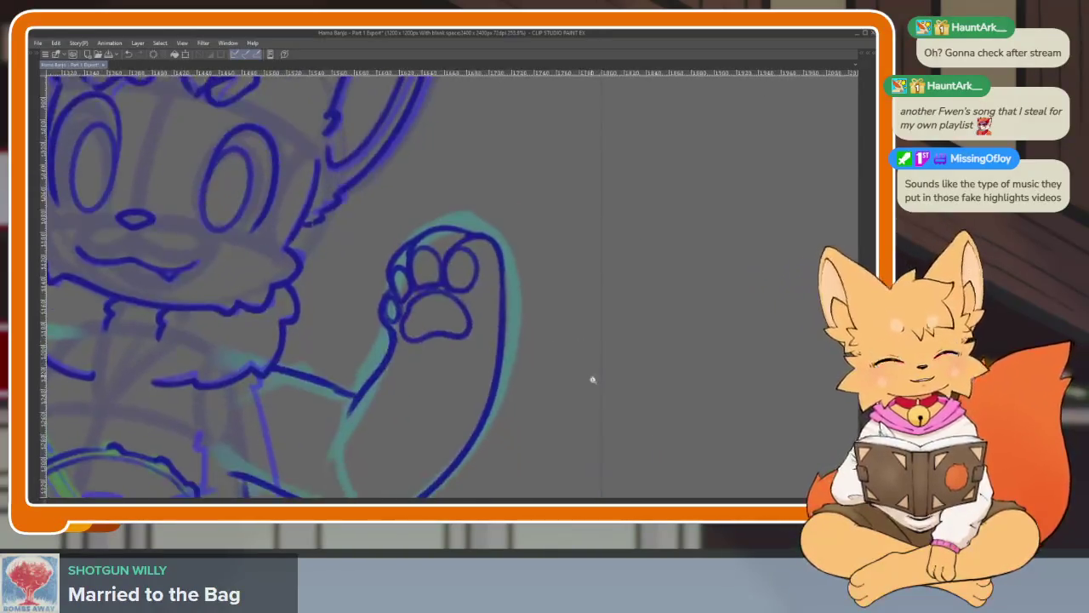
scroll(593, 345, down, 2)
scroll(544, 369, down, 2)
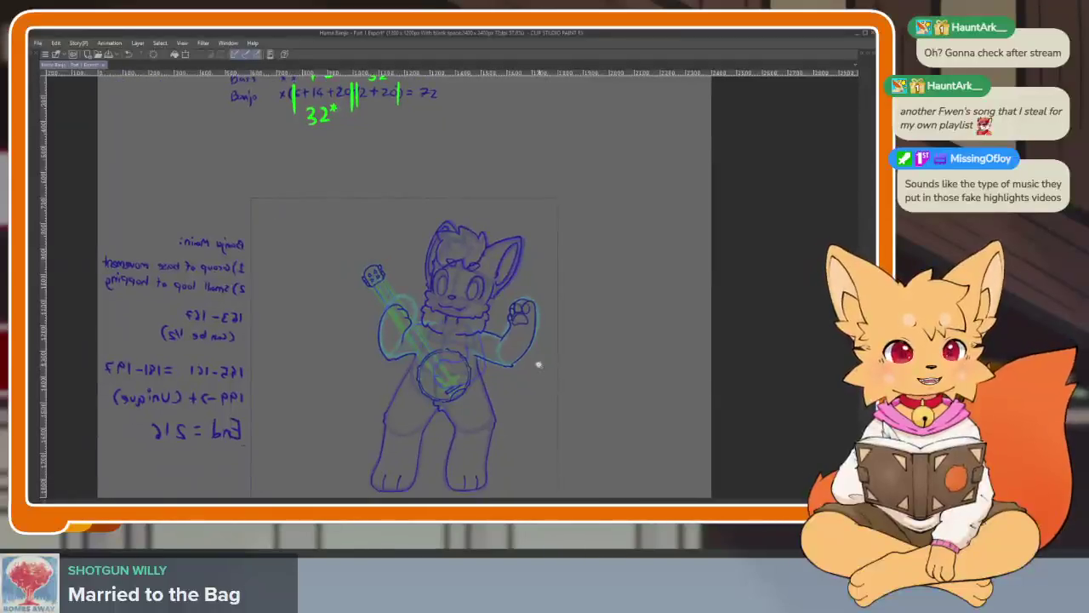
scroll(545, 383, up, 4)
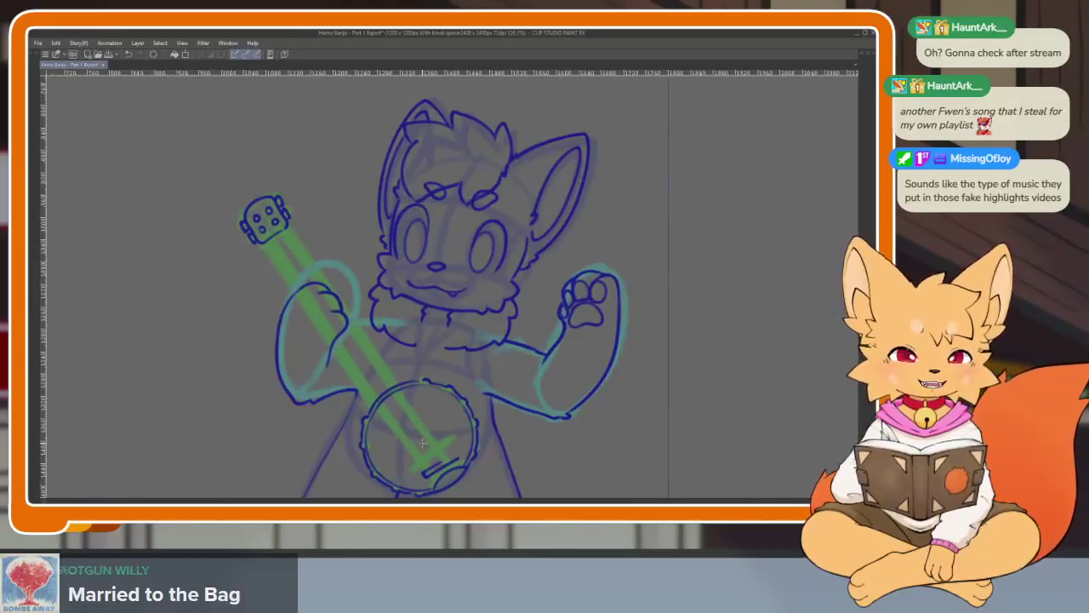
scroll(403, 423, up, 2)
key(Tab)
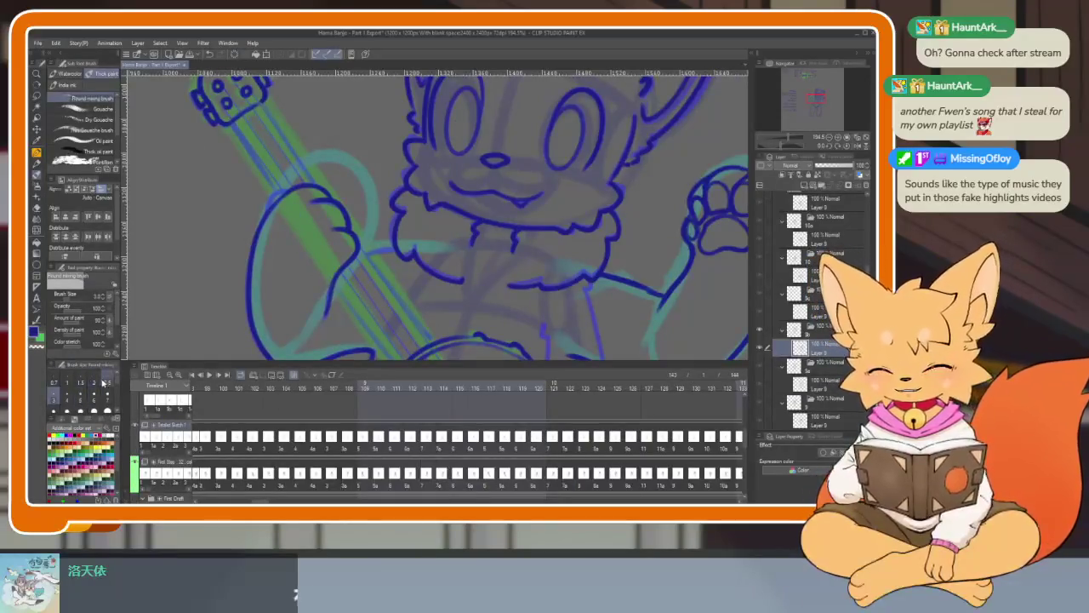
key(Tab)
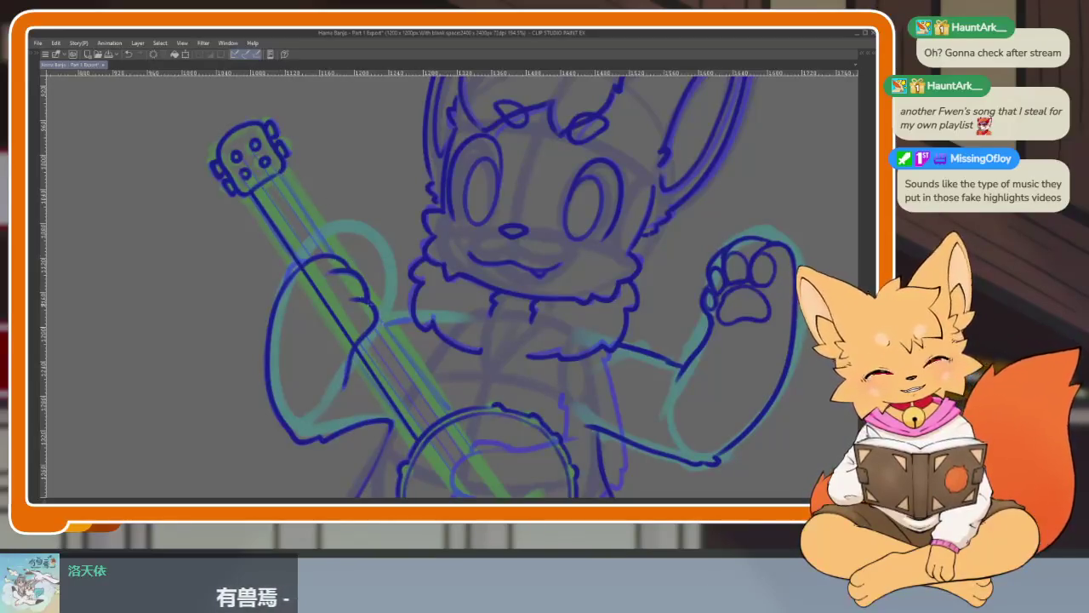
drag(451, 415, 466, 305)
key(Tab)
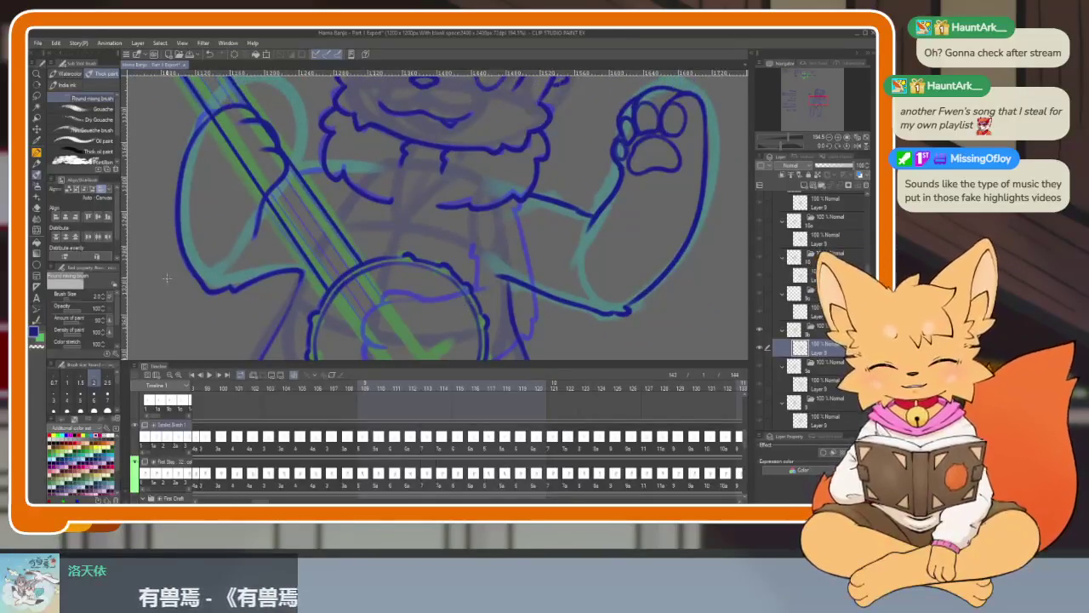
key(Tab)
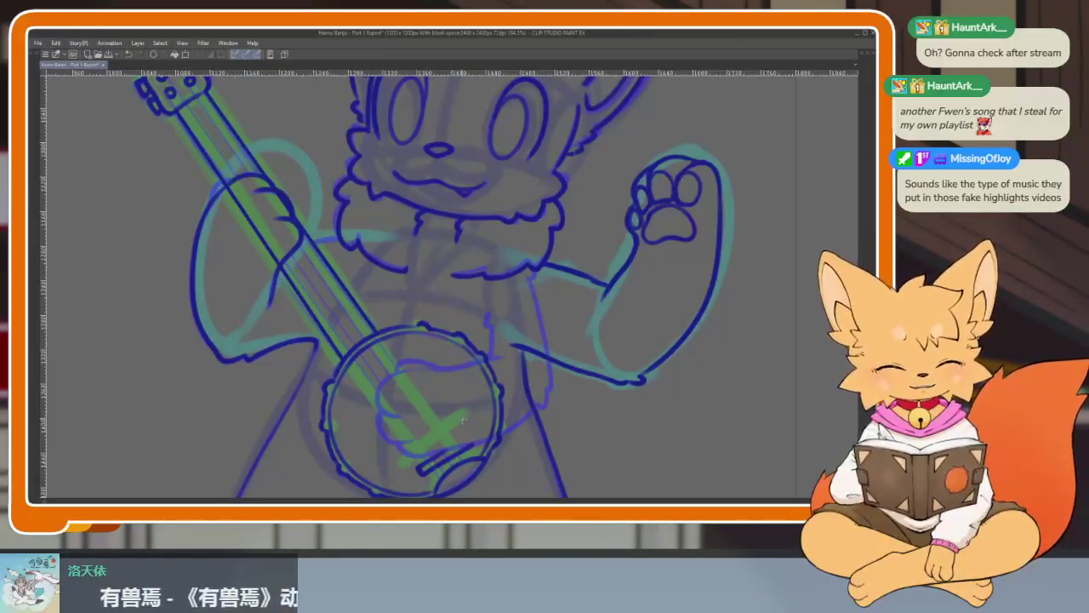
key(Tab)
key(Tab)
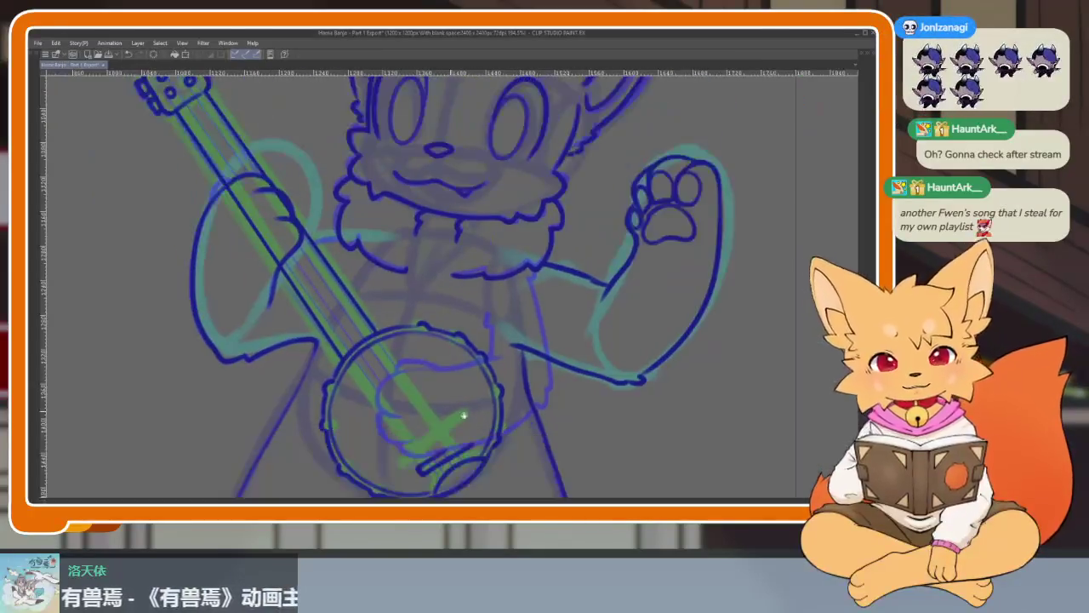
Zoom in and ink the upper edge of the banjo's tailpiece.
scroll(463, 416, up, 1)
scroll(469, 406, up, 2)
scroll(469, 405, up, 2)
scroll(511, 377, up, 1)
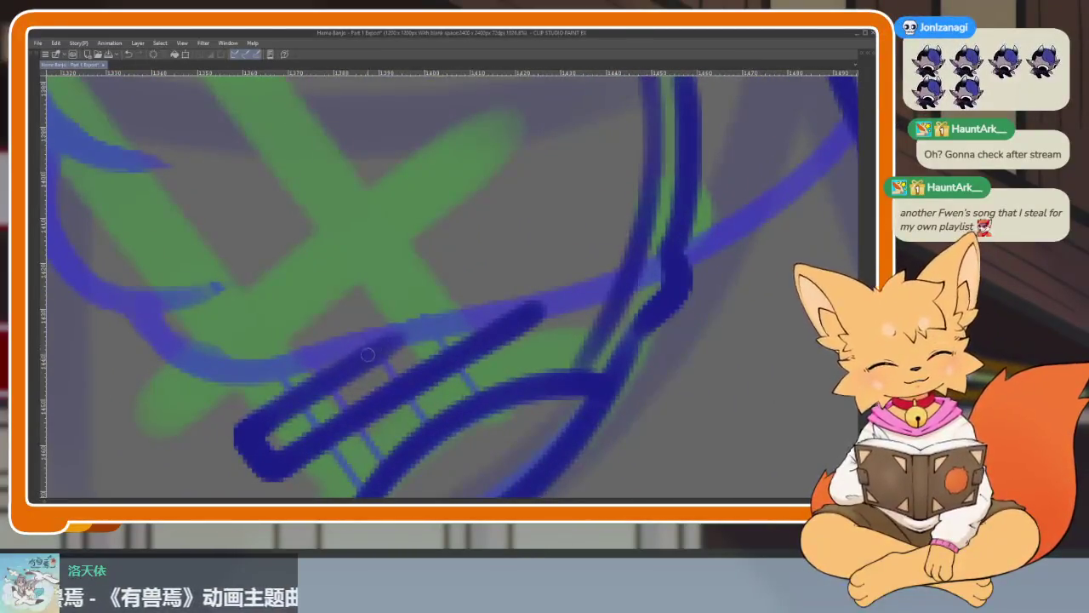
drag(382, 349, 531, 281)
Zoom out and briefly show the workspace panels to check the tailpiece line.
scroll(544, 298, down, 2)
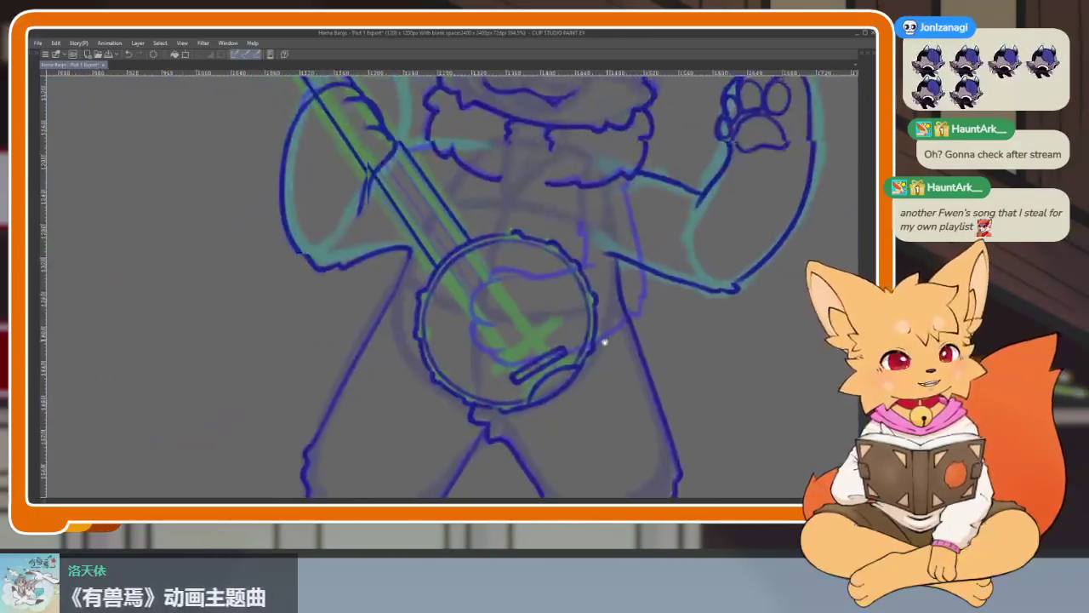
scroll(561, 324, down, 1)
scroll(561, 325, down, 2)
scroll(536, 349, down, 1)
scroll(517, 367, down, 1)
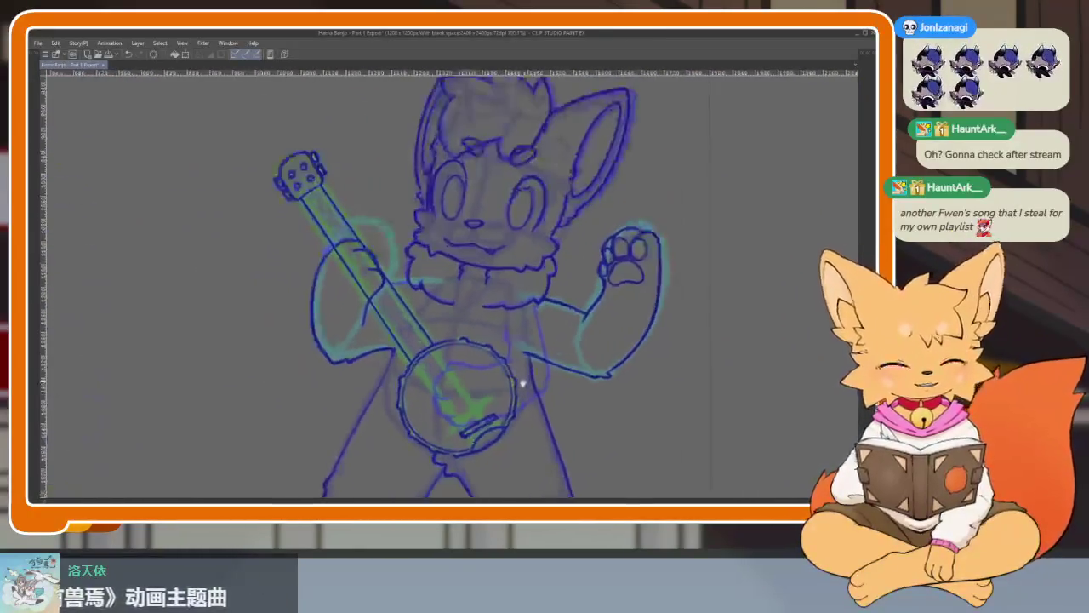
scroll(517, 377, down, 1)
key(Tab)
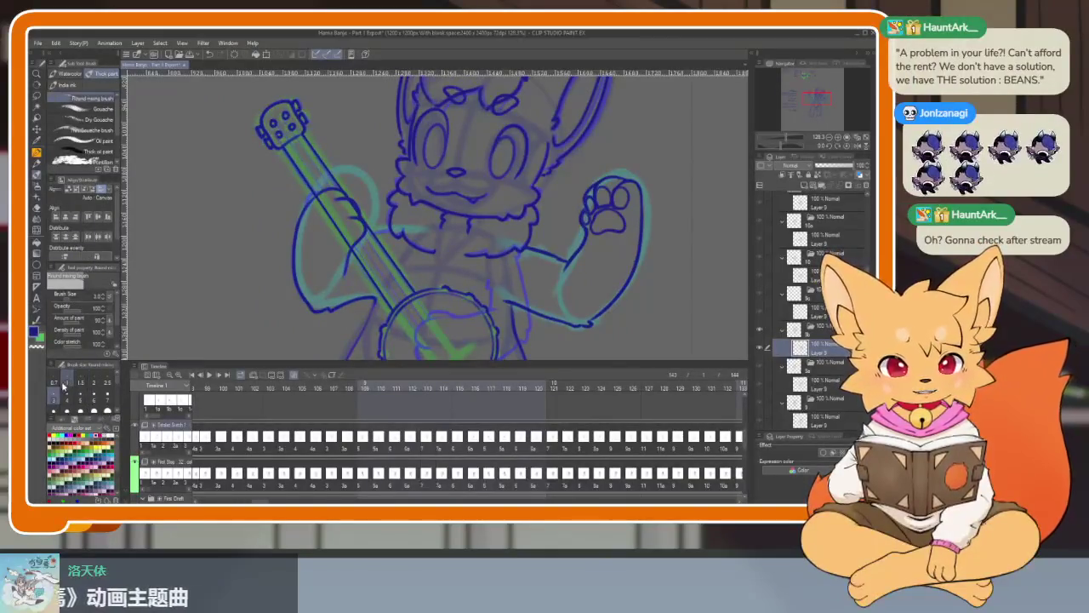
key(Tab)
Zoom and pan down along the banjo neck to review the strings.
scroll(414, 335, up, 2)
scroll(389, 331, up, 1)
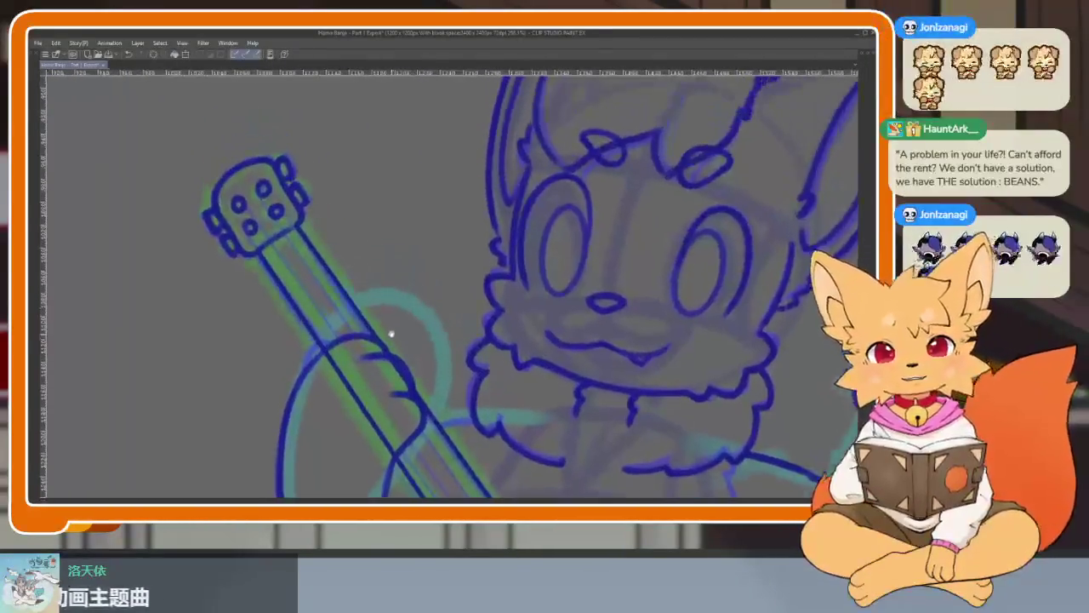
scroll(300, 256, up, 2)
scroll(262, 214, down, 2)
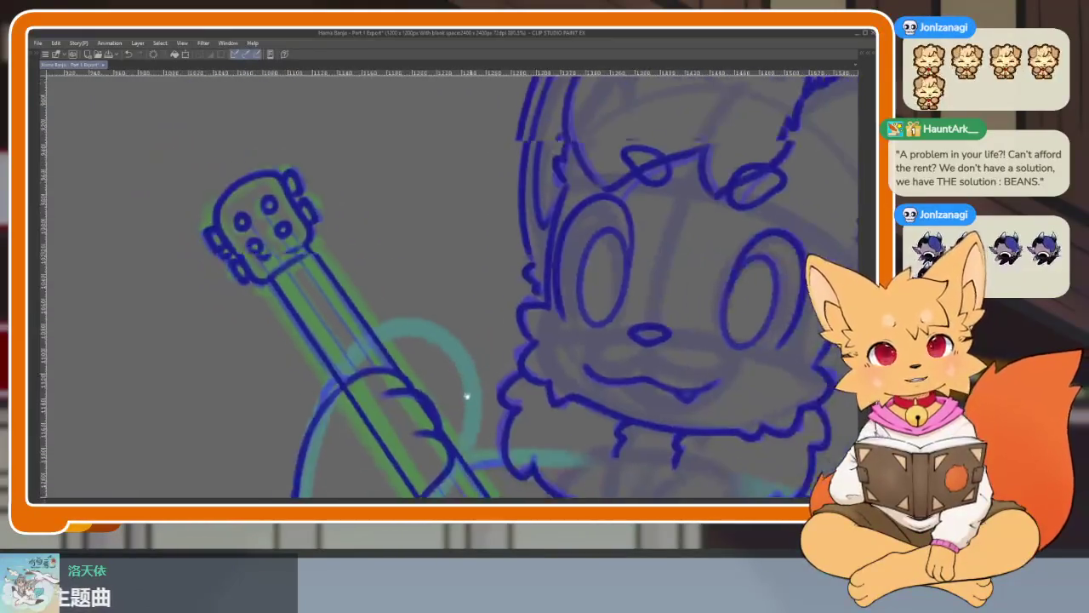
drag(467, 394, 454, 352)
scroll(481, 373, up, 2)
scroll(481, 373, up, 2)
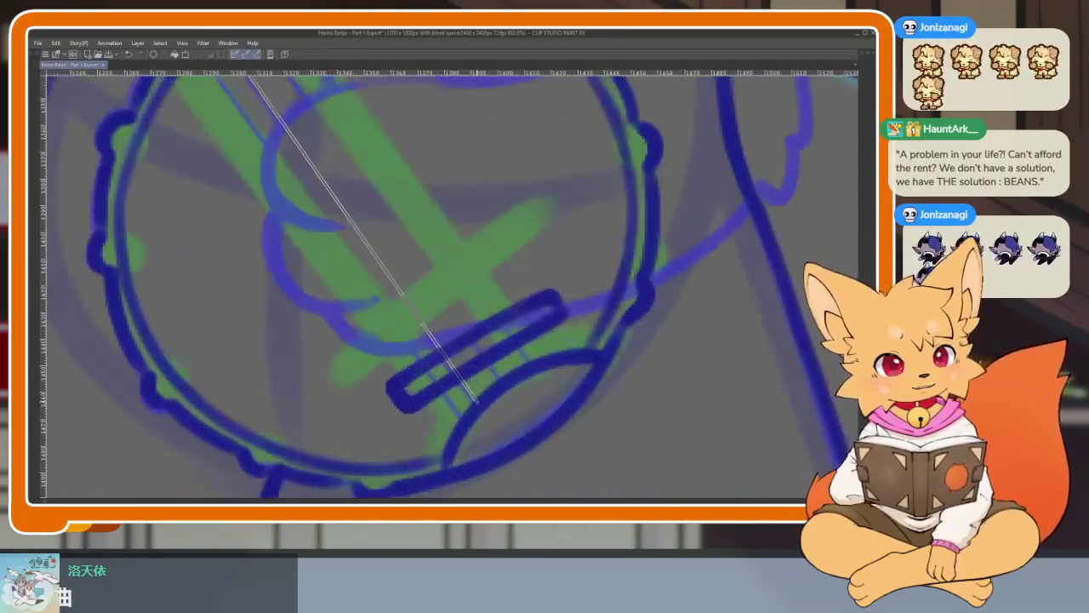
scroll(490, 339, down, 3)
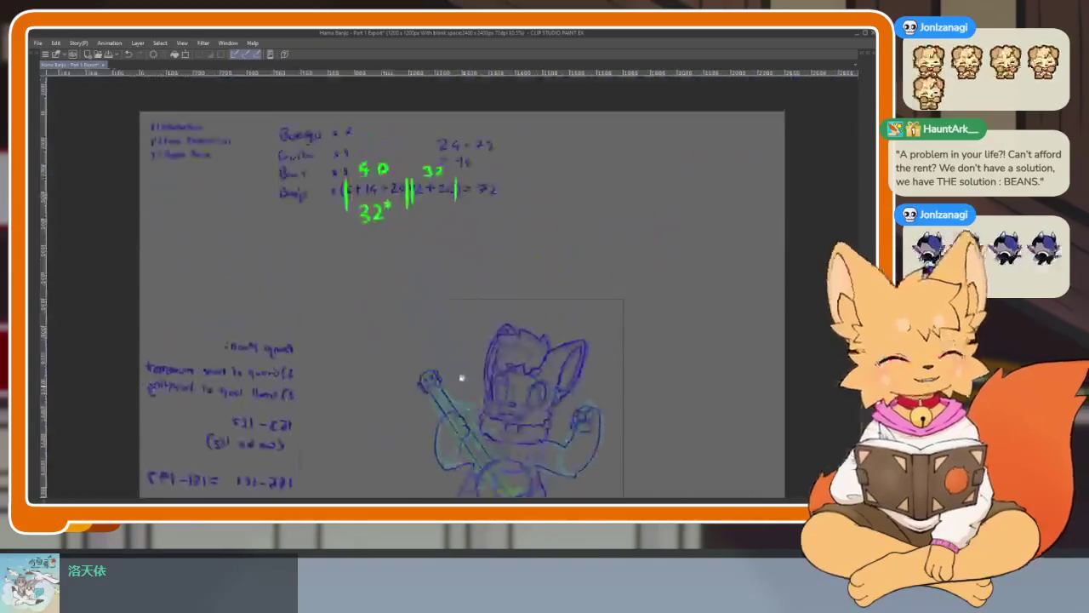
scroll(462, 377, up, 3)
scroll(481, 382, up, 1)
Pan and zoom to review the banjo neck and round body together.
mouse_move(357, 400)
mouse_down()
mouse_move(304, 341)
mouse_move(289, 179)
mouse_up()
scroll(326, 365, down, 5)
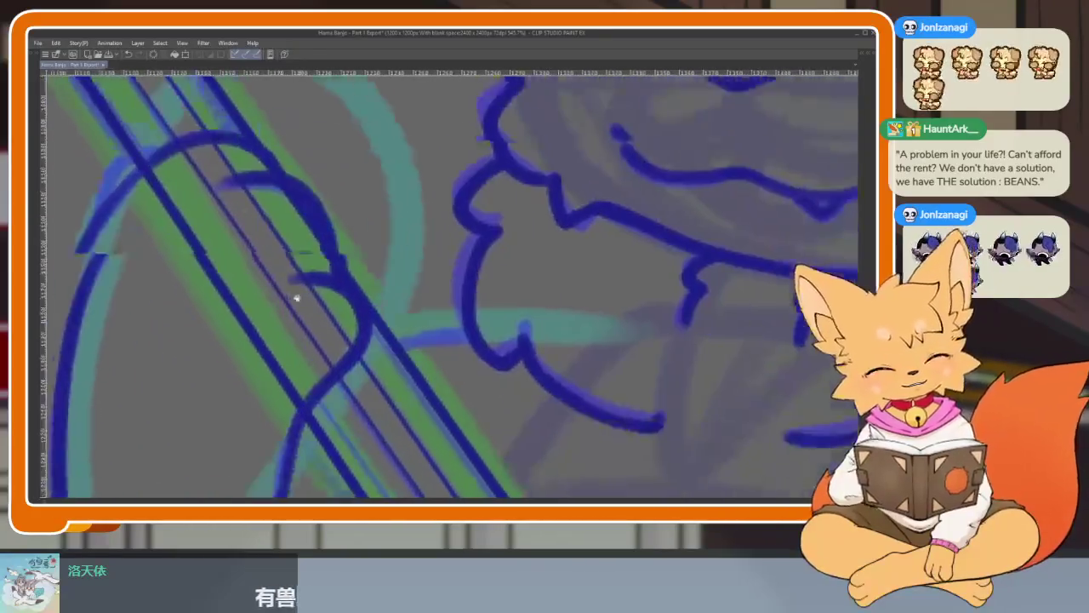
scroll(336, 309, right, 5)
scroll(422, 387, down, 5)
scroll(418, 255, right, 3)
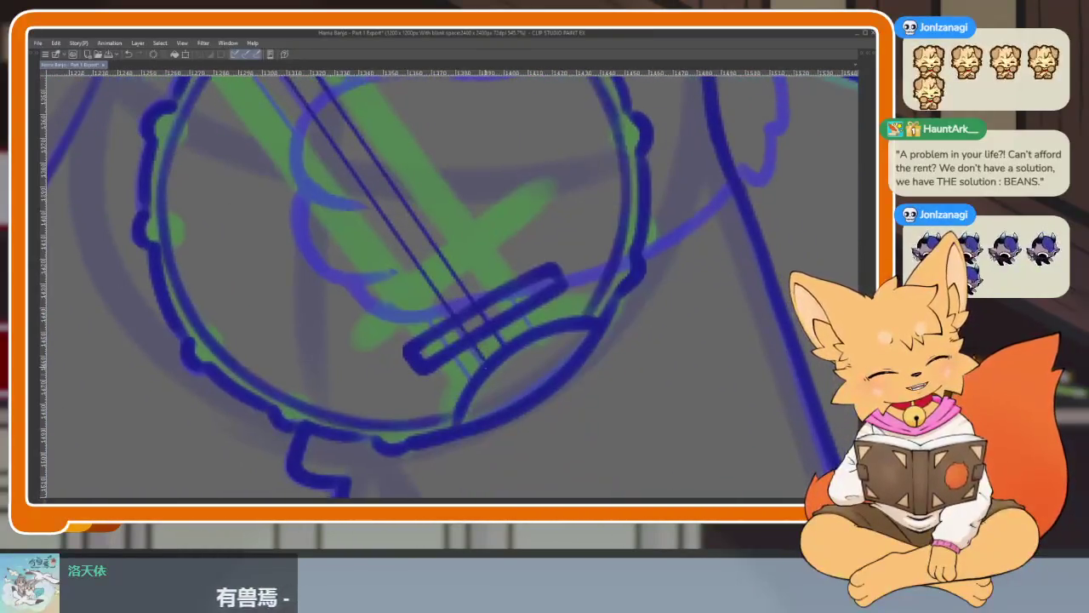
scroll(528, 334, down, 5)
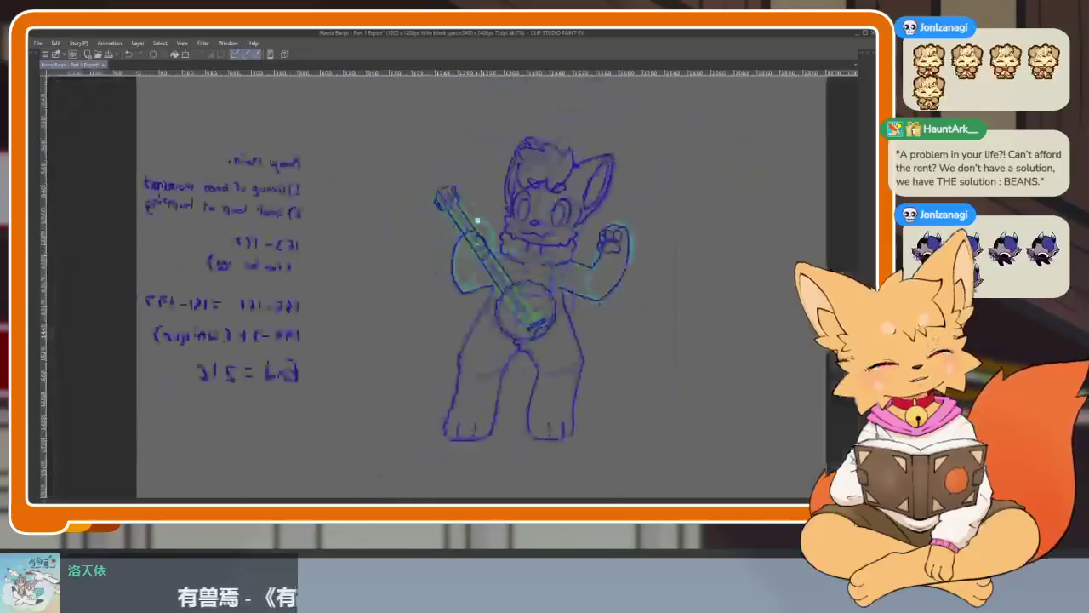
scroll(451, 205, up, 5)
scroll(538, 317, down, 5)
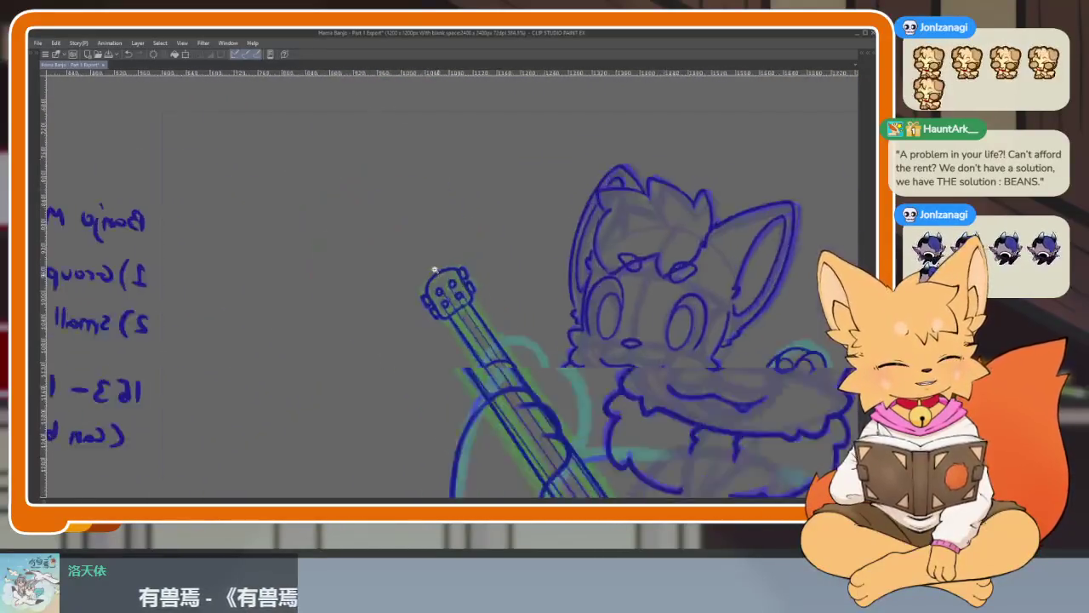
scroll(539, 318, down, 3)
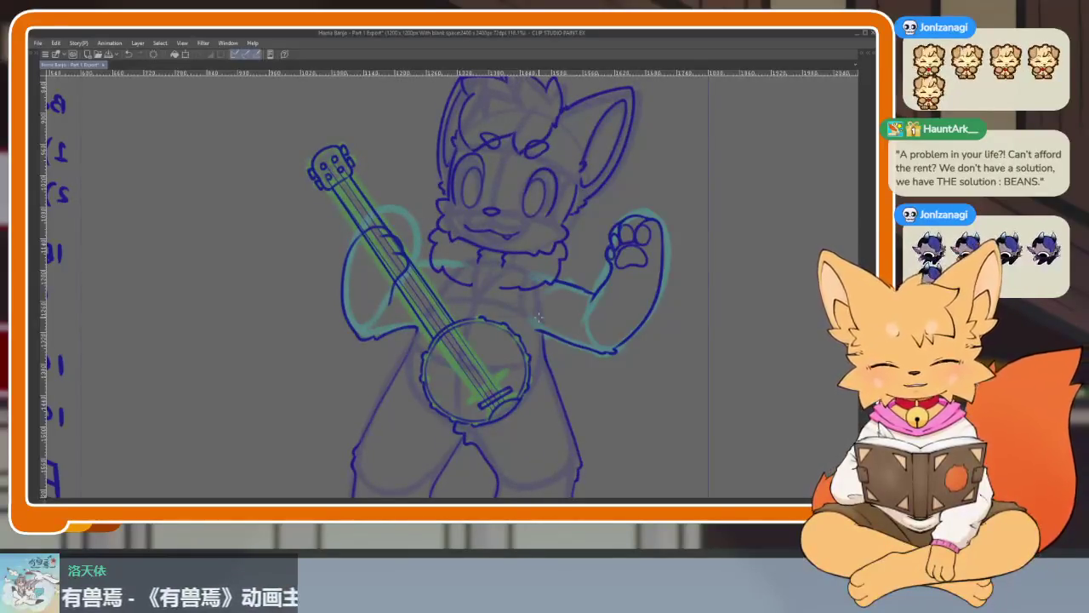
scroll(539, 318, up, 5)
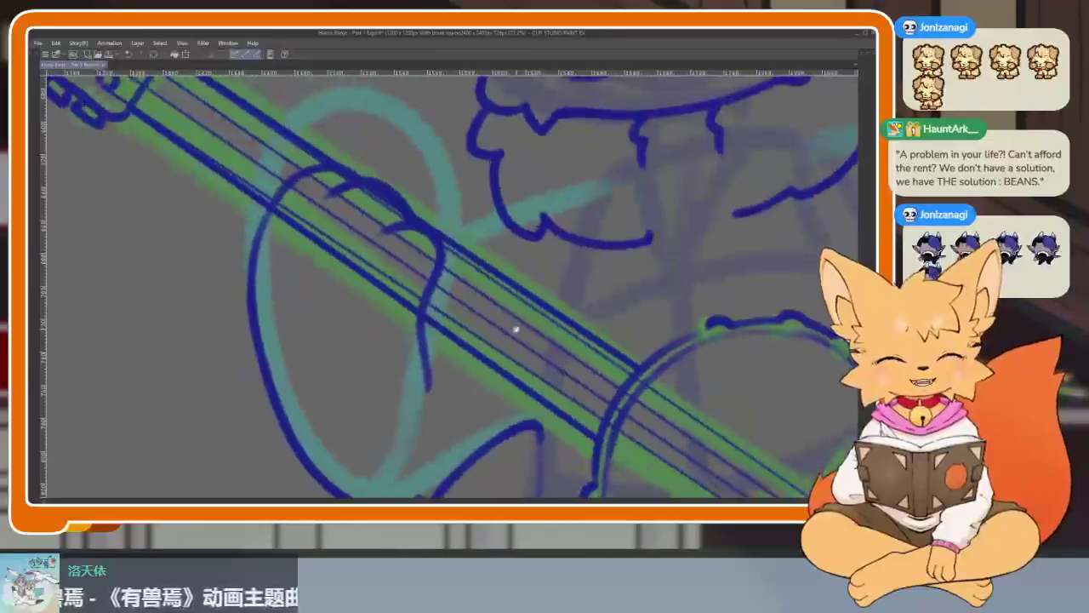
Erase the string lines crossing the fingers on the neck and under the lower fingers.
scroll(515, 329, down, 2)
scroll(486, 377, up, 3)
scroll(493, 401, up, 2)
scroll(488, 400, up, 2)
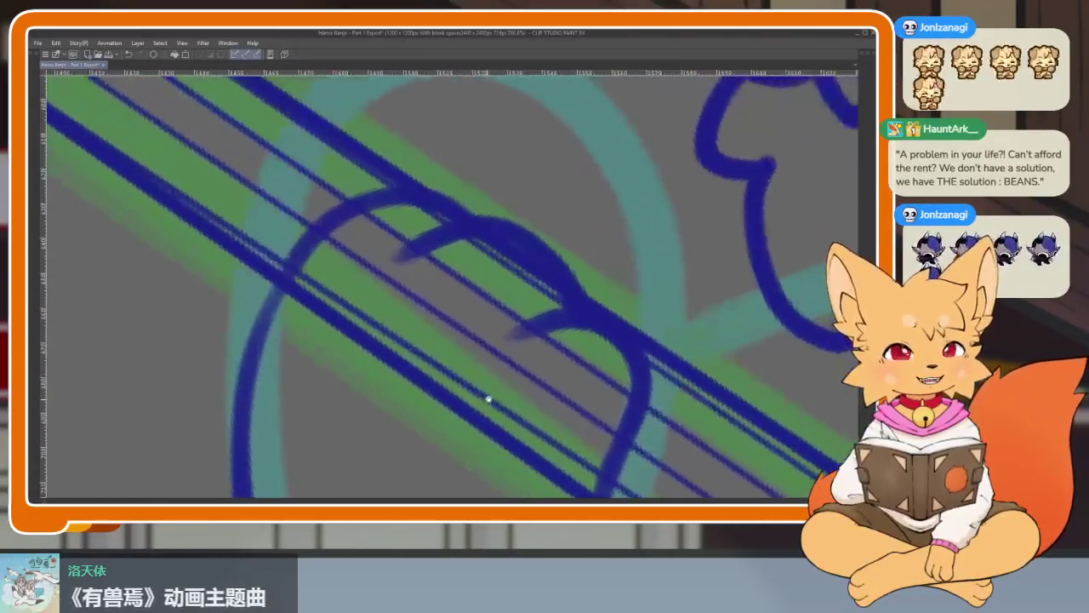
scroll(493, 398, up, 2)
scroll(498, 390, down, 2)
scroll(492, 374, up, 1)
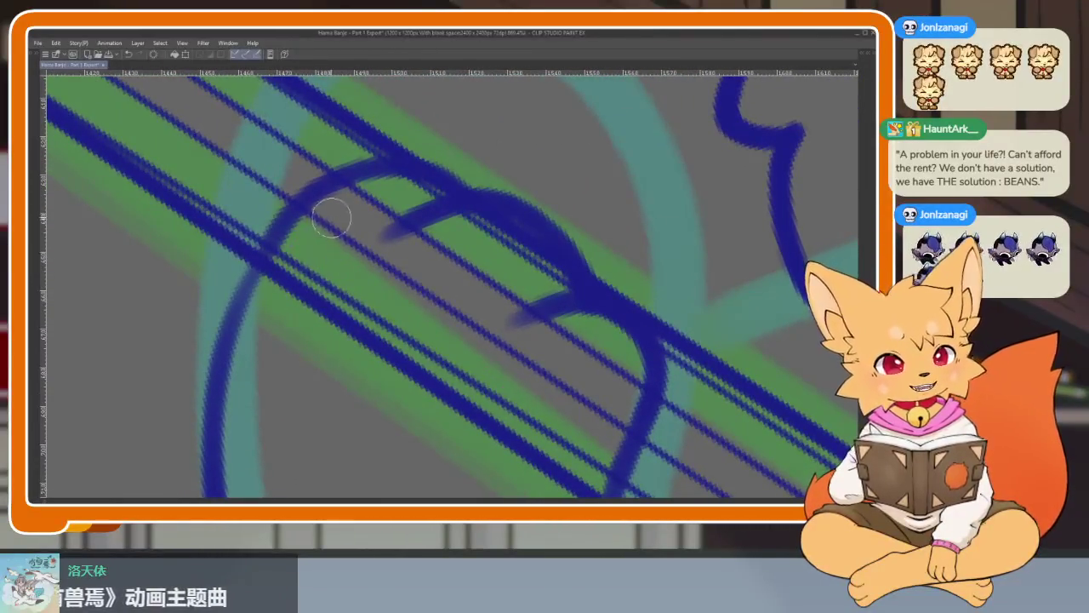
drag(331, 219, 271, 304)
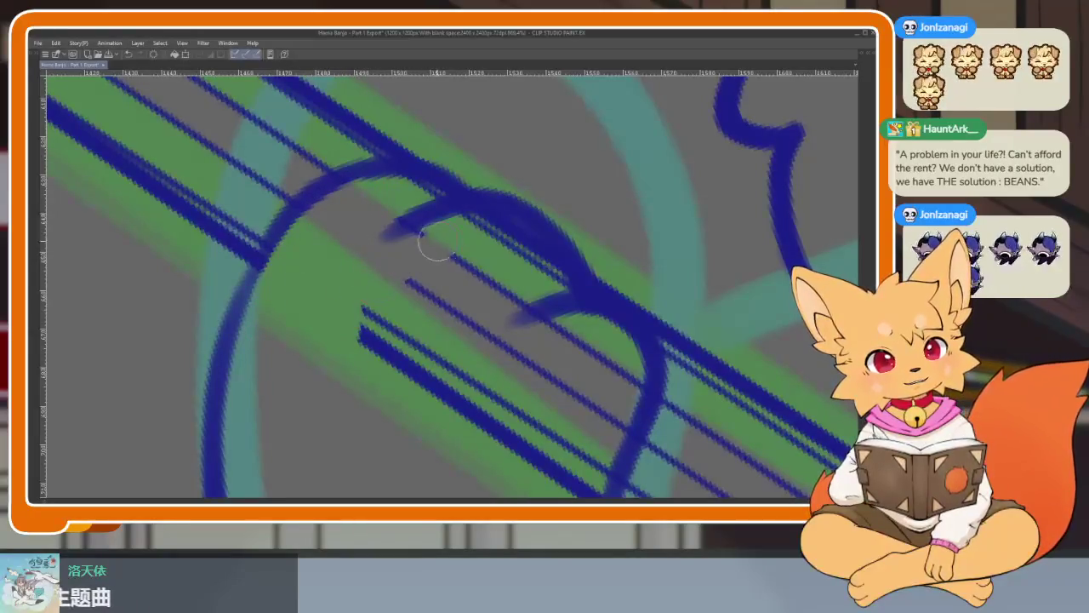
drag(374, 347, 470, 253)
scroll(464, 226, right, 3)
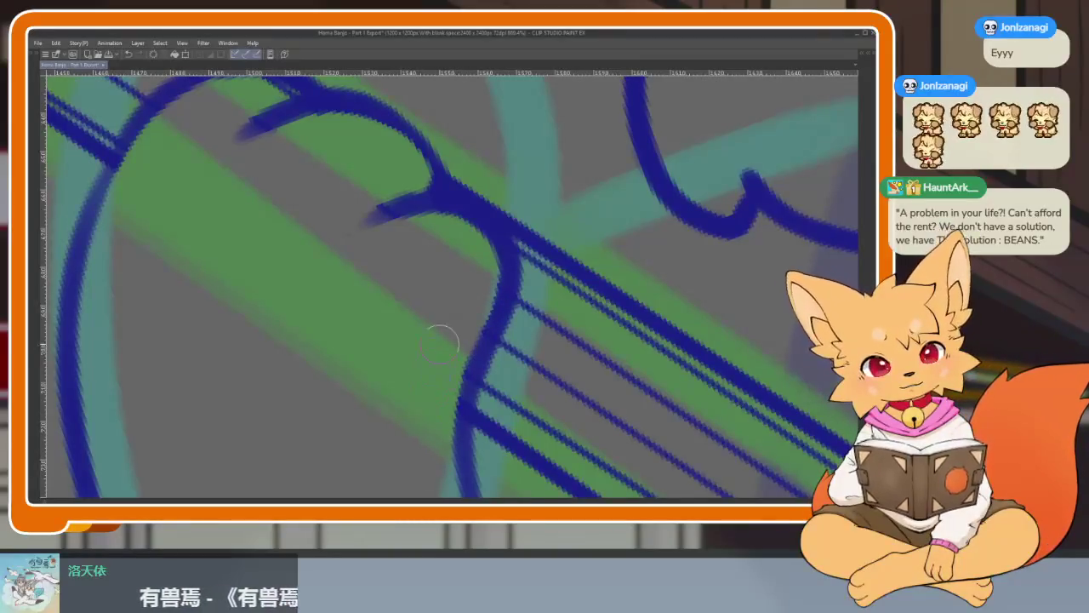
scroll(439, 344, down, 3)
scroll(474, 315, down, 2)
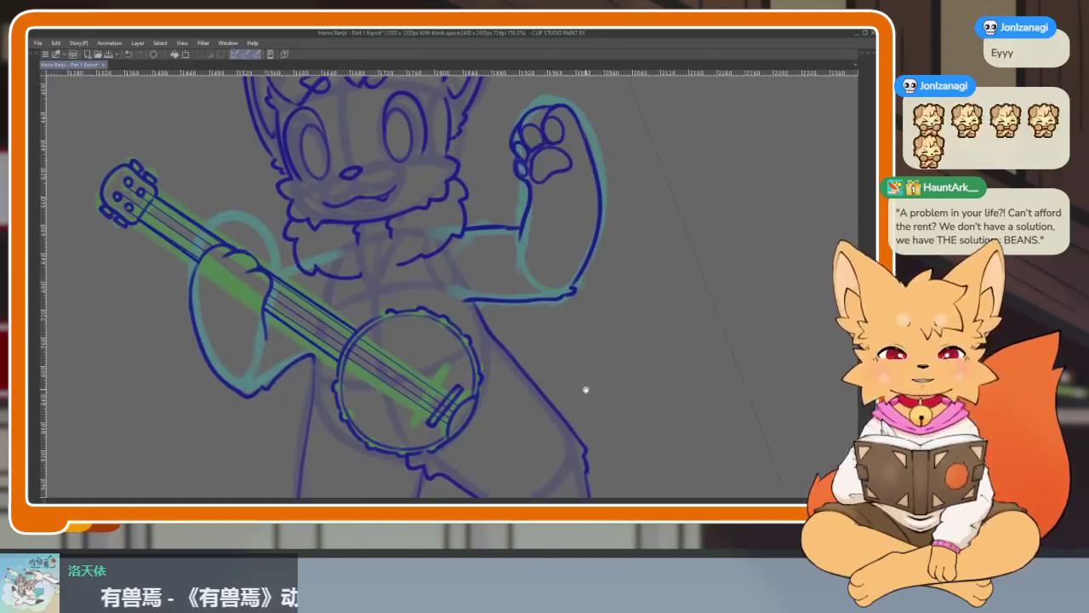
Zoom in on the banjo bridge where it crosses the strings.
key(Tab)
key(Tab)
scroll(497, 391, down, 2)
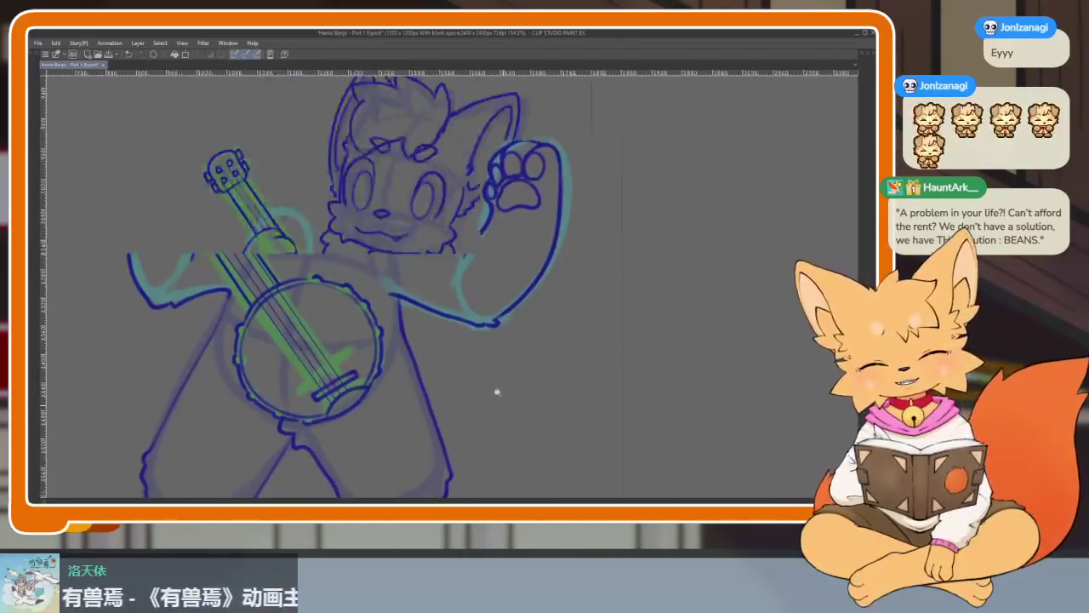
scroll(497, 392, down, 2)
scroll(425, 389, up, 4)
scroll(444, 387, down, 2)
scroll(443, 388, down, 1)
scroll(463, 393, up, 4)
scroll(479, 393, up, 1)
scroll(493, 374, up, 1)
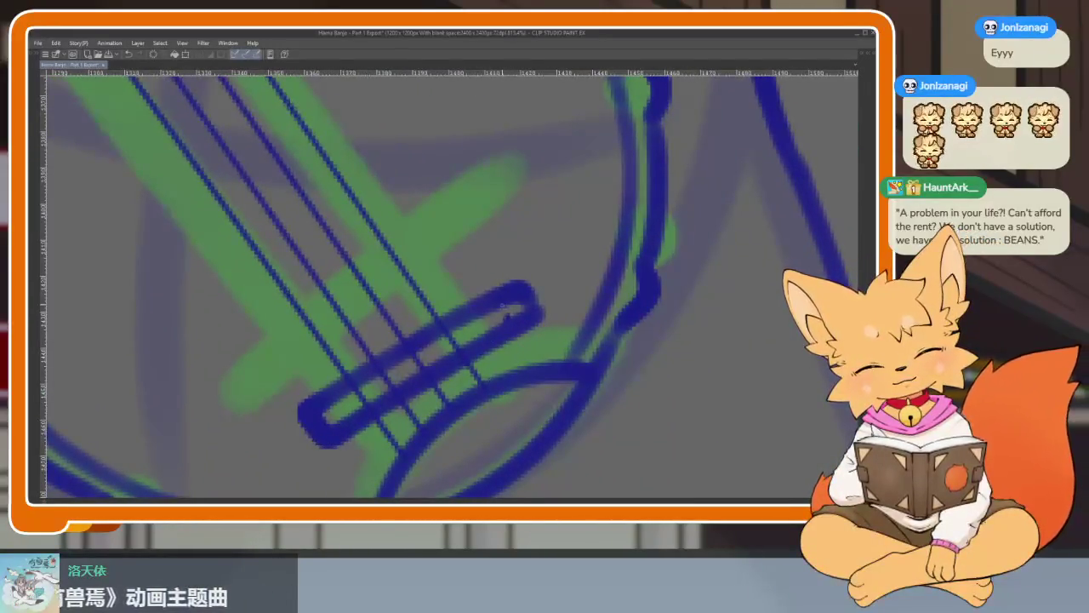
Redraw the banjo bridge outline in canvas-only view, replacing the rough stroke.
key(Tab)
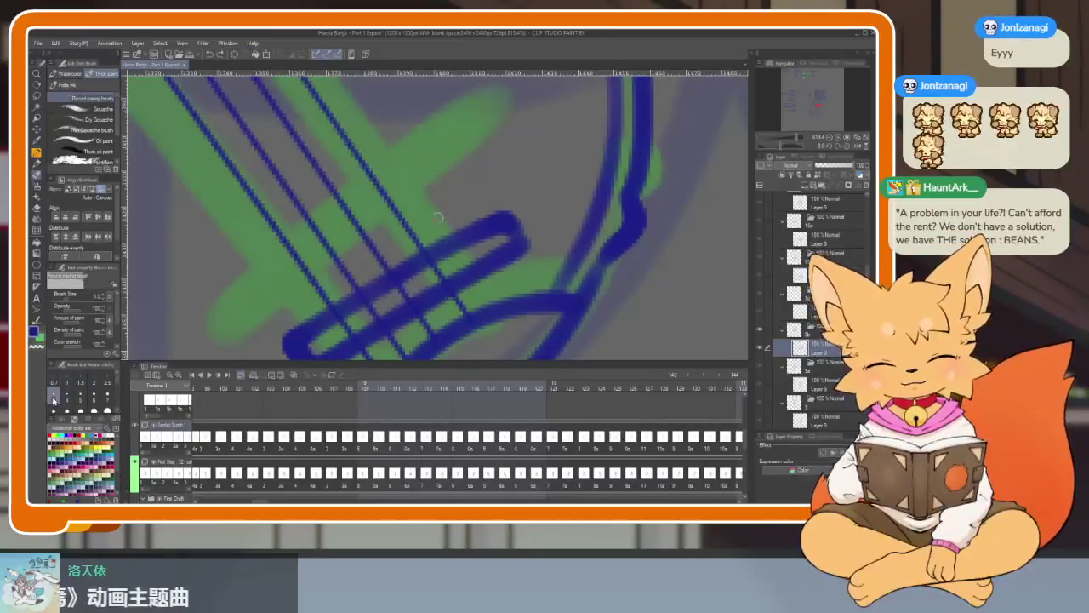
key(Tab)
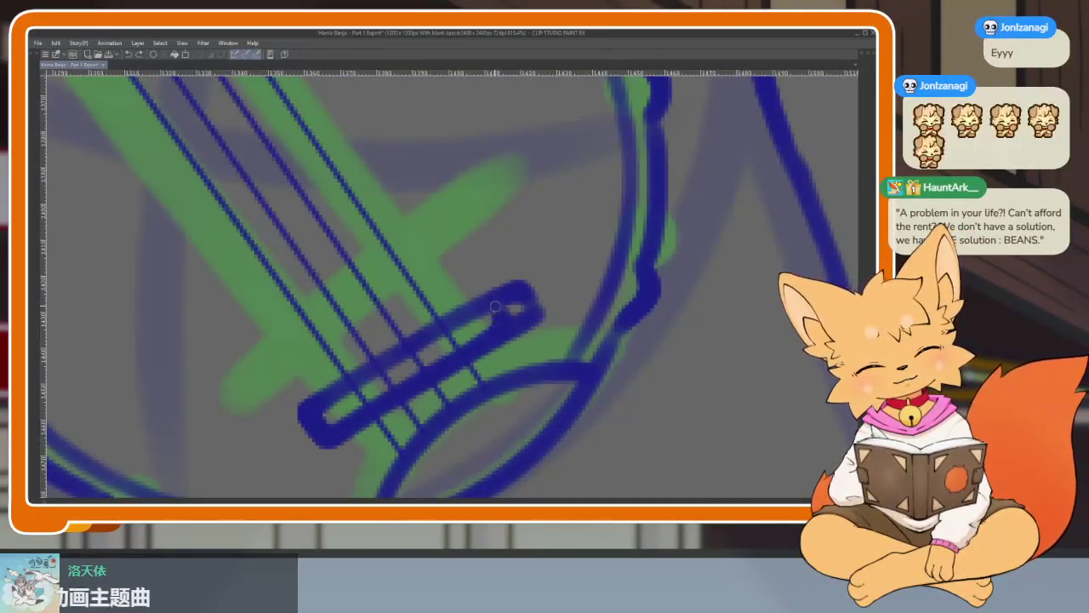
drag(465, 299, 336, 379)
key(e)
drag(499, 262, 532, 298)
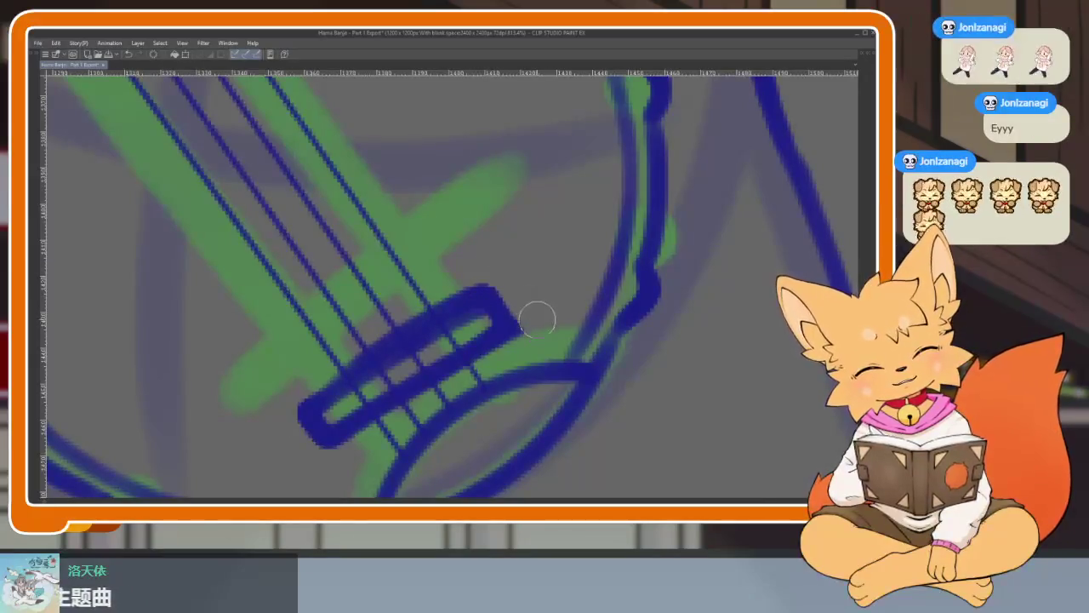
Fit the whole character to the window and zoom to check the inked banjo.
key(ctrl+0)
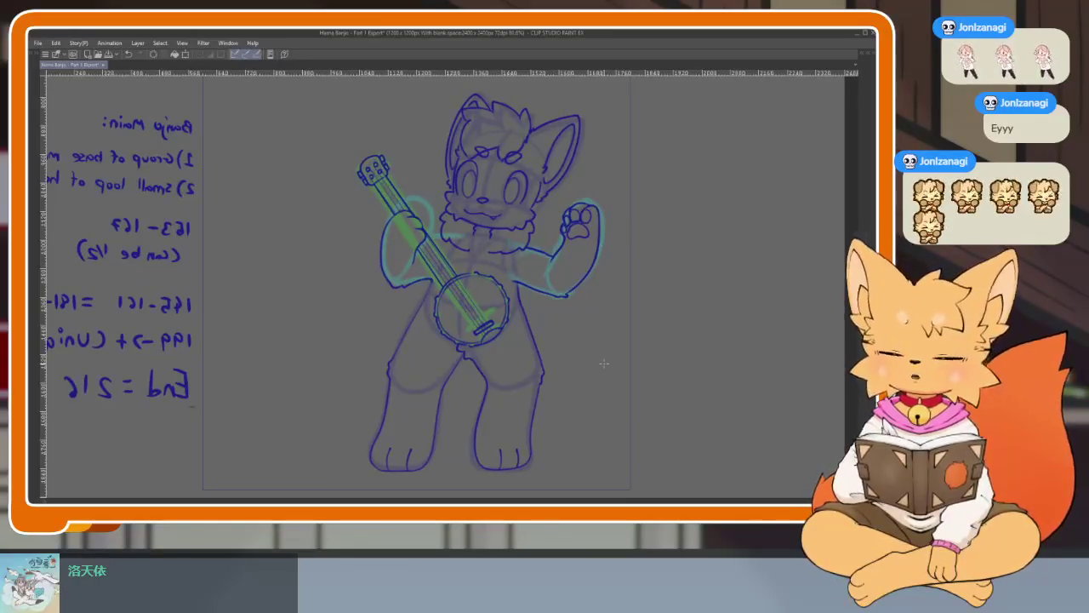
scroll(503, 382, up, 5)
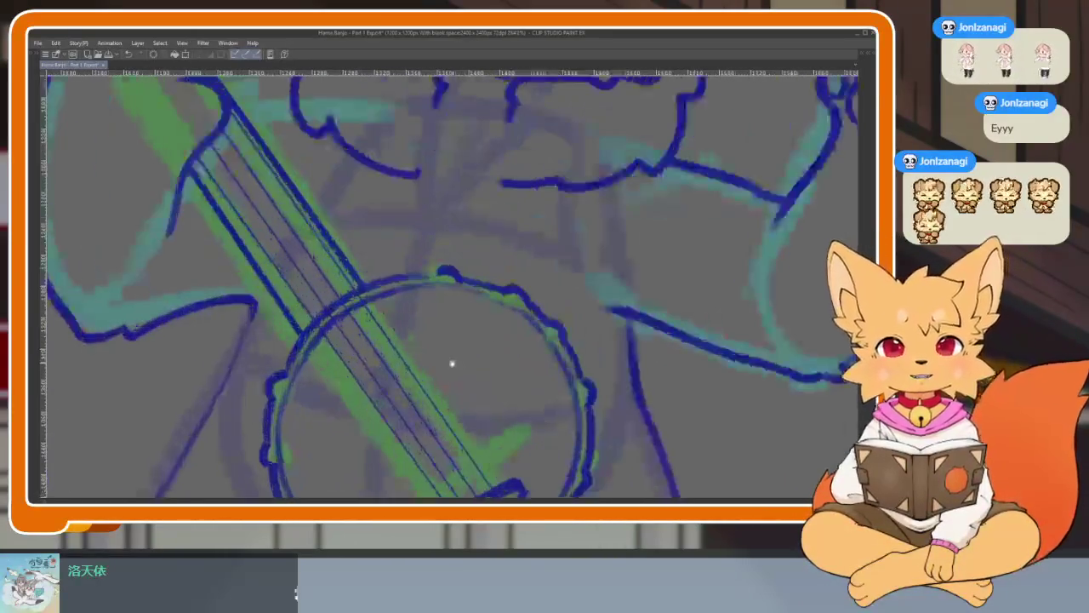
scroll(450, 362, down, 3)
scroll(561, 357, down, 2)
scroll(568, 364, down, 2)
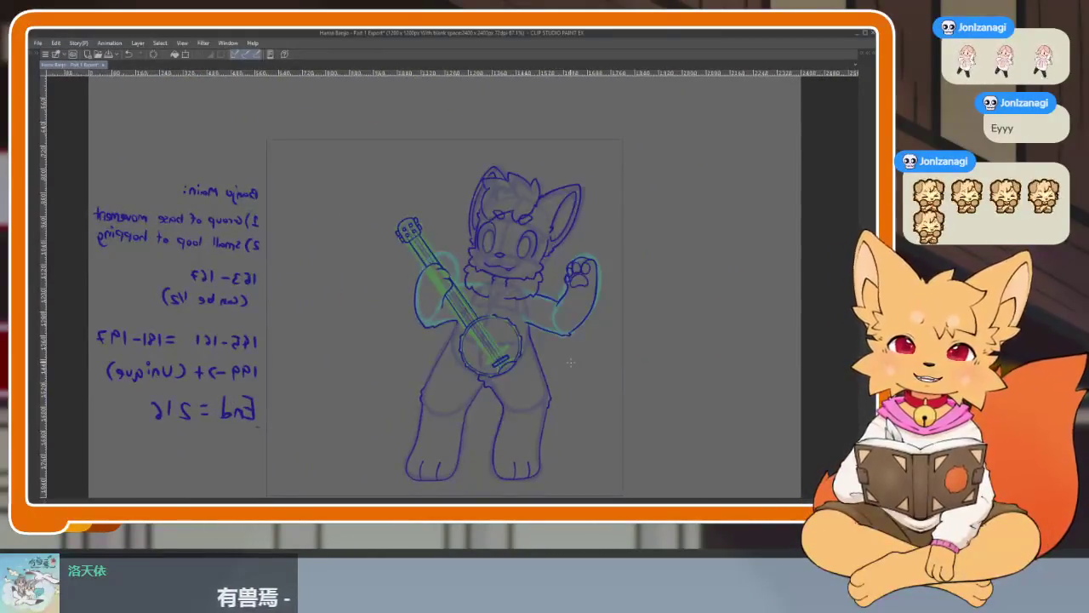
scroll(537, 382, up, 2)
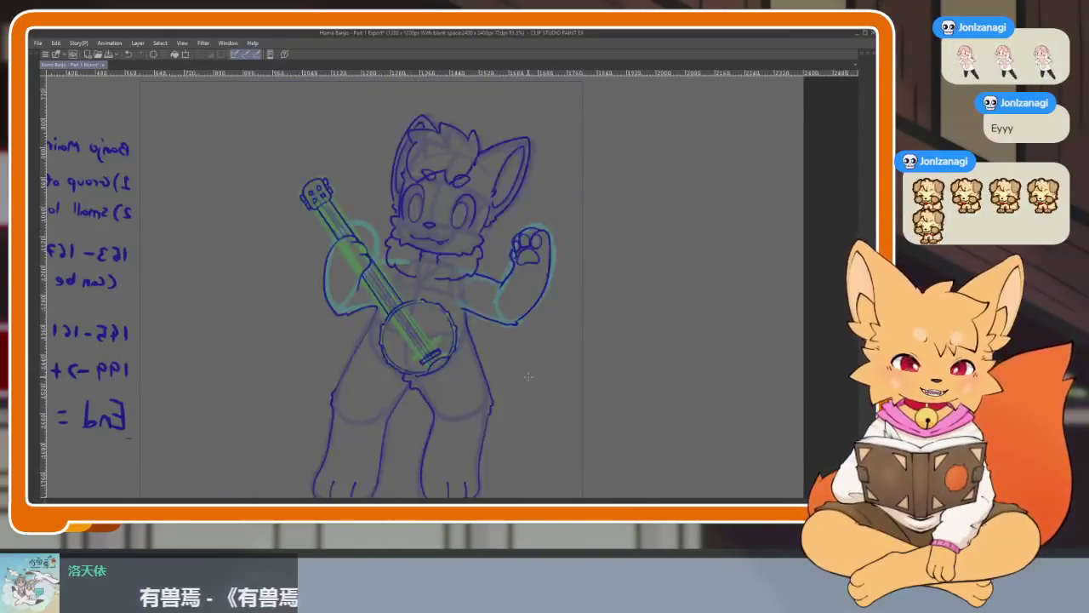
scroll(570, 377, up, 1)
scroll(491, 364, up, 1)
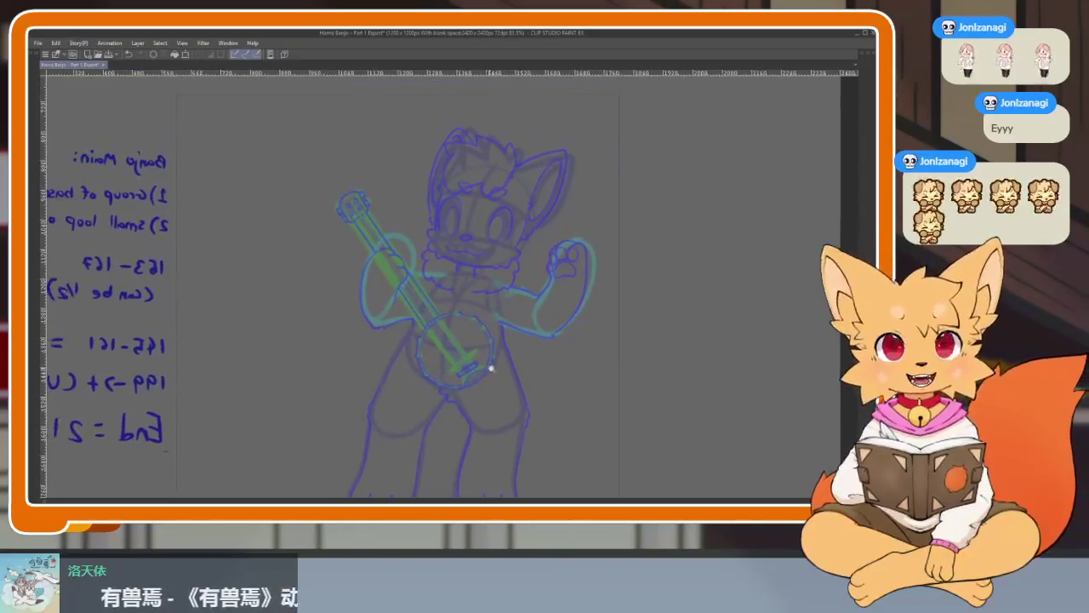
scroll(527, 377, up, 1)
scroll(528, 377, up, 1)
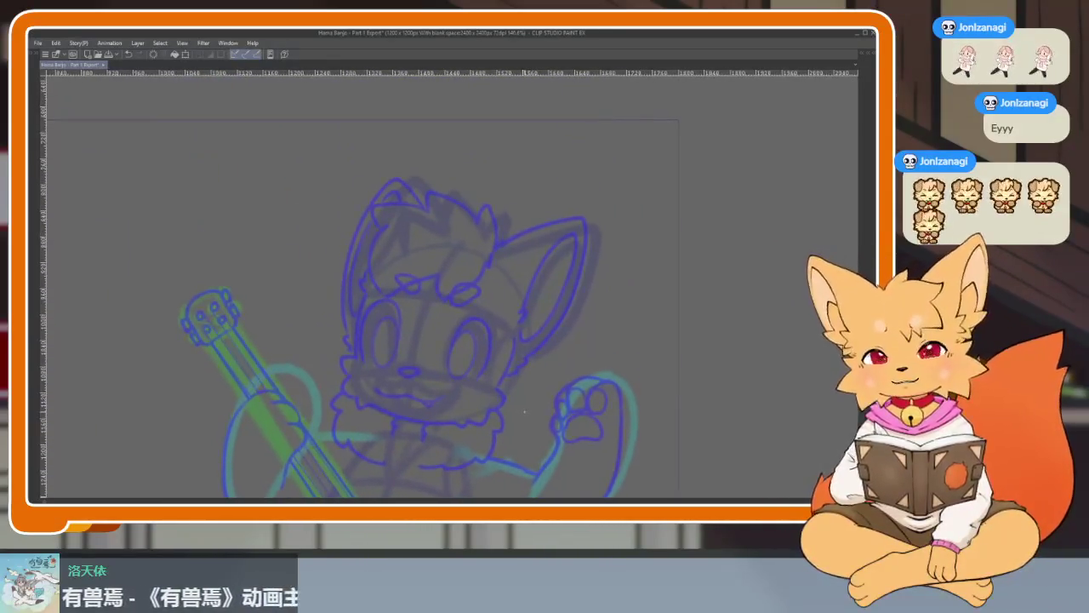
Zoom in on the face and ink the left cheek fluff outline in dark blue.
scroll(527, 408, up, 2)
scroll(457, 407, up, 2)
scroll(441, 397, up, 3)
scroll(358, 343, up, 2)
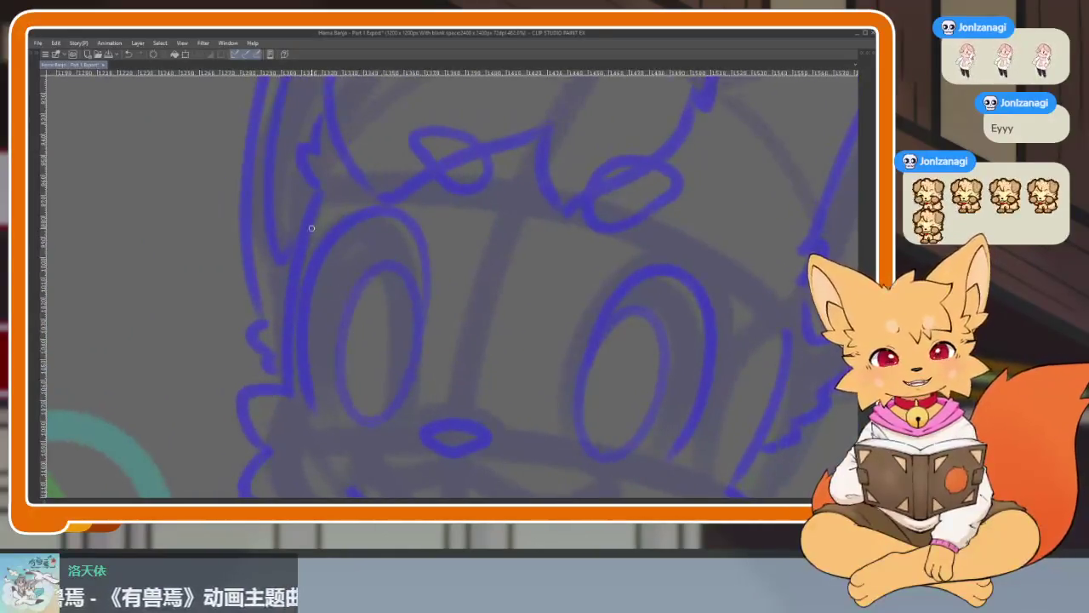
mouse_move(291, 272)
mouse_down()
mouse_move(291, 400)
mouse_move(328, 255)
mouse_up()
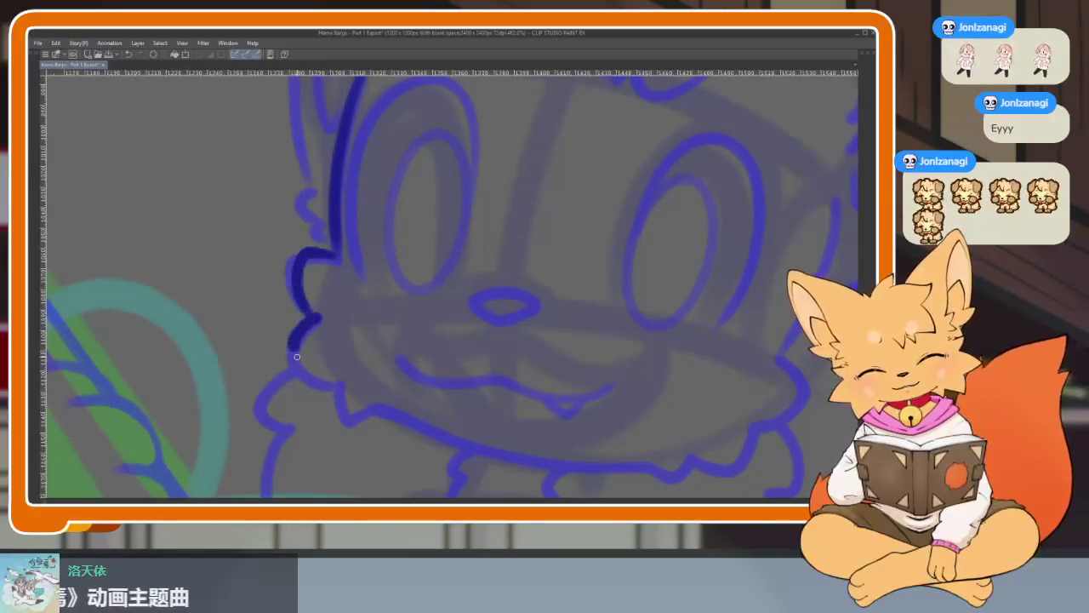
Undo the misplaced lower cheek and chin strokes and redraw the chin fur line.
scroll(360, 411, right, 2)
scroll(508, 420, right, 2)
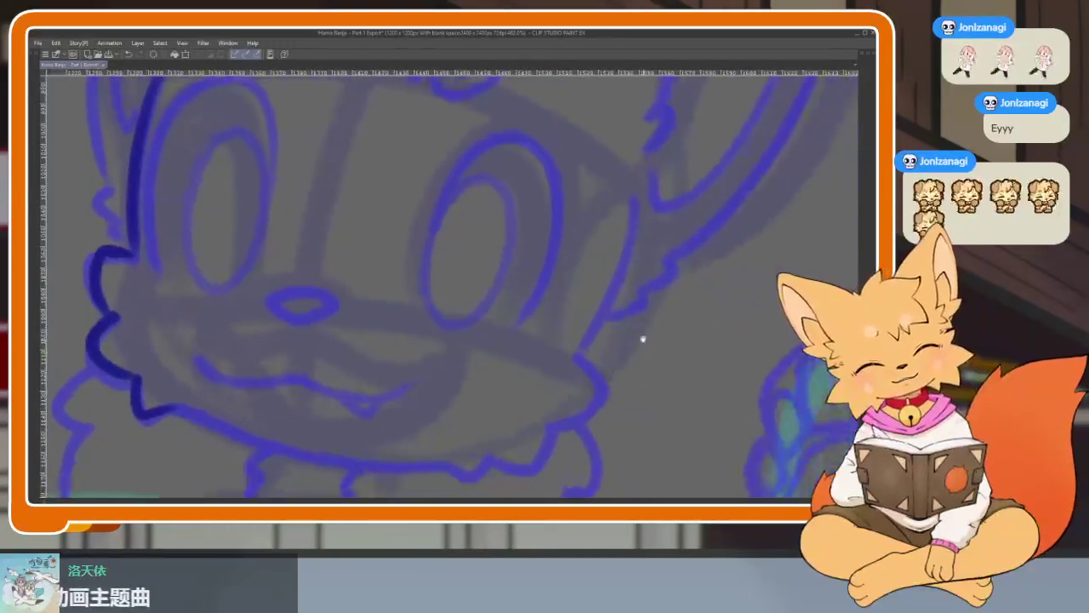
scroll(641, 338, right, 1)
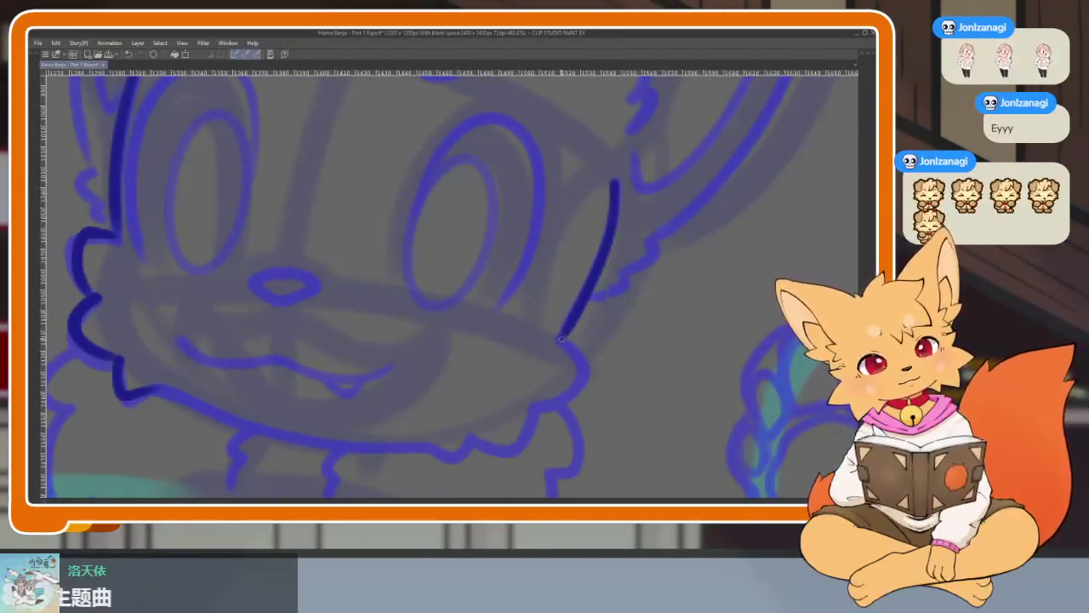
key(ctrl+z)
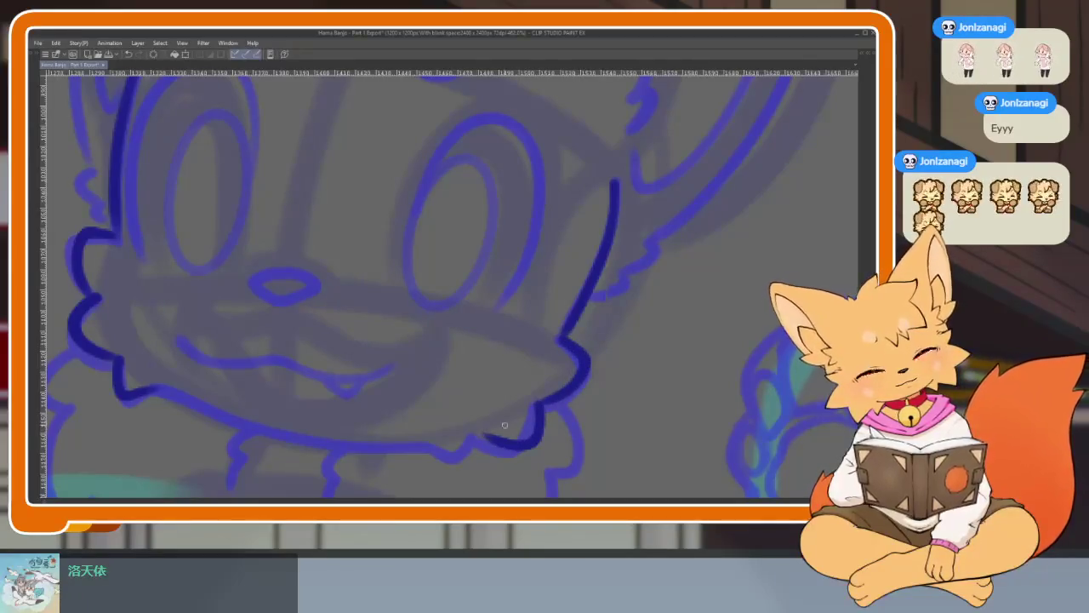
key(ctrl+z)
drag(533, 407, 484, 437)
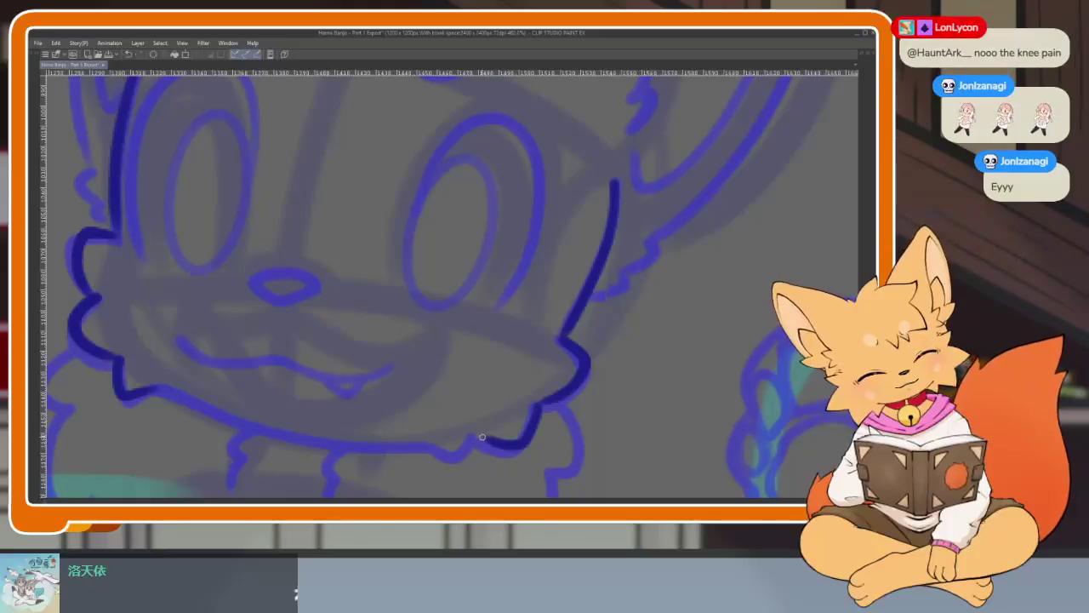
Zoom in and out around the face to review the cheek and chin outlines.
scroll(554, 418, up, 1)
scroll(548, 389, down, 2)
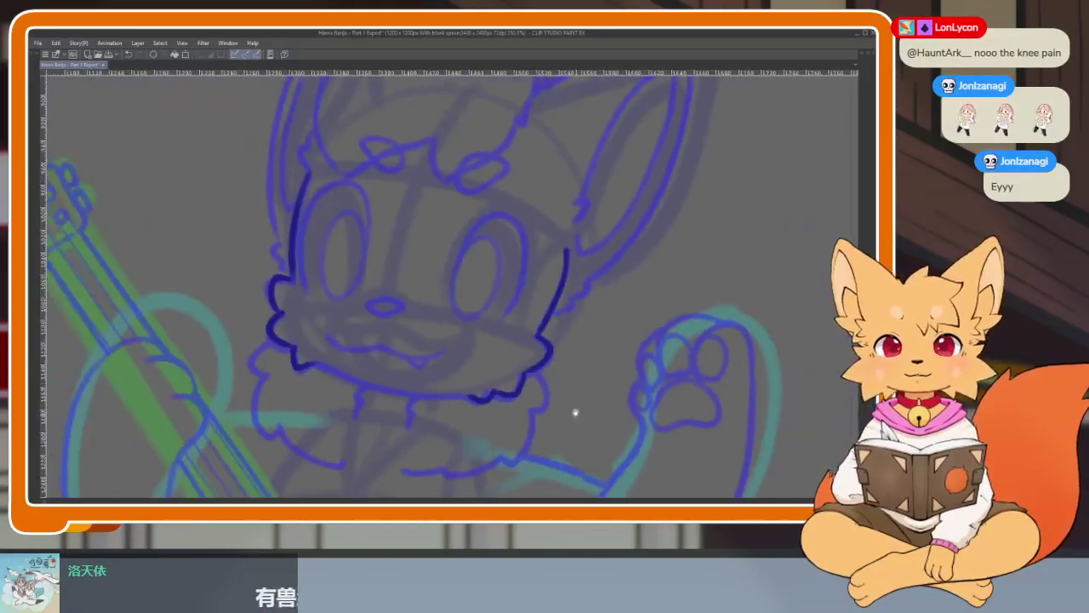
scroll(576, 414, up, 1)
scroll(480, 386, up, 1)
scroll(576, 389, down, 3)
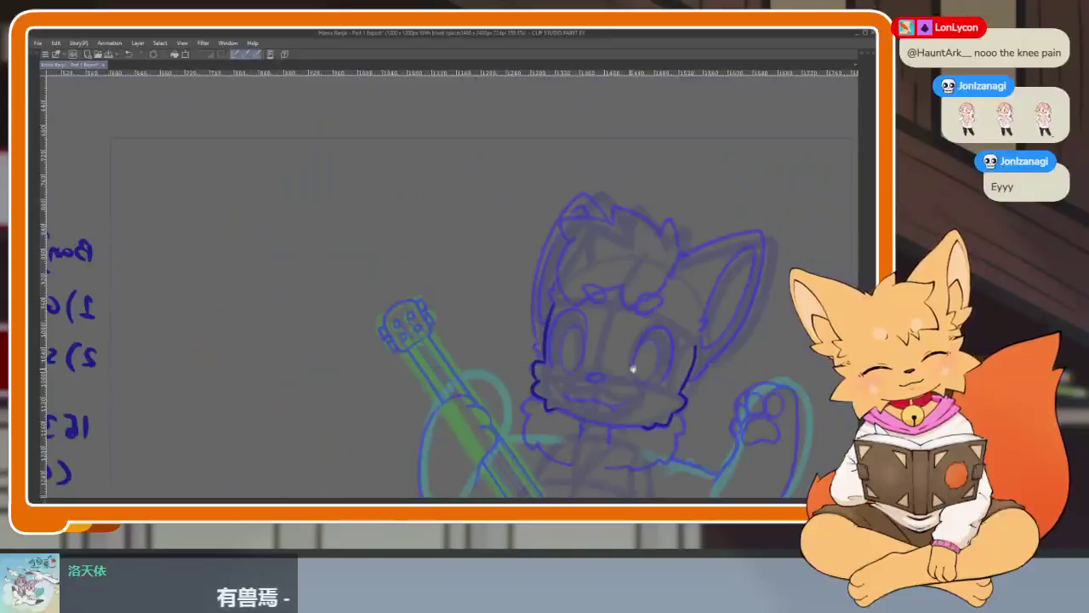
scroll(636, 400, up, 1)
scroll(639, 416, up, 3)
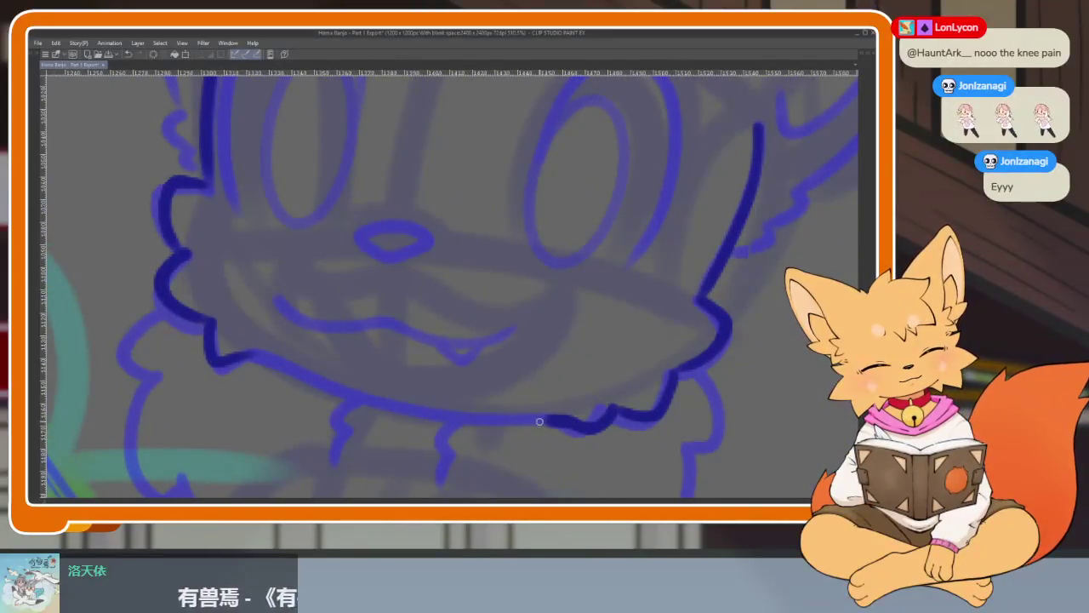
scroll(436, 393, up, 1)
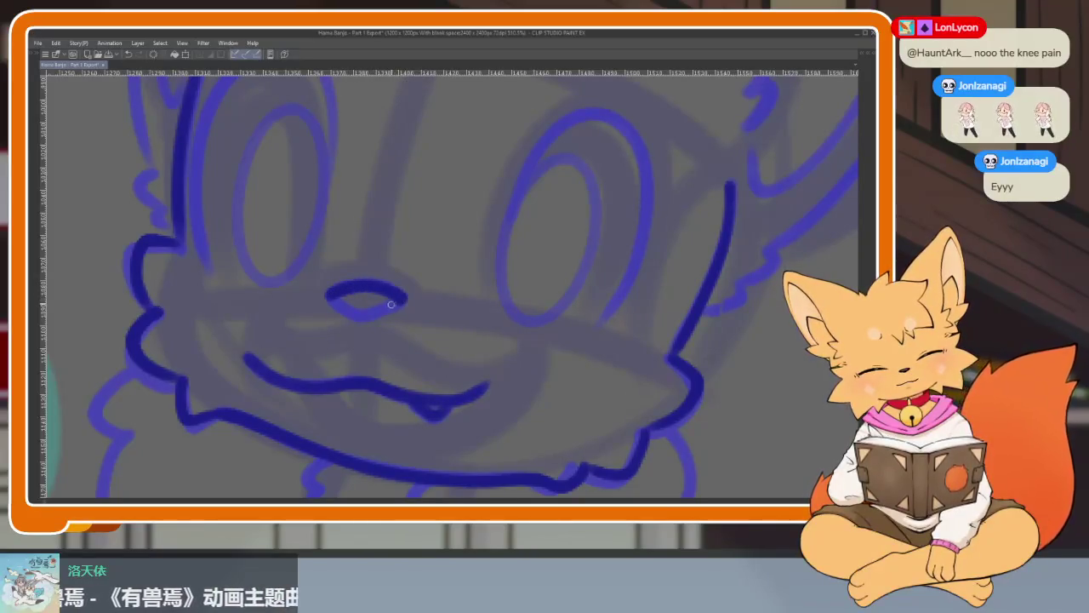
scroll(596, 359, down, 6)
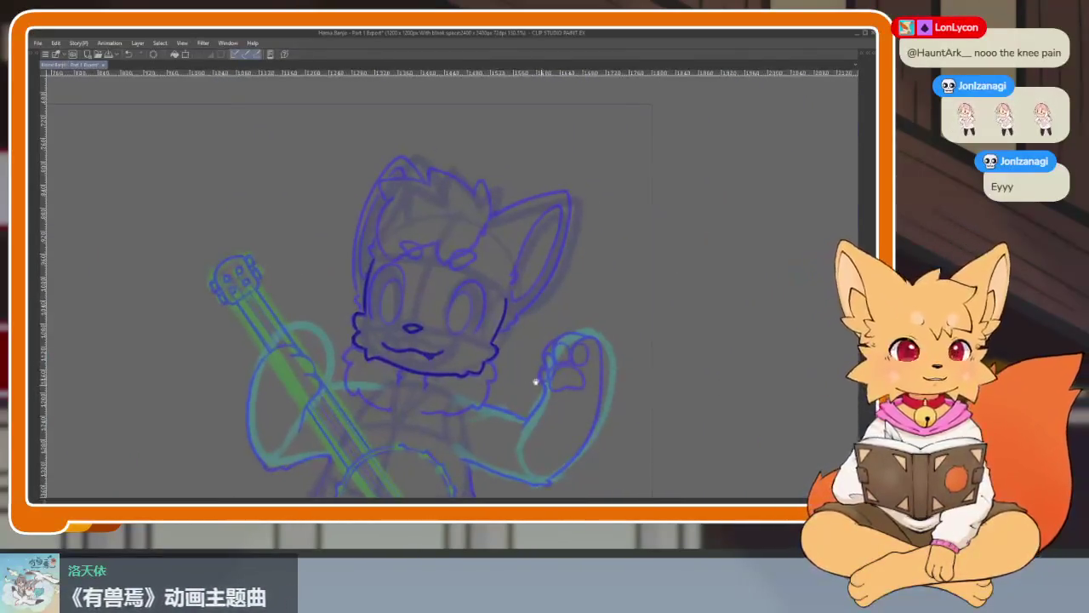
scroll(510, 382, up, 3)
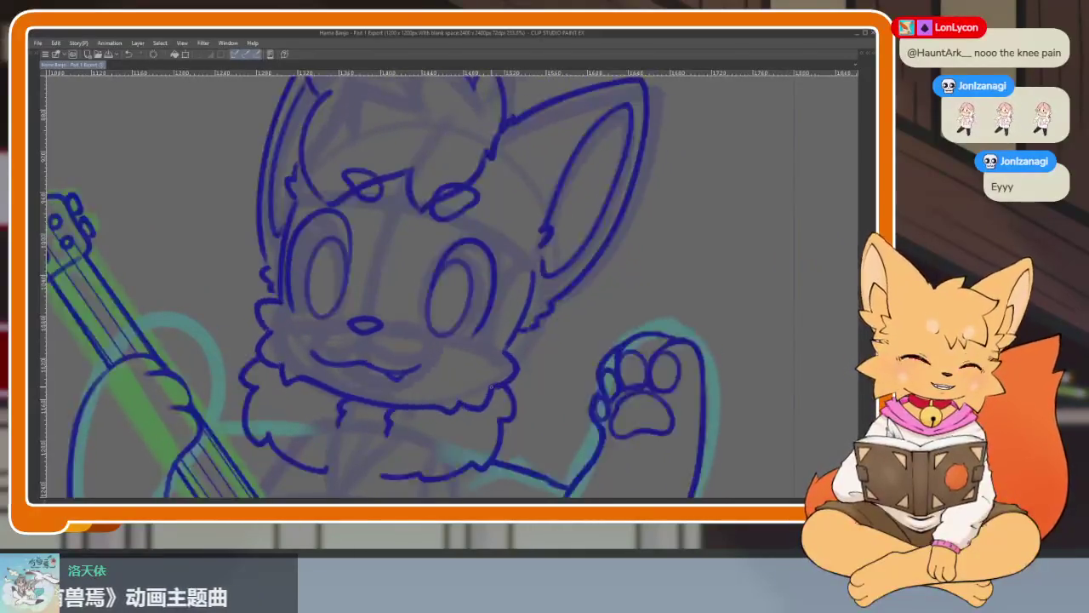
scroll(522, 362, up, 1)
scroll(499, 315, up, 1)
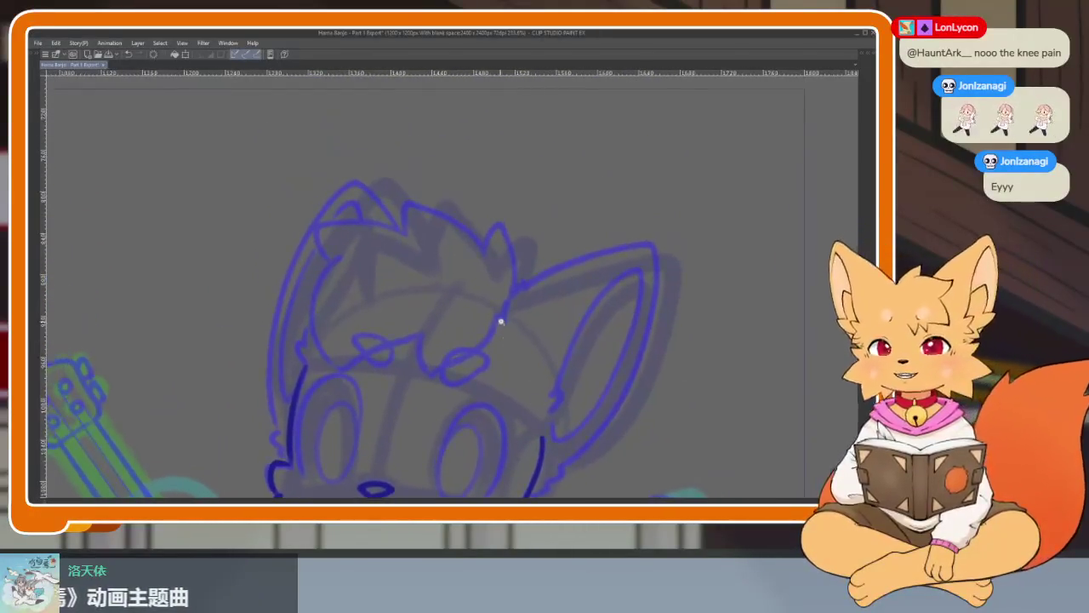
scroll(523, 363, up, 1)
scroll(522, 363, up, 1)
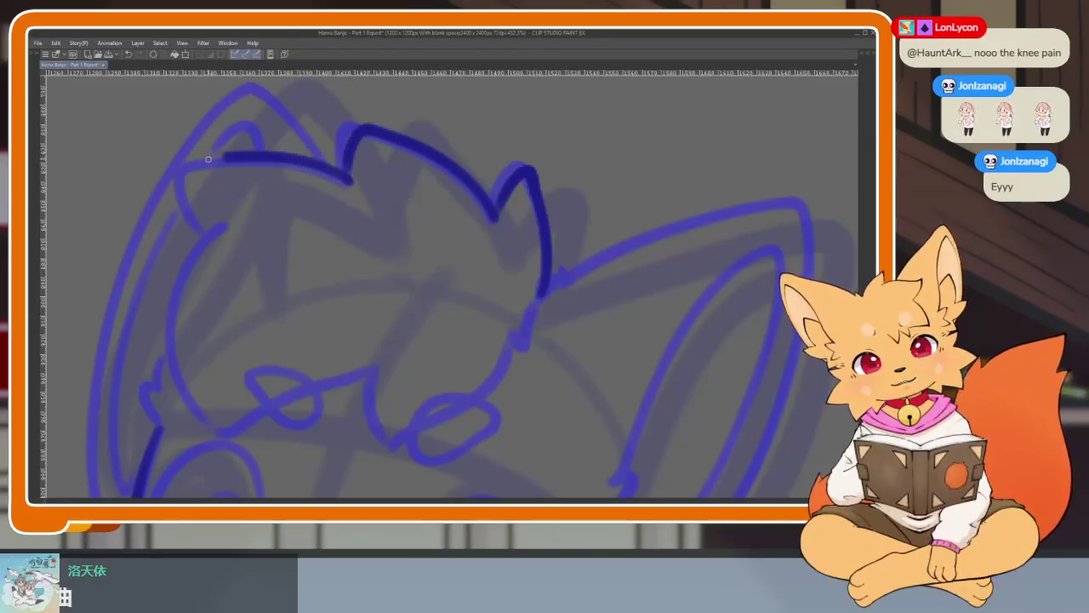
Ink the hair tuft outline atop the fox's head, redrawing its right side toward the ear.
drag(234, 243, 260, 223)
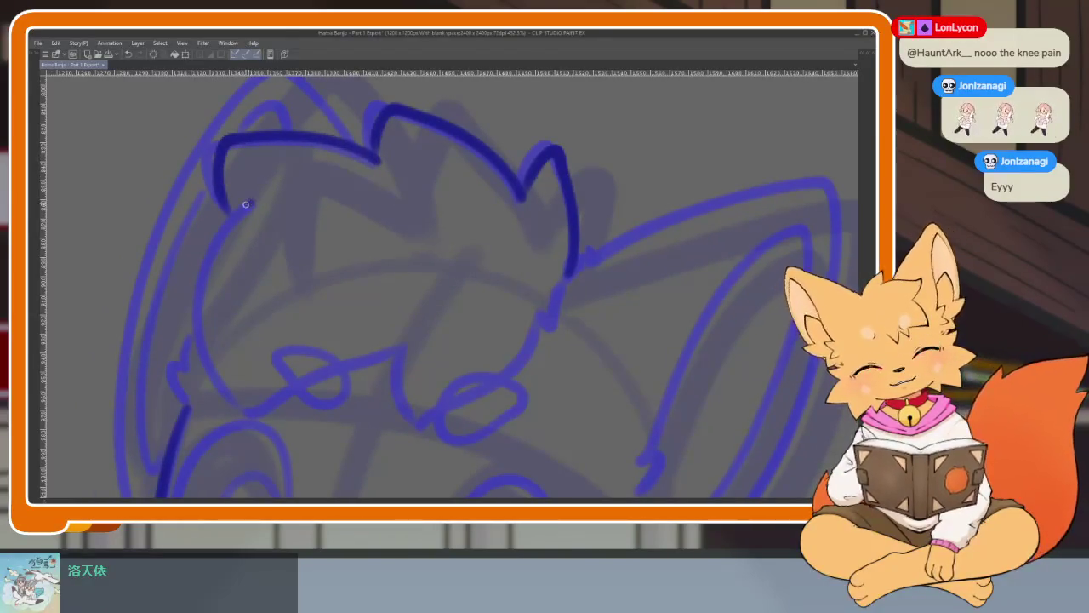
drag(571, 341, 561, 344)
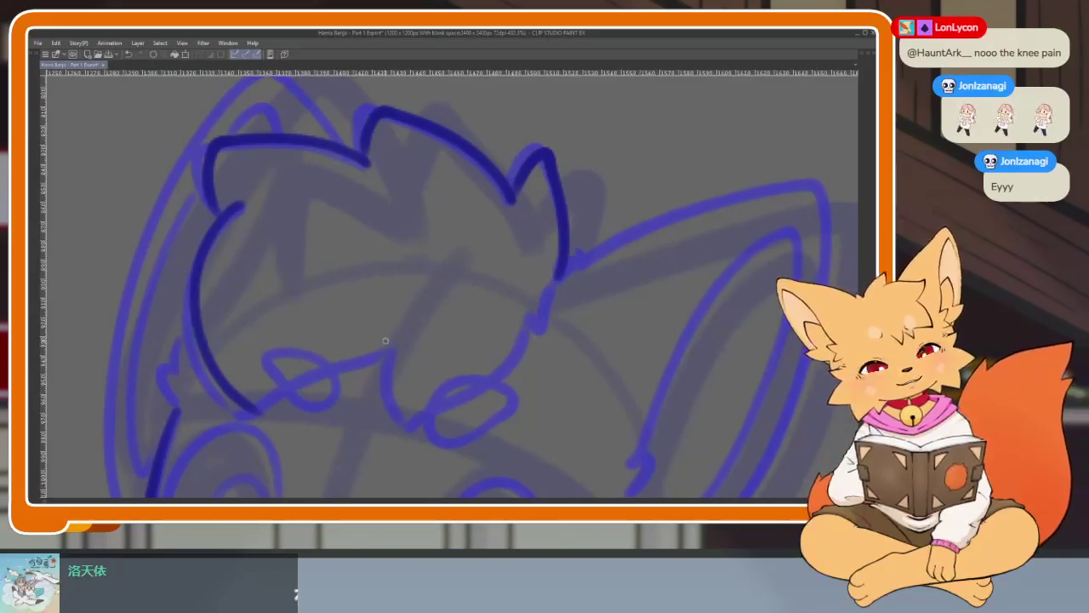
mouse_move(264, 414)
mouse_down()
mouse_move(400, 345)
mouse_move(394, 398)
mouse_move(430, 434)
mouse_up()
key(ctrl+z)
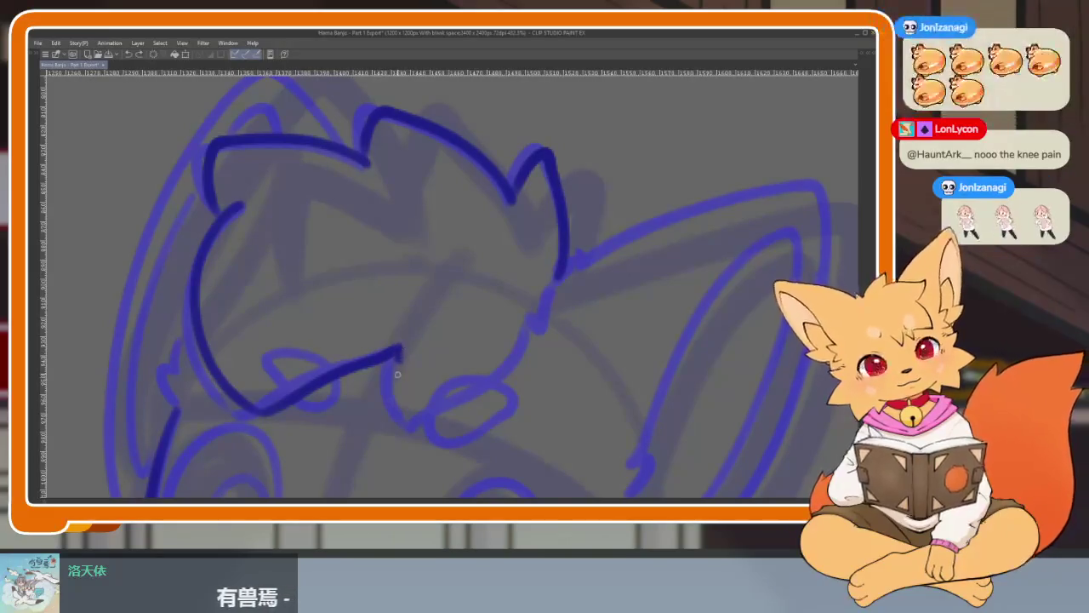
drag(459, 409, 538, 325)
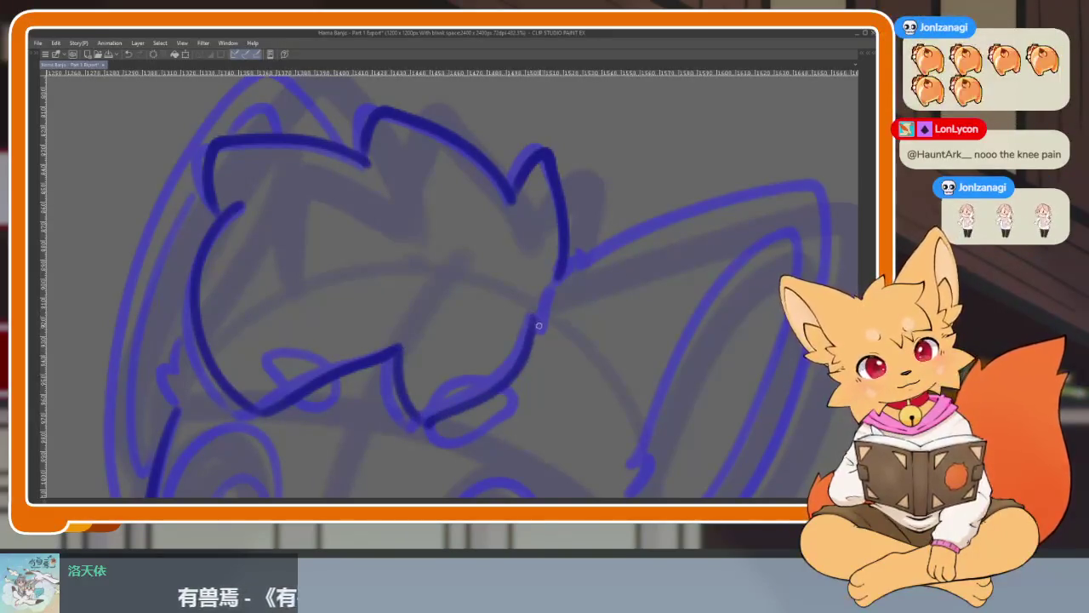
Trace the small pale hair curl on the forehead in dark blue.
scroll(591, 363, up, 1)
scroll(535, 384, up, 1)
scroll(474, 343, up, 1)
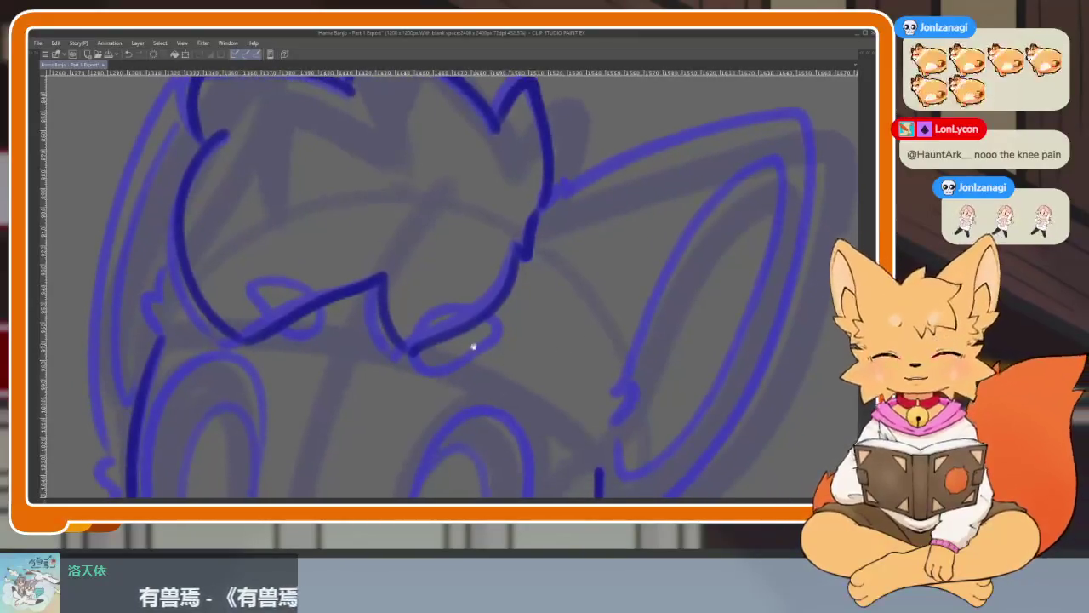
scroll(486, 392, up, 1)
scroll(486, 392, up, 1)
mouse_move(603, 304)
mouse_down()
mouse_move(488, 204)
mouse_move(256, 318)
mouse_move(442, 418)
mouse_move(605, 287)
mouse_up()
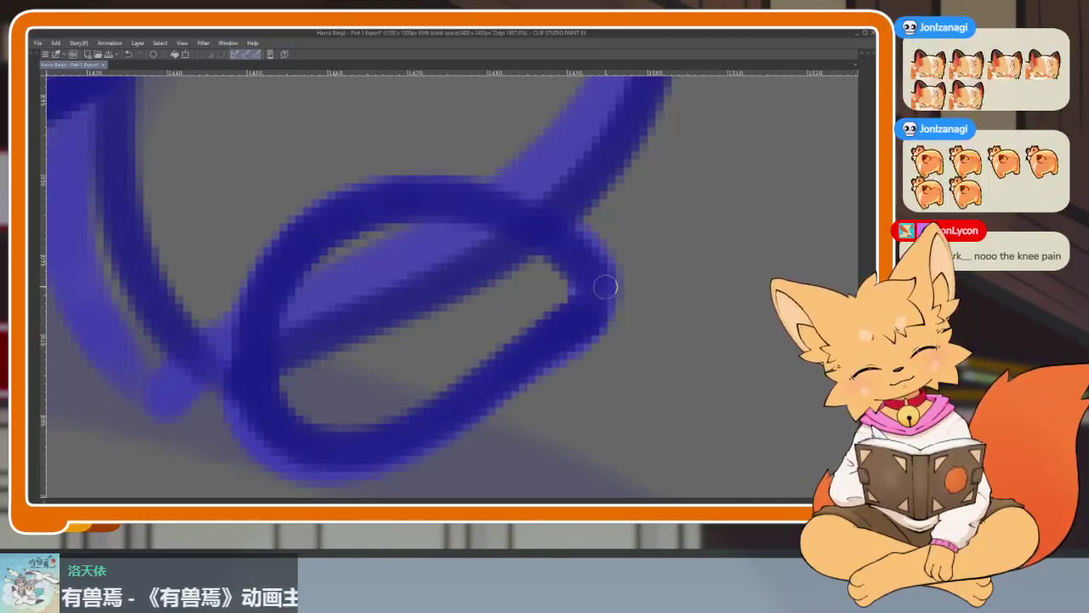
scroll(576, 304, down, 6)
scroll(523, 323, up, 3)
scroll(413, 389, up, 1)
mouse_move(281, 308)
mouse_down()
mouse_move(335, 284)
mouse_move(462, 383)
mouse_move(348, 406)
mouse_move(276, 322)
mouse_up()
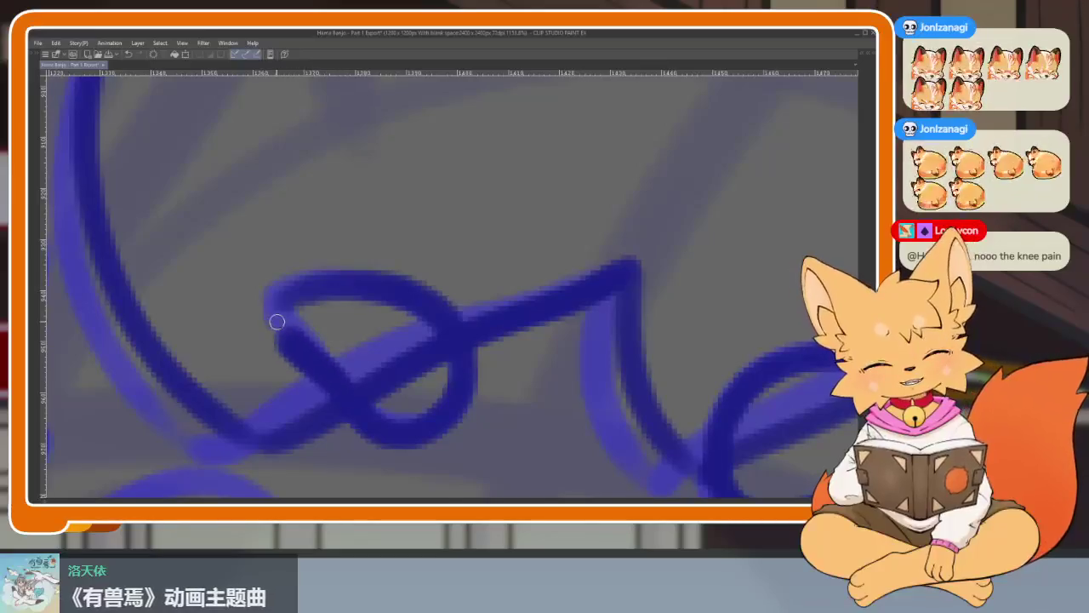
Inspect the head and undo the faint stray stroke along its left edge.
scroll(505, 359, down, 4)
scroll(554, 409, up, 1)
scroll(557, 389, up, 1)
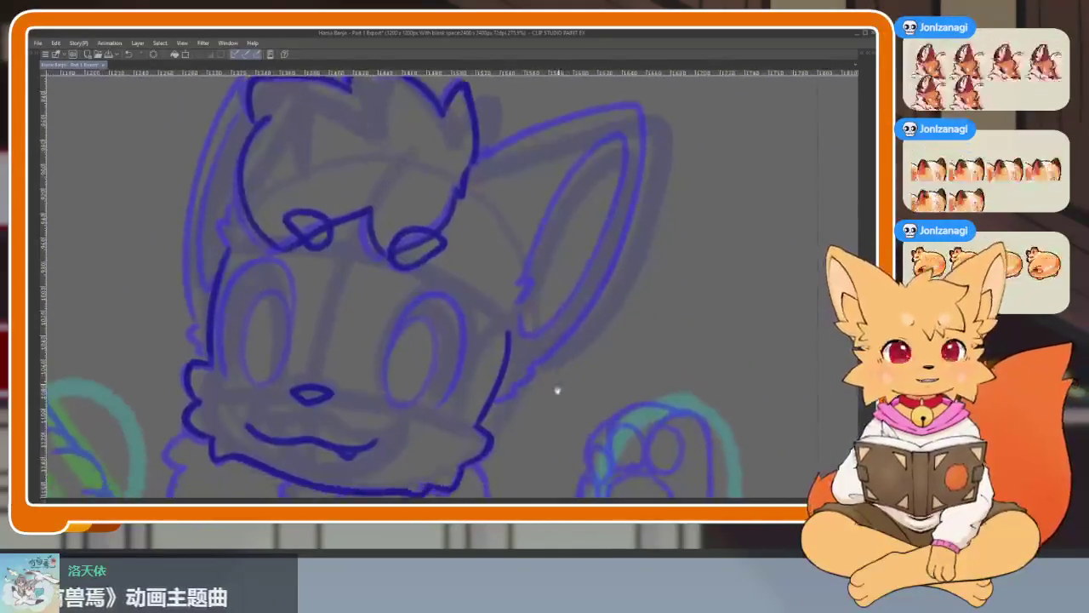
scroll(558, 390, down, 3)
scroll(583, 382, up, 4)
scroll(553, 389, down, 2)
scroll(554, 394, down, 1)
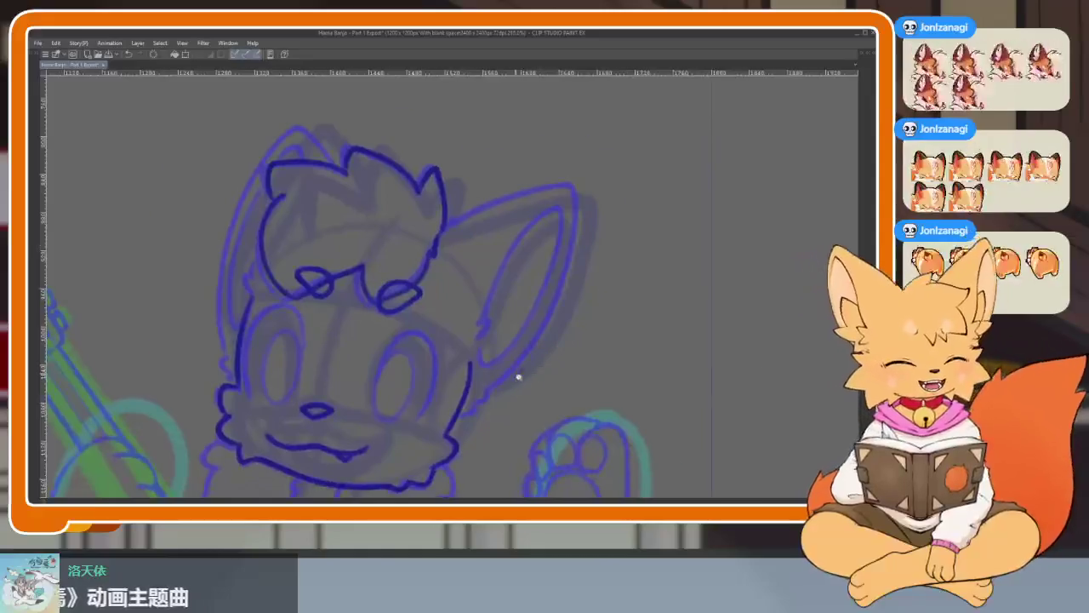
scroll(518, 376, up, 2)
scroll(537, 389, up, 1)
scroll(525, 396, down, 2)
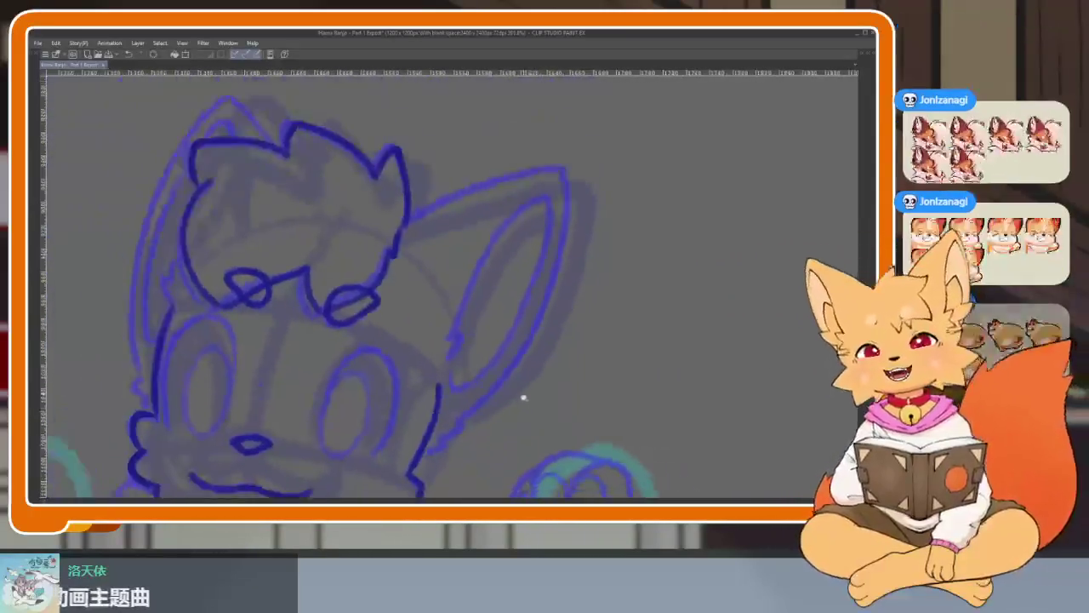
scroll(524, 398, up, 2)
scroll(525, 400, up, 1)
scroll(525, 400, down, 1)
scroll(527, 399, down, 1)
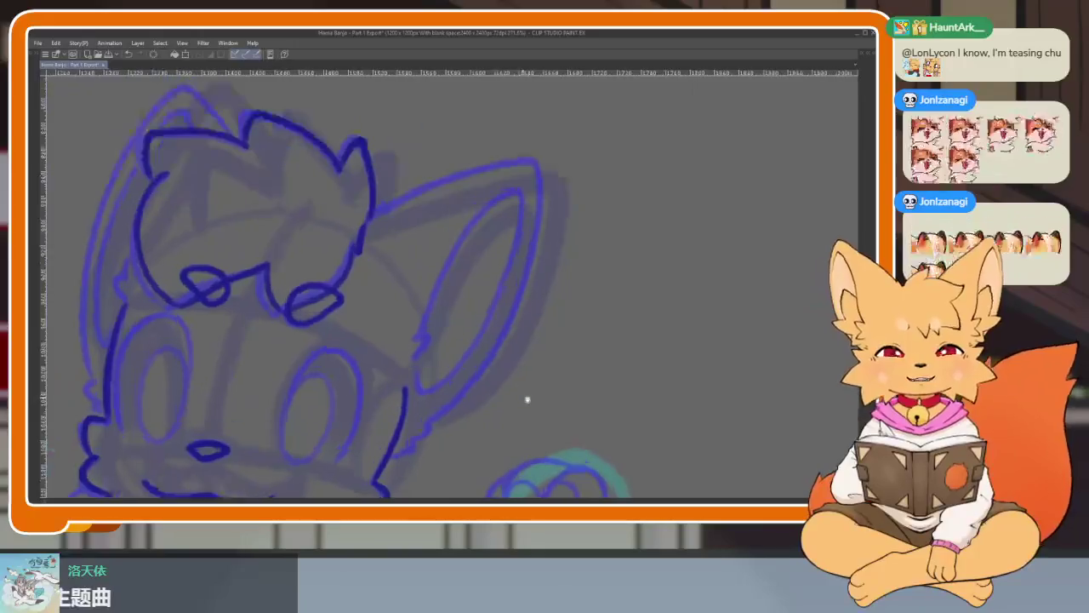
scroll(510, 404, up, 1)
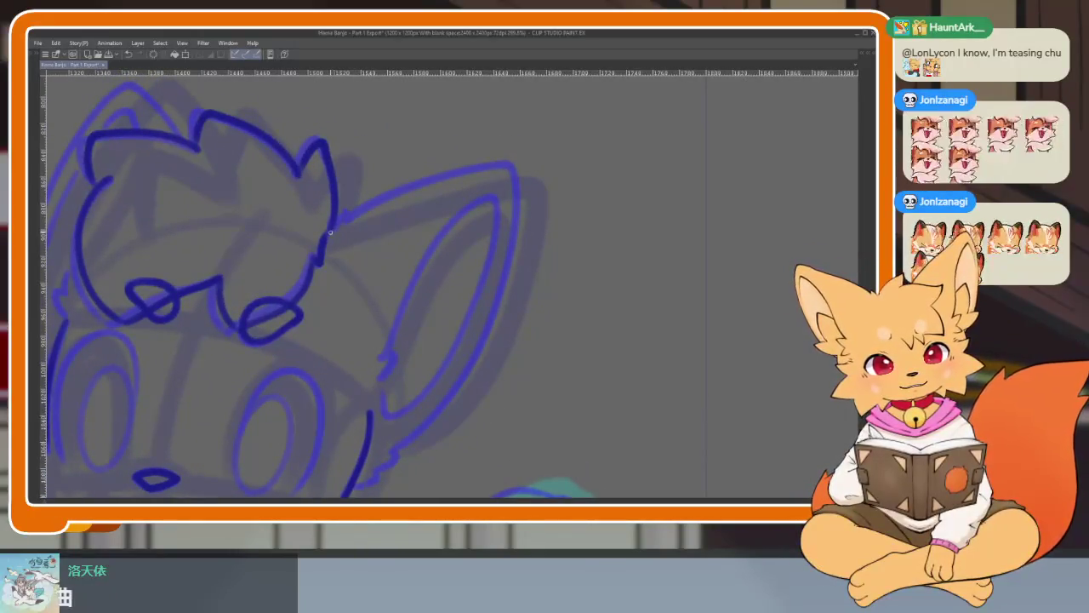
drag(380, 228, 362, 219)
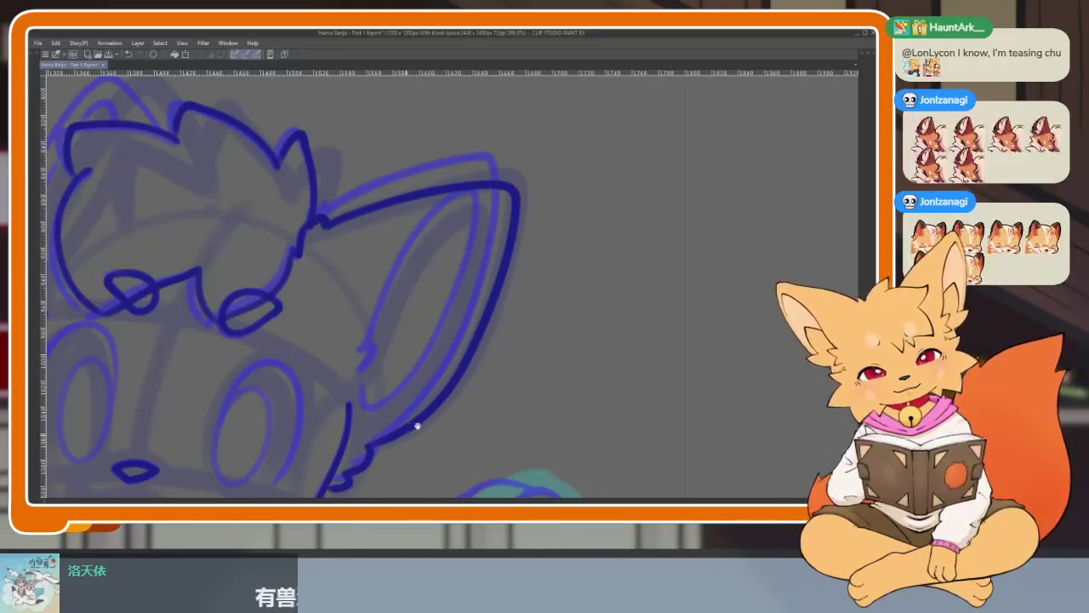
scroll(484, 389, down, 2)
scroll(484, 382, down, 1)
scroll(485, 358, down, 1)
scroll(481, 368, down, 1)
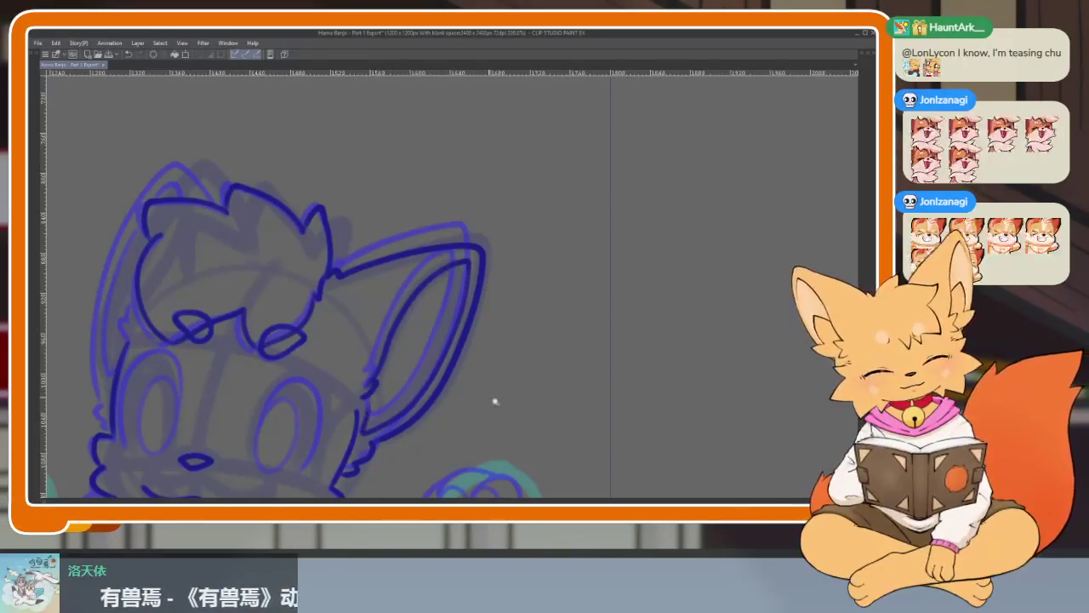
scroll(495, 402, down, 5)
scroll(461, 445, up, 6)
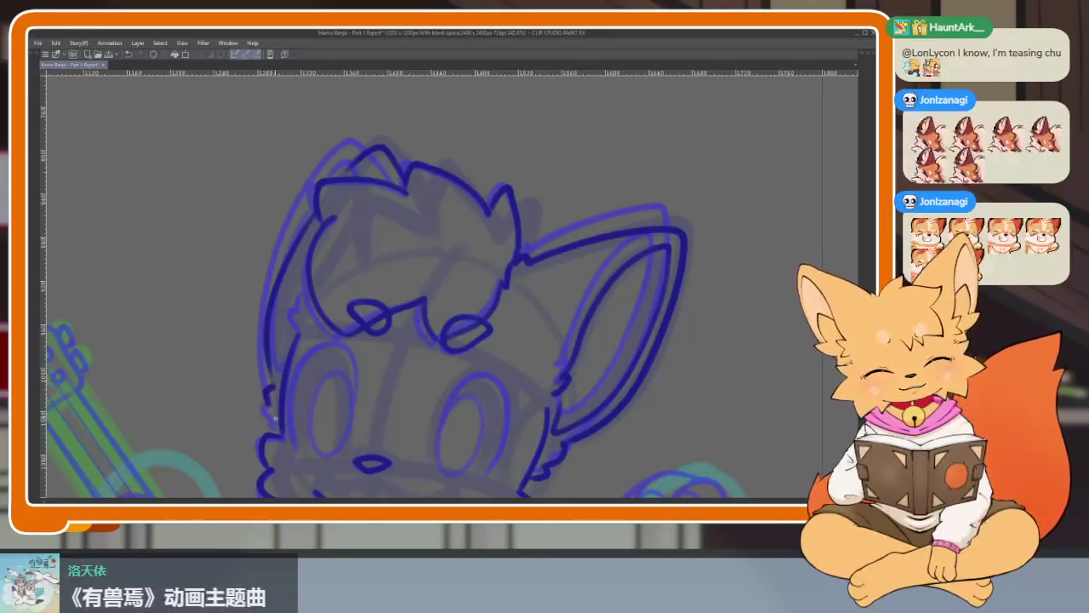
scroll(352, 396, down, 1)
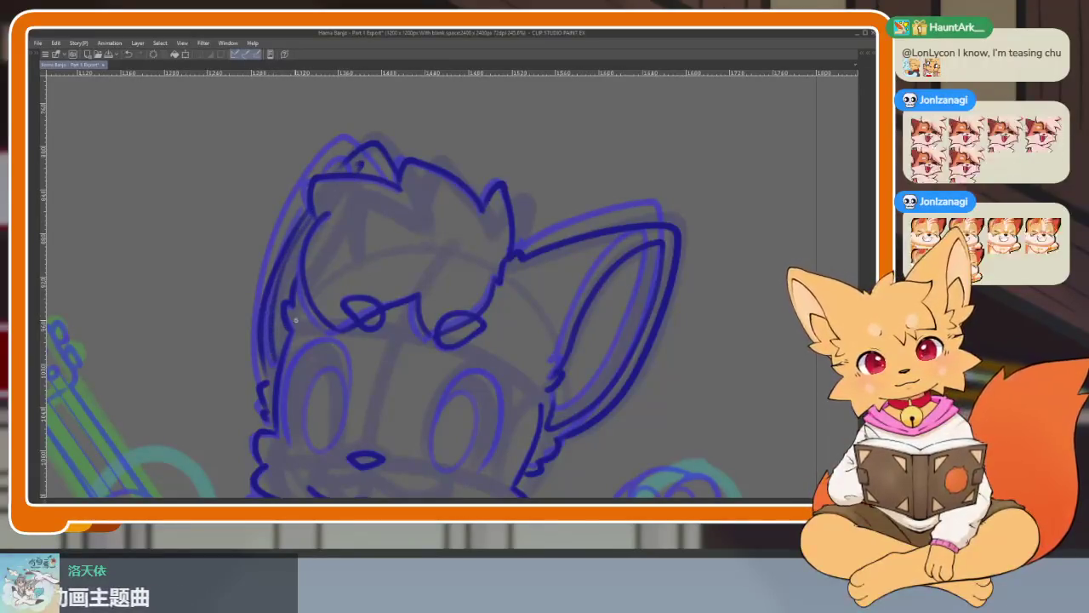
key(ctrl+z)
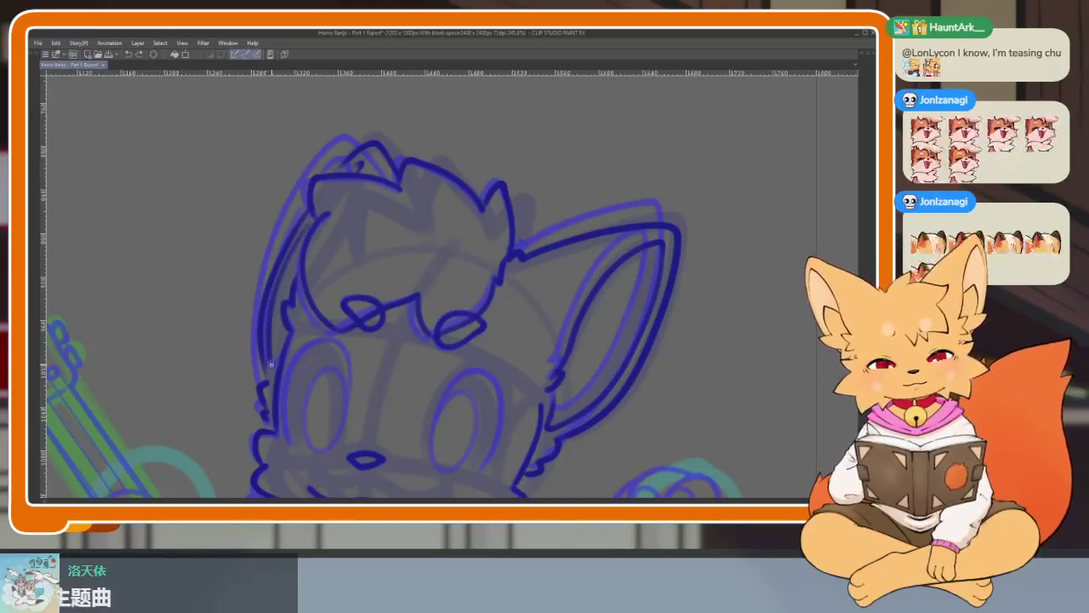
scroll(380, 328, down, 3)
scroll(474, 384, up, 3)
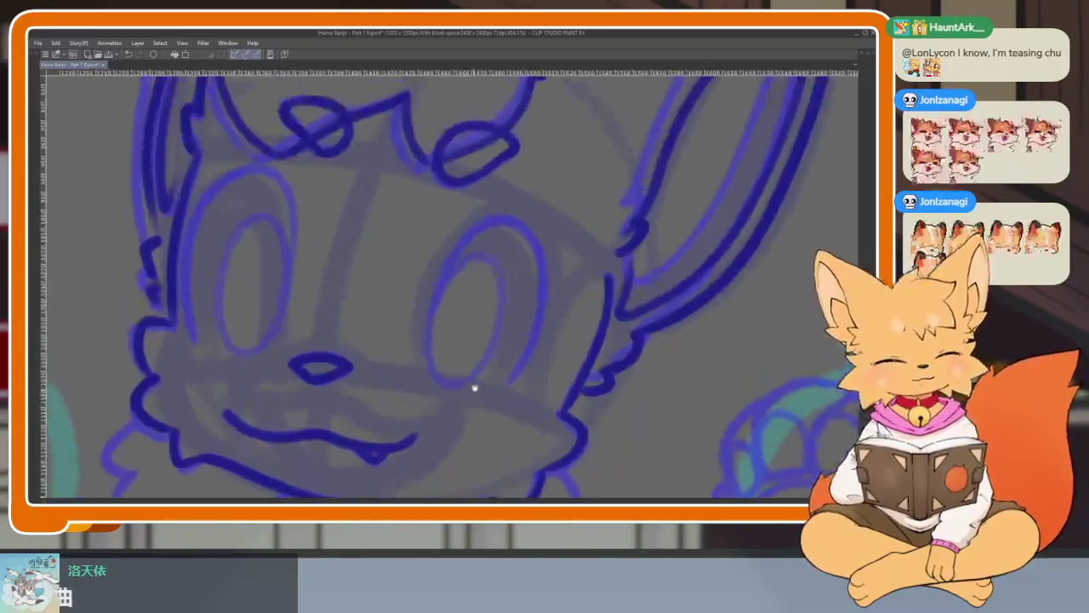
scroll(512, 400, up, 2)
scroll(512, 400, down, 3)
scroll(559, 343, up, 1)
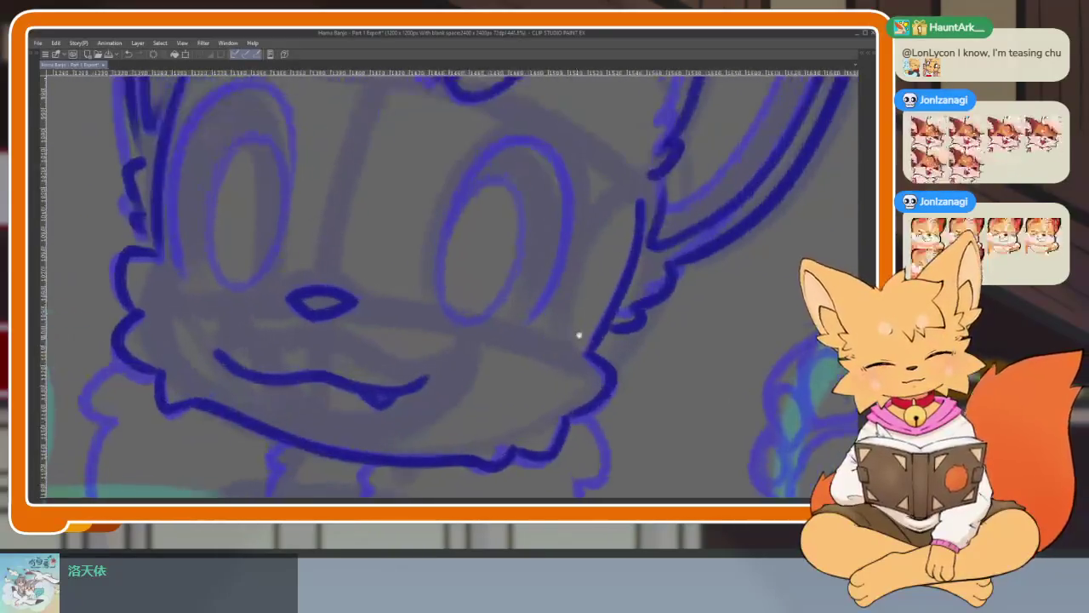
scroll(576, 333, up, 2)
scroll(541, 375, down, 1)
scroll(462, 408, down, 2)
scroll(437, 297, down, 1)
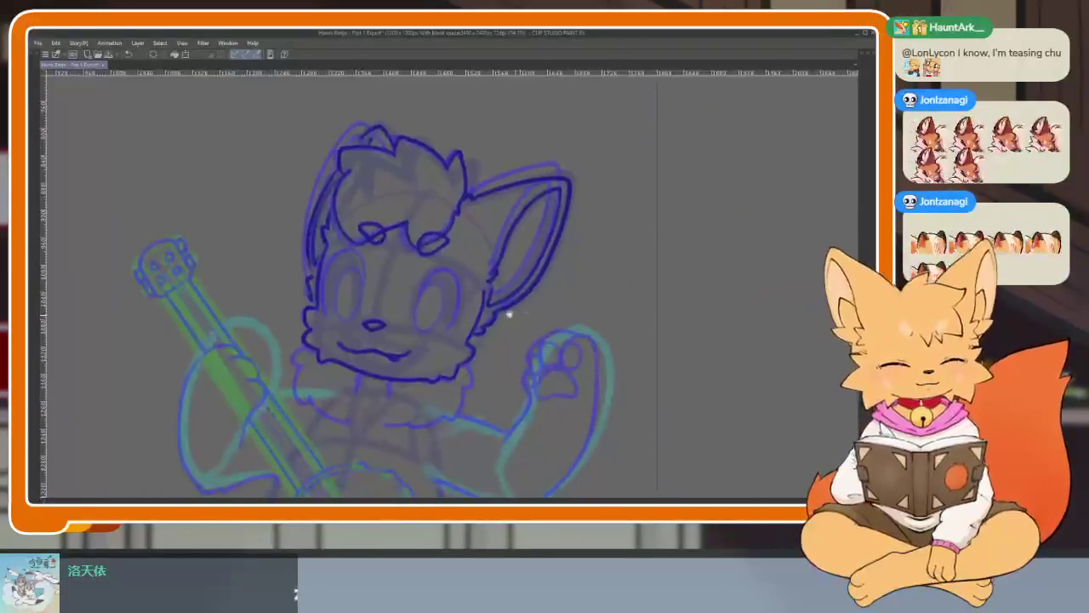
scroll(511, 311, up, 4)
scroll(472, 349, up, 1)
Ink the eye outline in one dark blue stroke, replacing an unsatisfying attempt.
scroll(408, 319, up, 1)
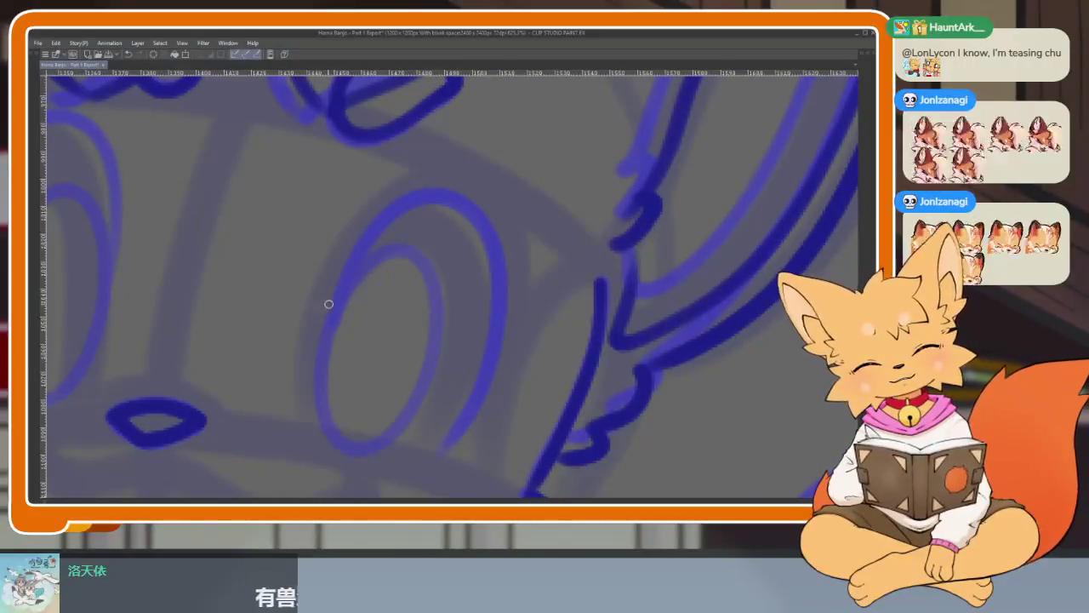
drag(328, 320, 382, 209)
drag(494, 196, 514, 345)
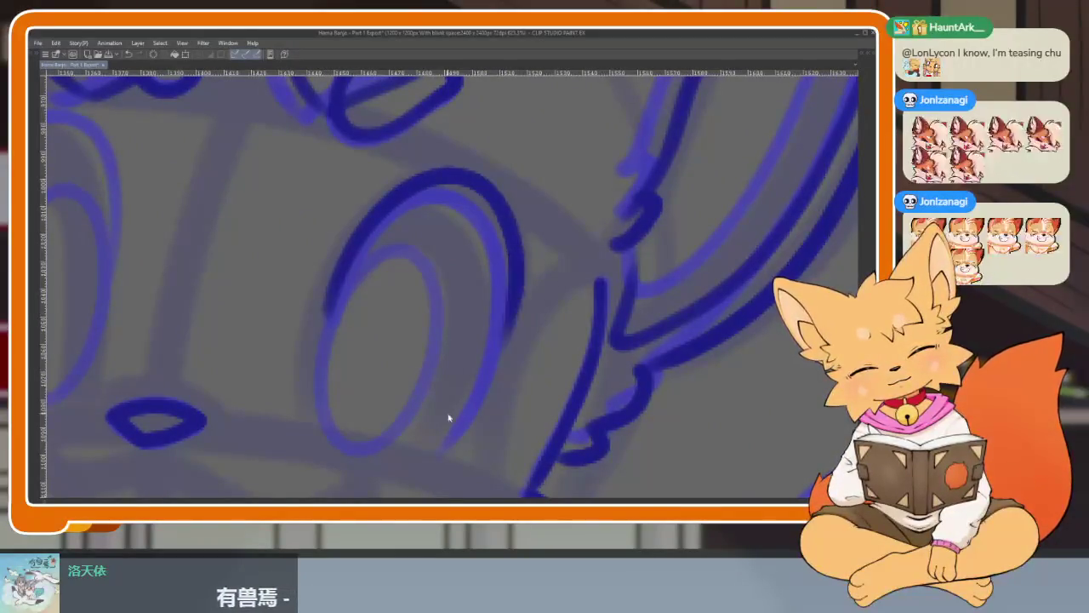
key(ctrl+z)
mouse_move(348, 254)
mouse_down()
mouse_move(460, 188)
mouse_move(503, 323)
mouse_move(418, 464)
mouse_up()
Retrace the left eye's outer and left outlines after undoing three rejected strokes.
scroll(349, 281, left, 3)
scroll(620, 298, left, 2)
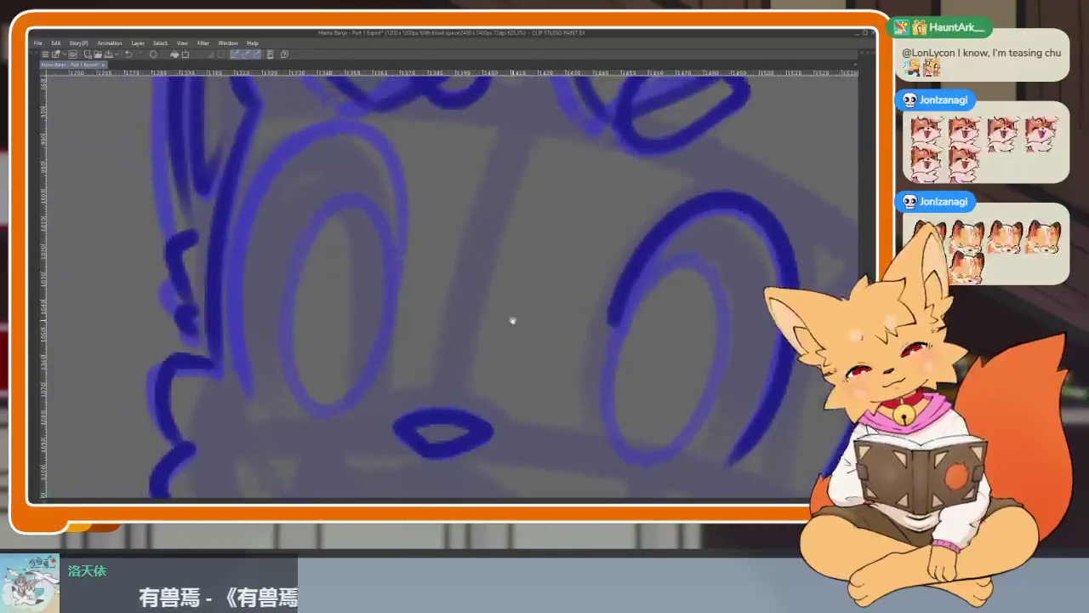
mouse_move(379, 249)
mouse_down()
mouse_move(314, 141)
mouse_move(242, 289)
mouse_move(266, 417)
mouse_up()
scroll(445, 374, up, 1)
scroll(445, 374, down, 5)
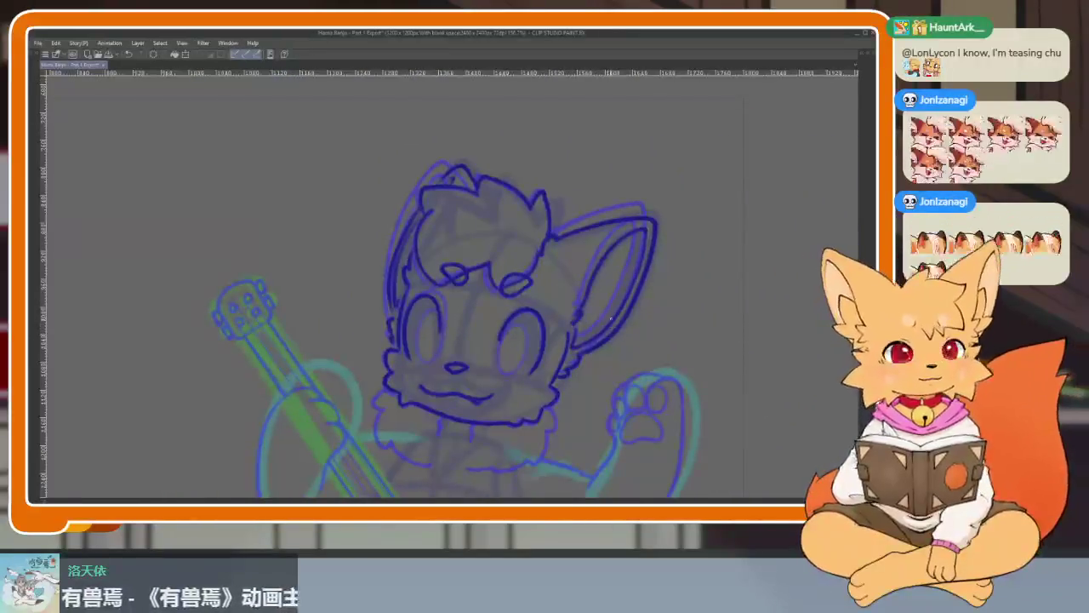
scroll(487, 346, up, 4)
key(ctrl+z)
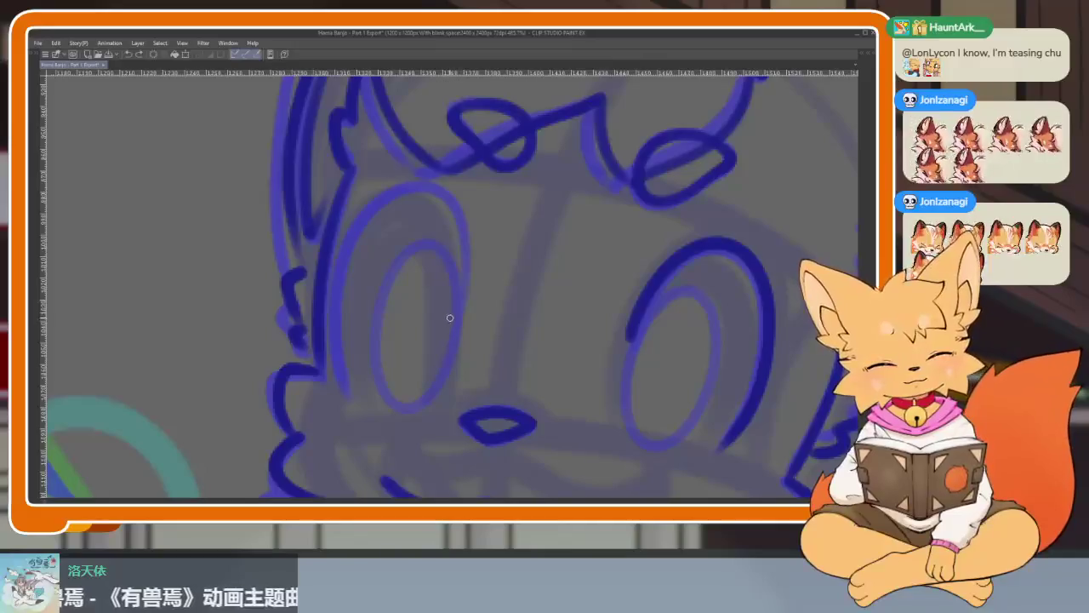
key(ctrl+z)
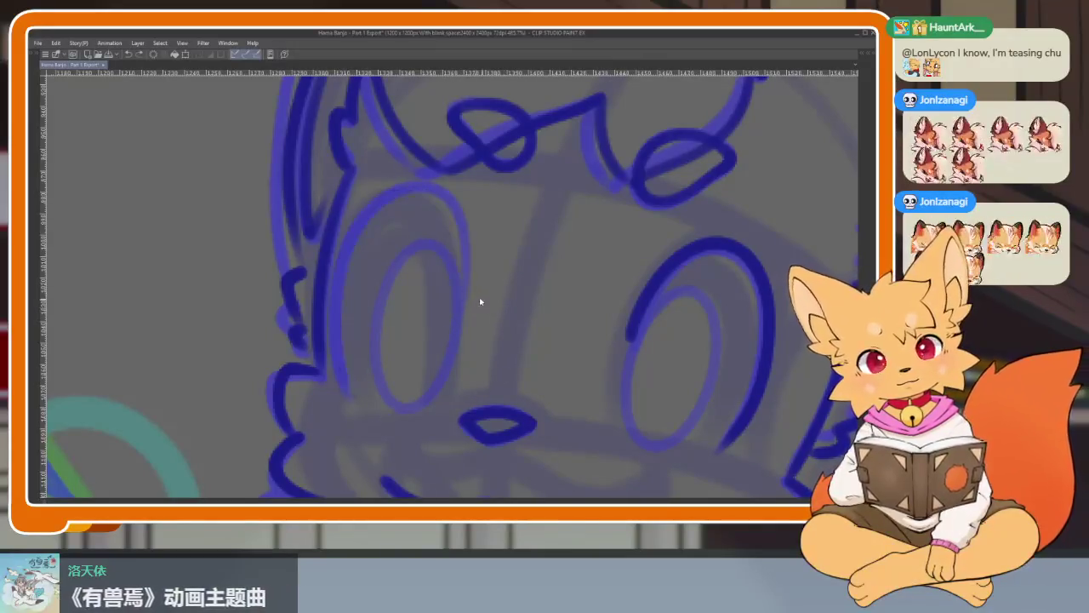
key(ctrl+z)
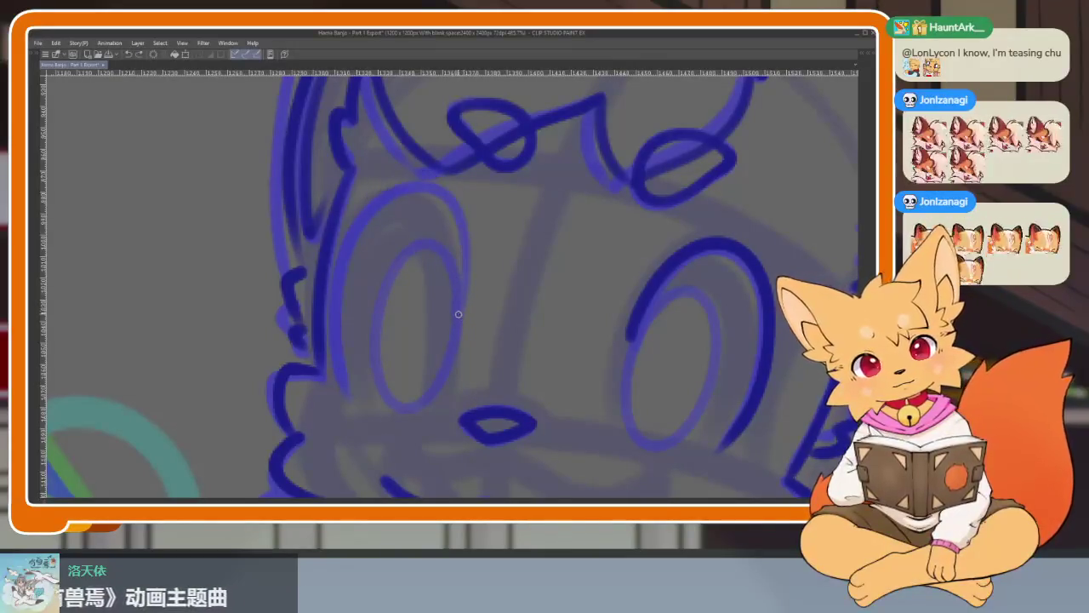
drag(334, 276, 347, 398)
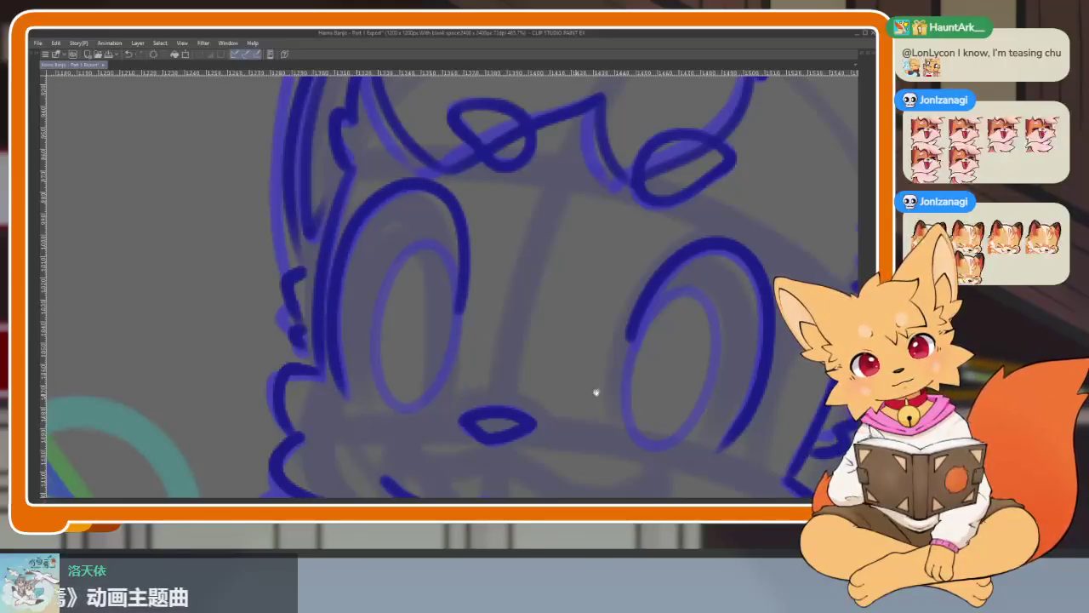
Try several inner ellipses in the left eye, undoing each attempt.
scroll(525, 391, right, 5)
scroll(531, 351, left, 4)
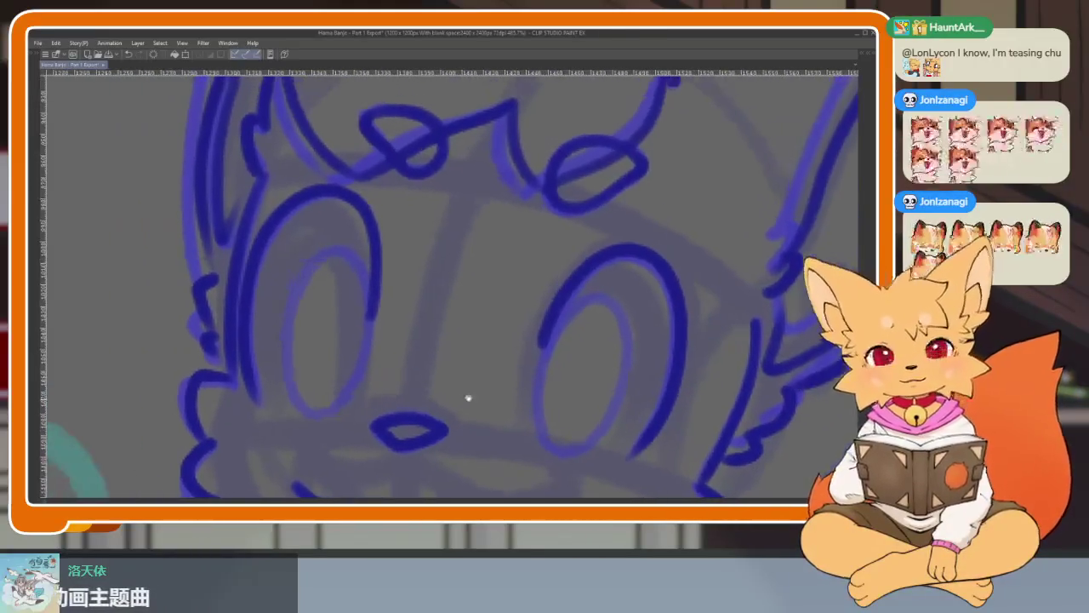
scroll(468, 397, up, 2)
key(Tab)
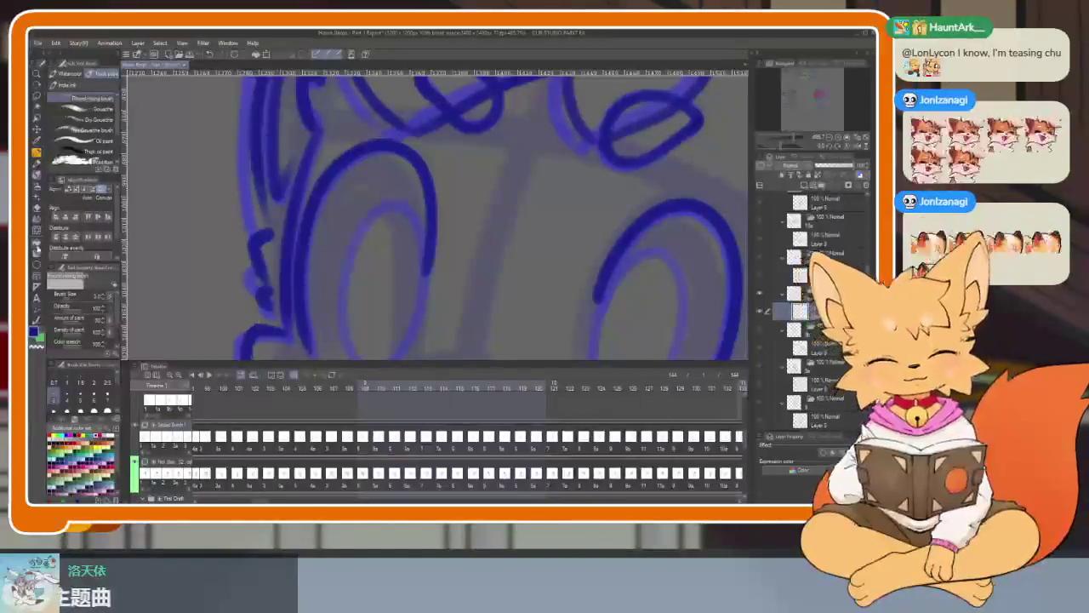
key(Tab)
drag(362, 245, 398, 430)
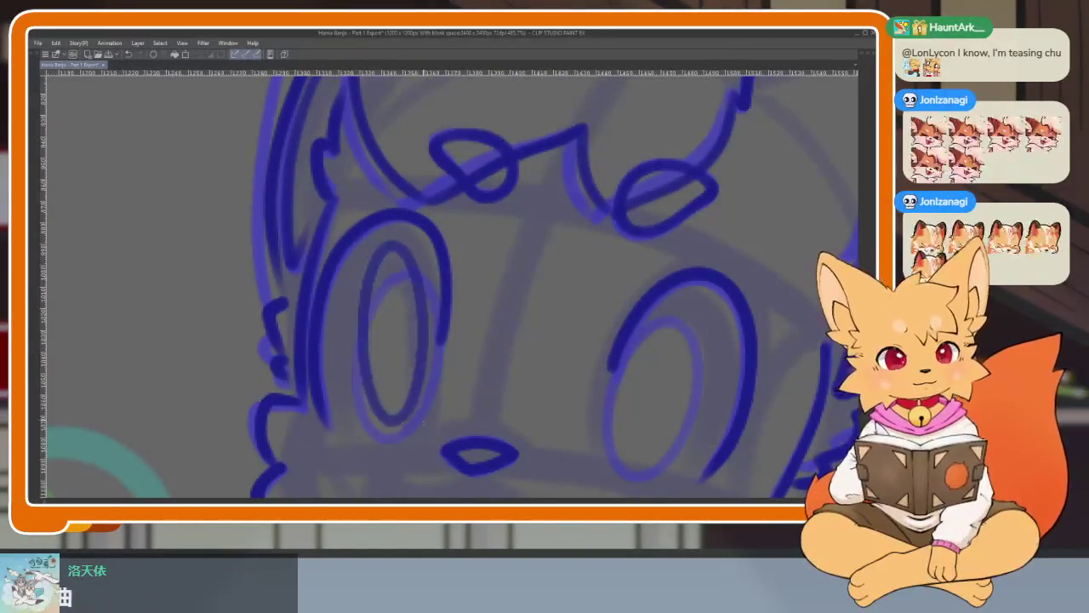
scroll(761, 335, right, 3)
scroll(761, 335, down, 2)
scroll(539, 343, right, 2)
key(ctrl+z)
drag(280, 245, 365, 362)
key(ctrl+z)
mouse_move(317, 240)
mouse_down()
mouse_move(375, 428)
mouse_move(261, 417)
mouse_up()
key(ctrl+z)
Try inner ellipses in the right eye, undoing every attempt.
drag(681, 315, 654, 319)
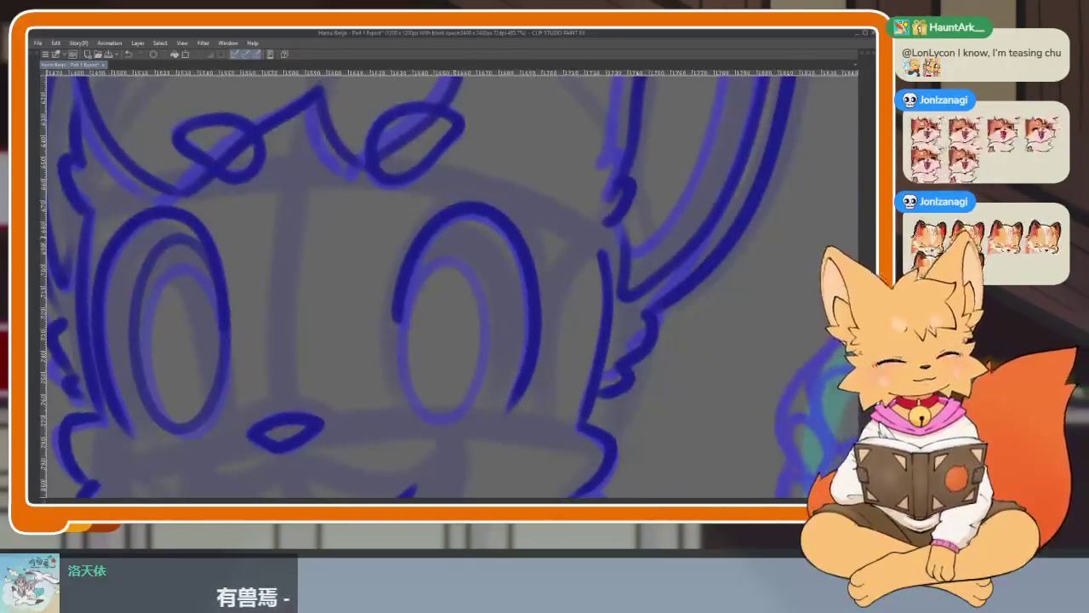
mouse_move(438, 238)
mouse_down()
mouse_move(430, 274)
mouse_move(472, 400)
mouse_move(510, 407)
mouse_move(476, 400)
mouse_up()
key(ctrl+z)
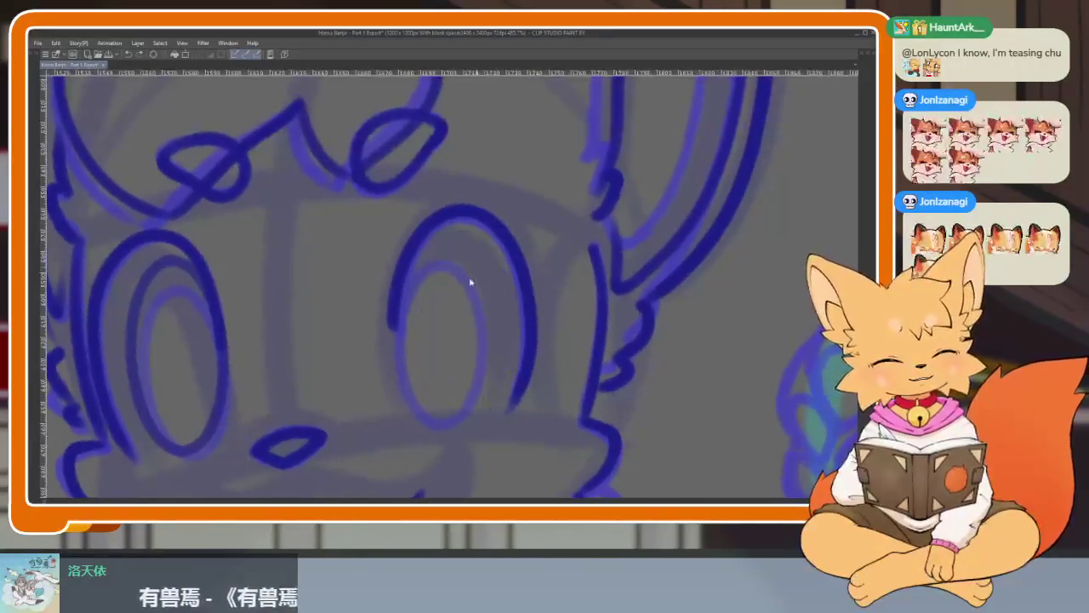
drag(464, 226, 514, 404)
key(ctrl+z)
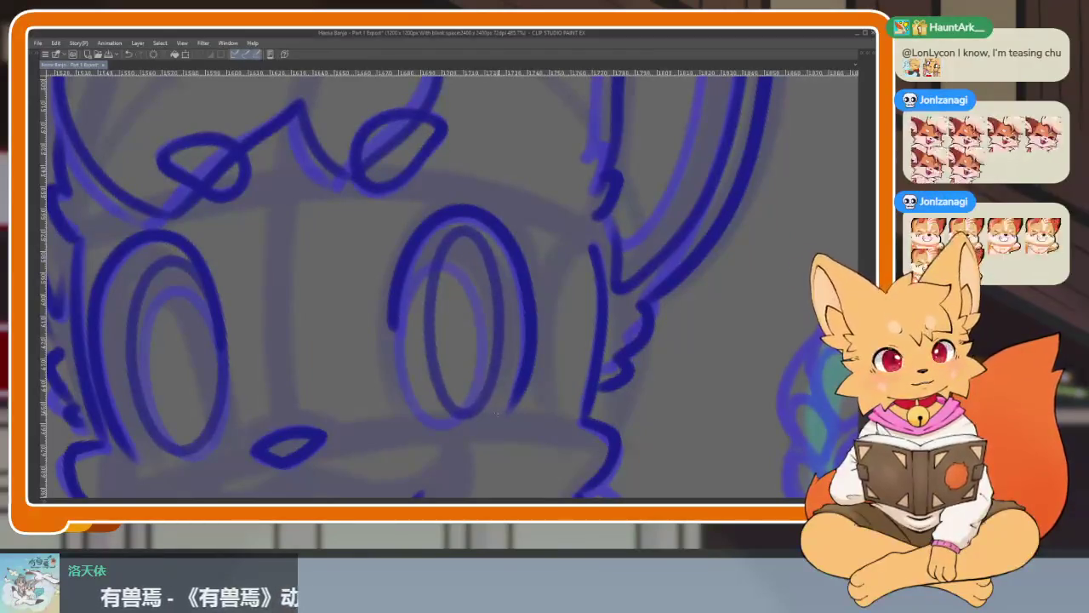
key(ctrl+z)
mouse_move(476, 232)
mouse_down()
mouse_move(497, 353)
mouse_move(430, 357)
mouse_move(511, 411)
mouse_up()
key(ctrl+z)
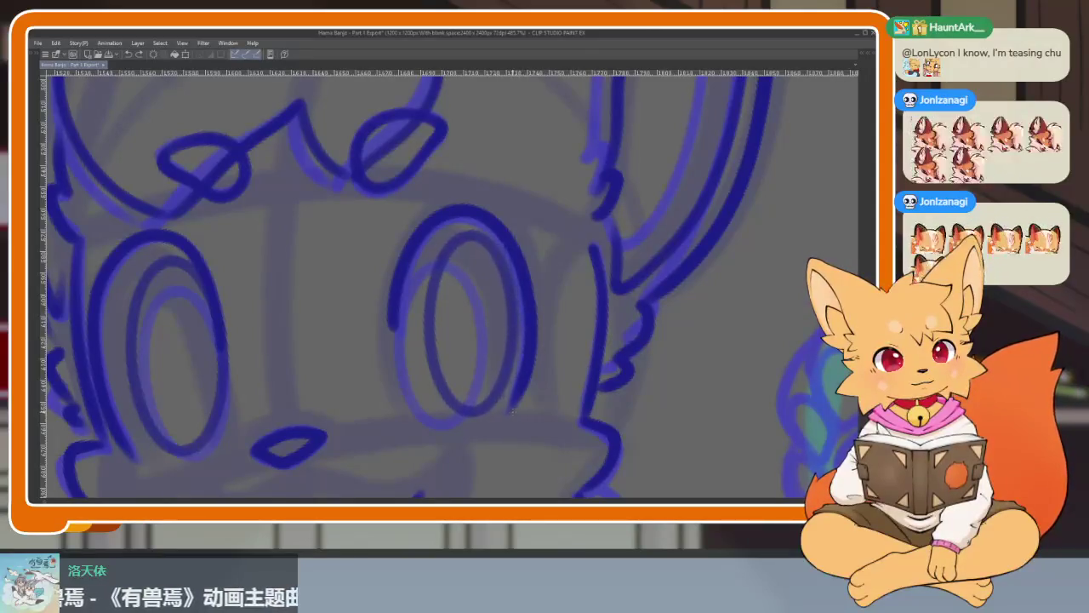
Redraw the oval pupil inside the eye, keeping the third attempt.
scroll(515, 416, down, 2)
scroll(523, 417, down, 2)
scroll(522, 418, up, 2)
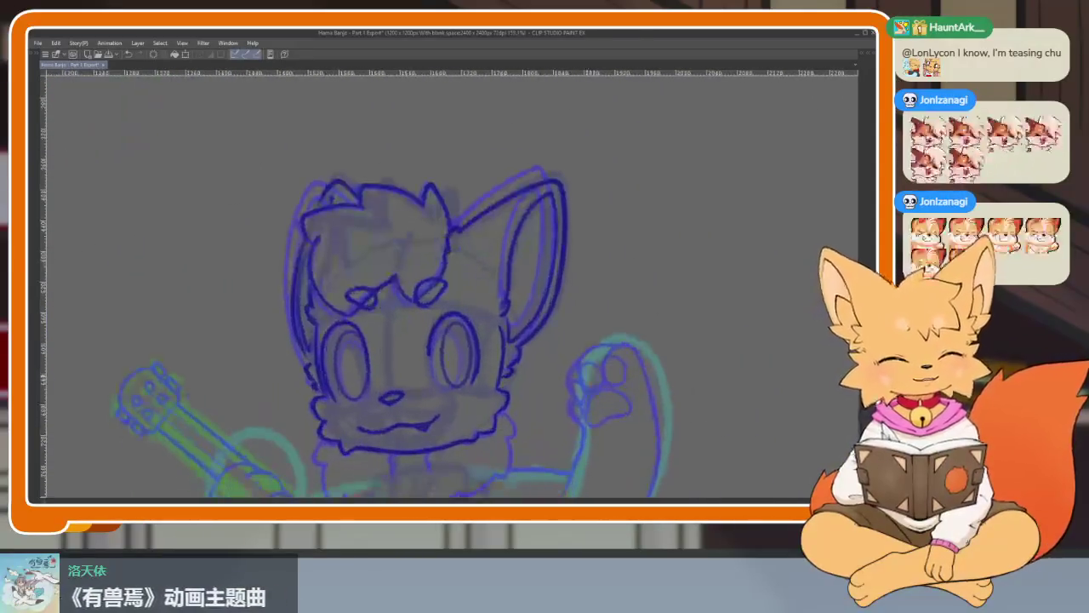
scroll(522, 417, up, 1)
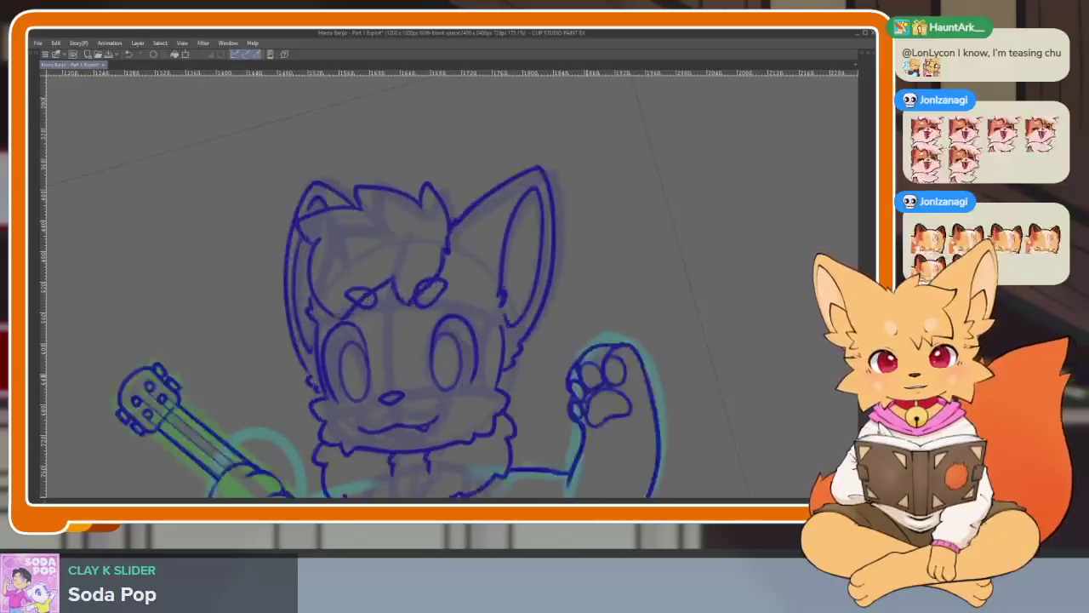
scroll(486, 377, up, 2)
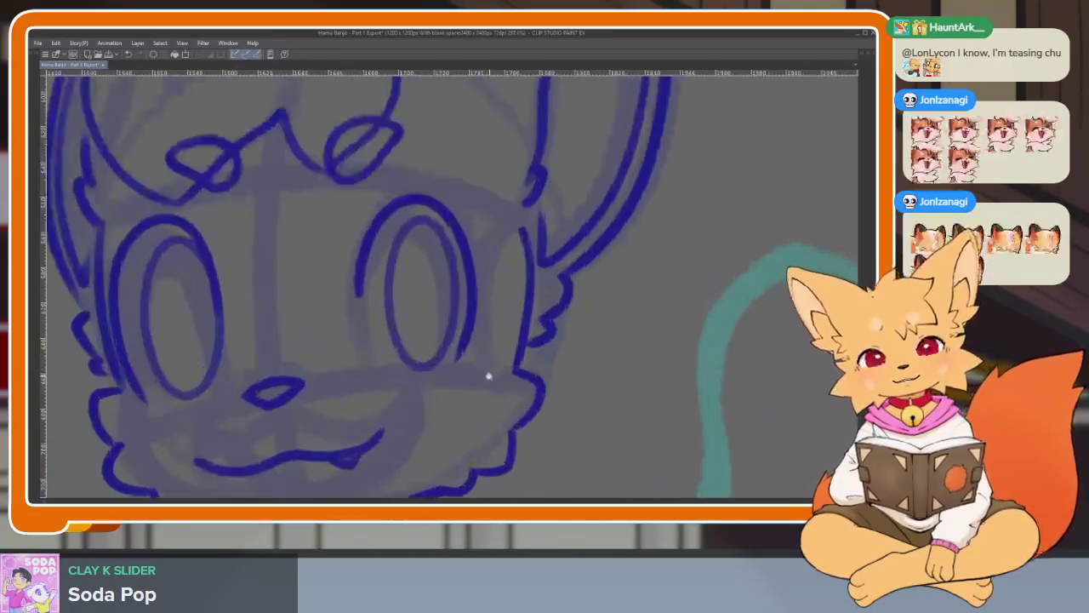
scroll(486, 377, up, 1)
scroll(487, 383, up, 1)
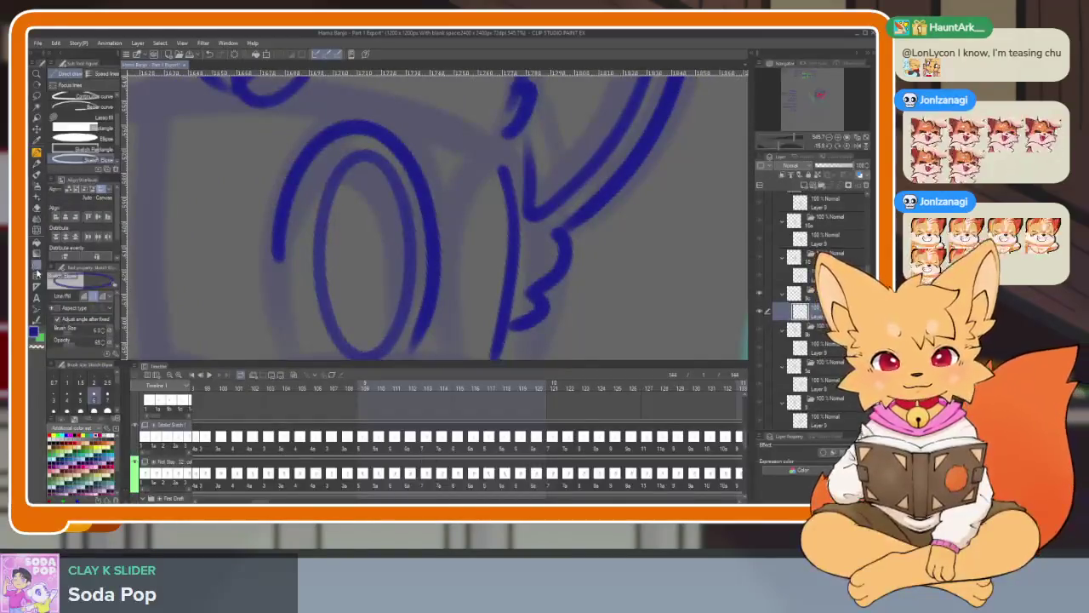
key(ctrl+z)
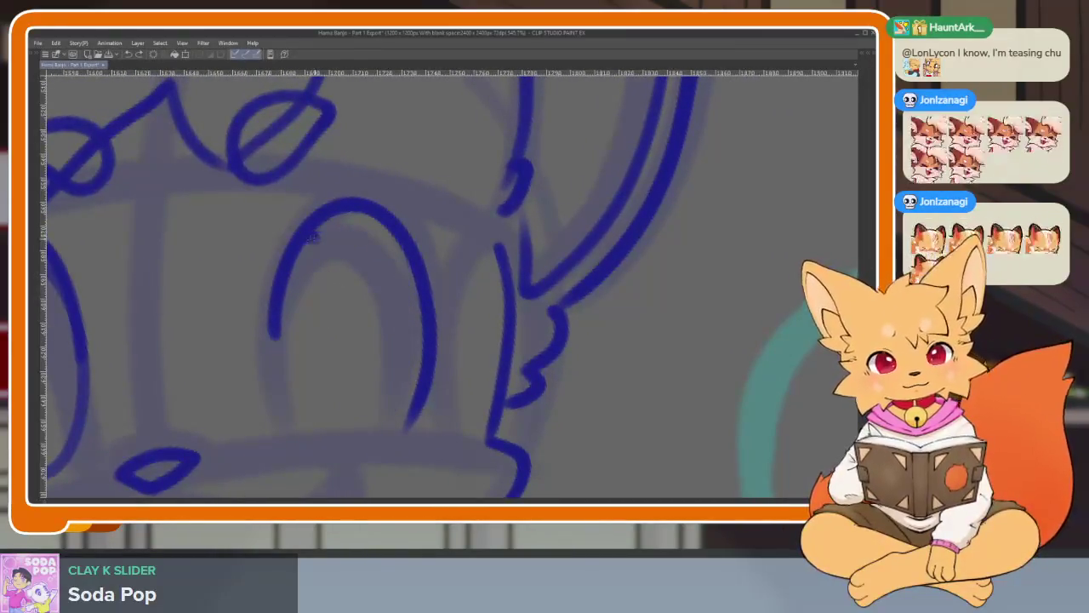
drag(311, 236, 403, 433)
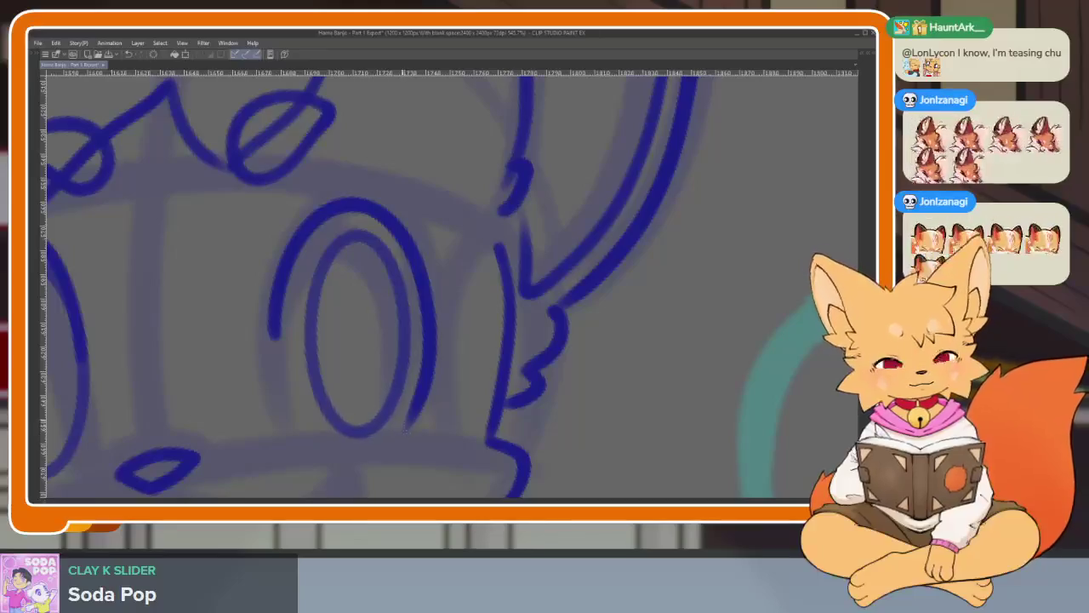
key(ctrl+z)
drag(310, 239, 404, 428)
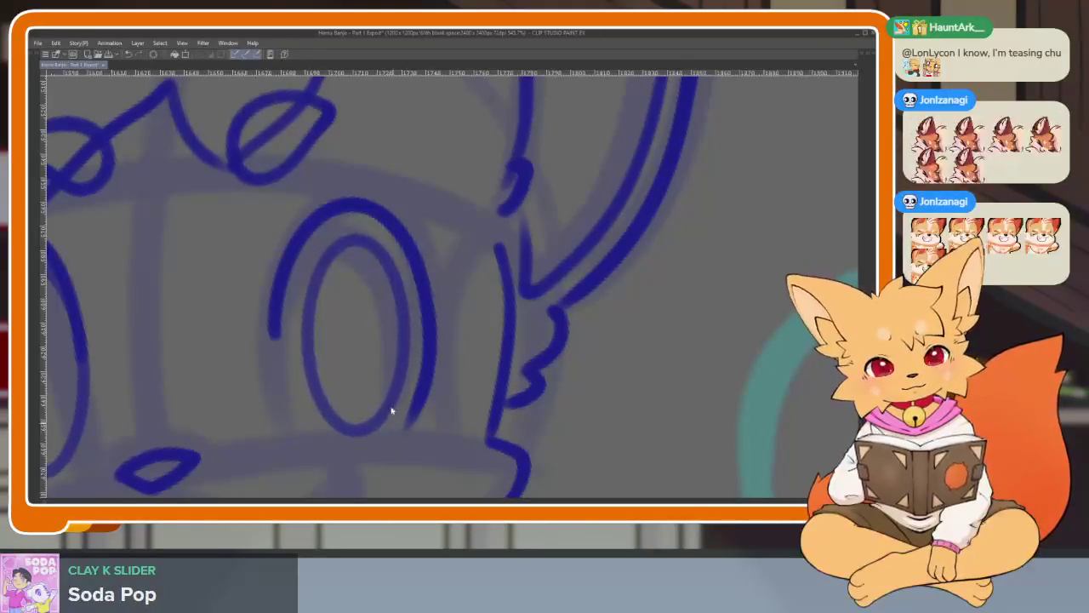
key(ctrl+z)
drag(311, 237, 405, 430)
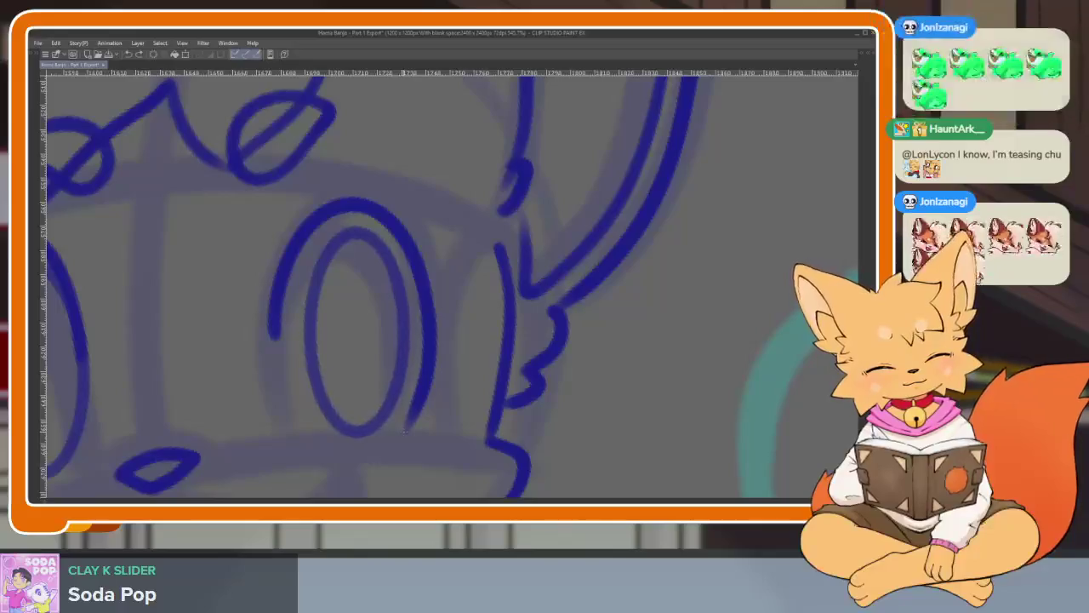
Erase the left eye's inner oval with the eraser.
scroll(406, 433, down, 5)
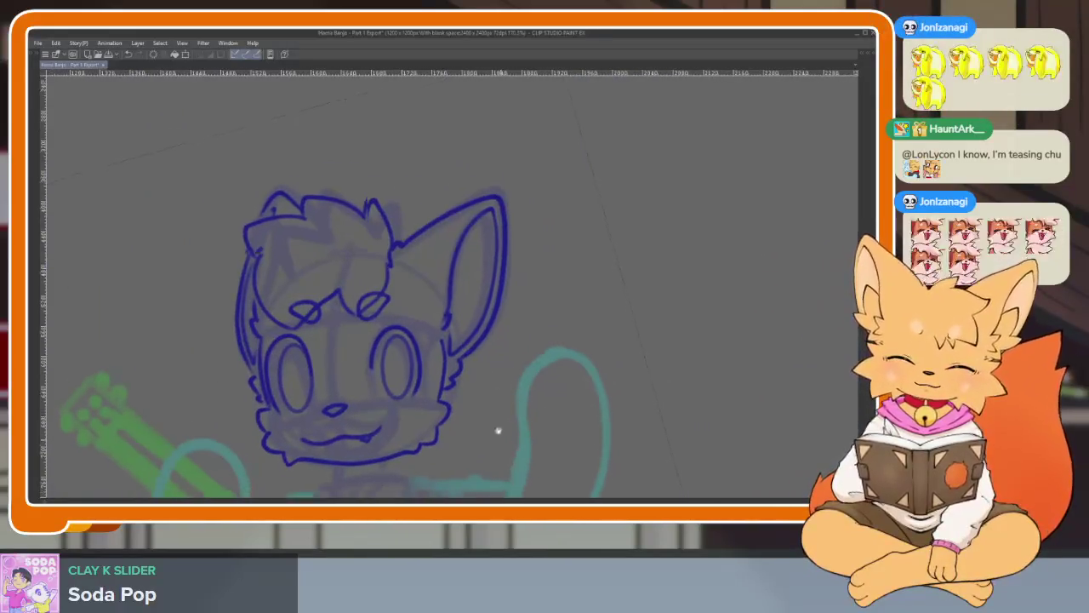
scroll(499, 432, down, 2)
scroll(581, 391, down, 2)
scroll(462, 392, up, 5)
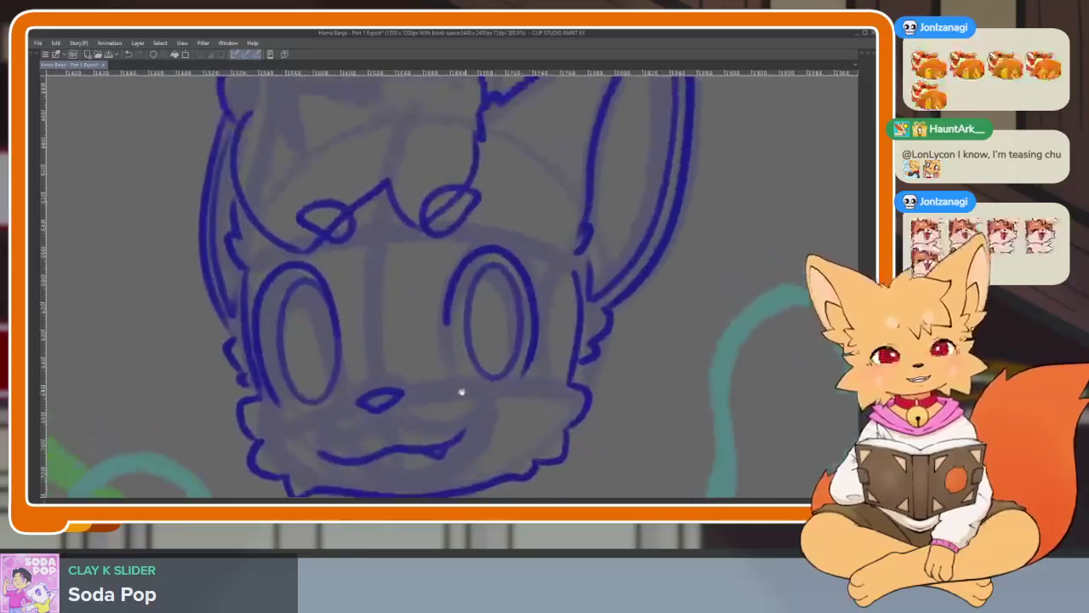
scroll(361, 392, up, 2)
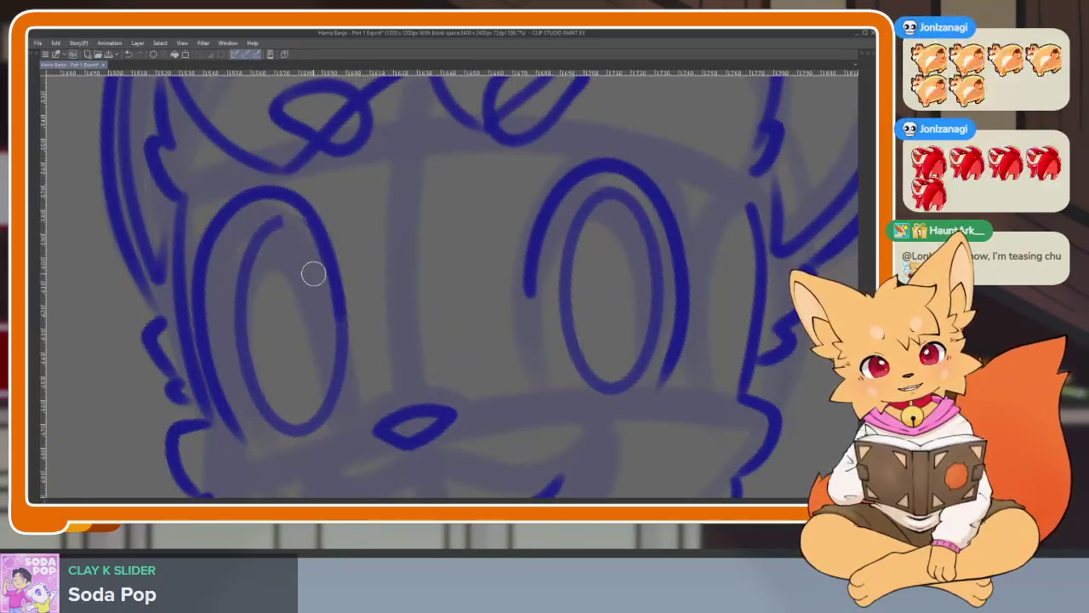
mouse_move(338, 377)
mouse_down()
mouse_move(243, 323)
mouse_move(278, 213)
mouse_up()
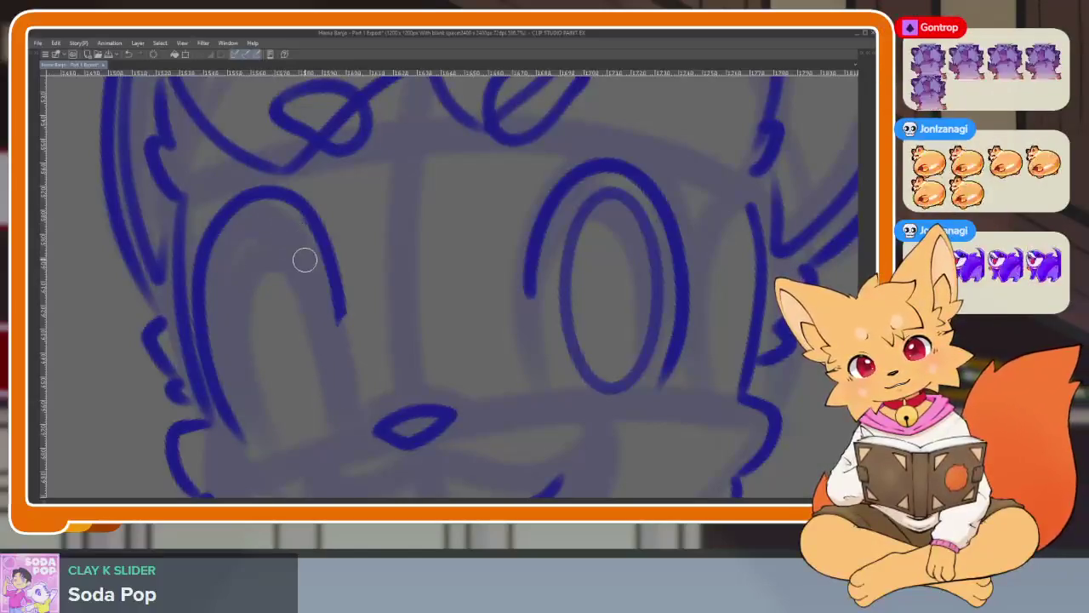
key(Tab)
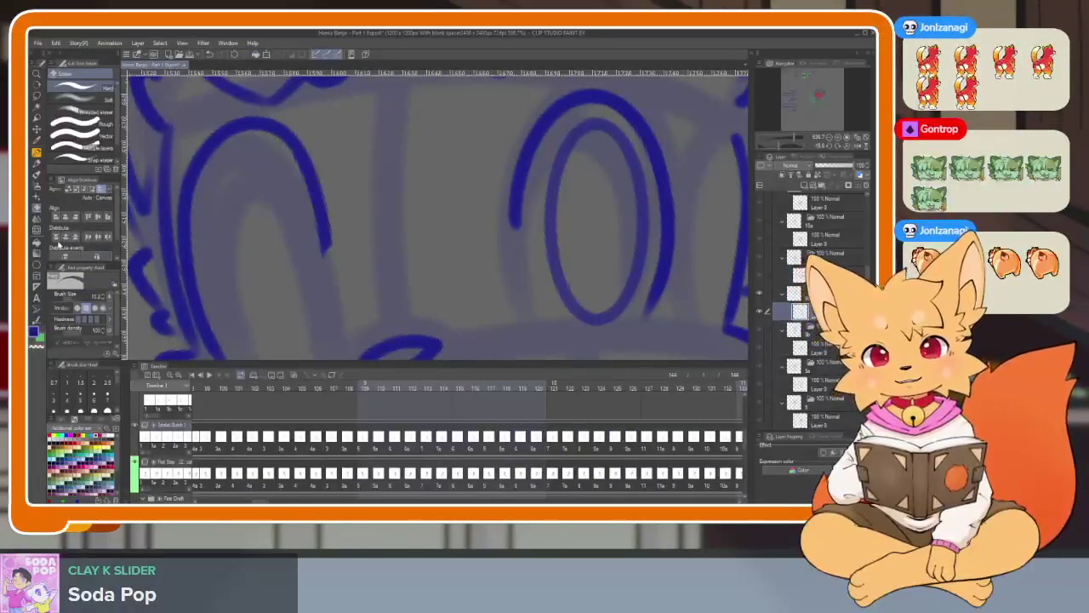
key(Tab)
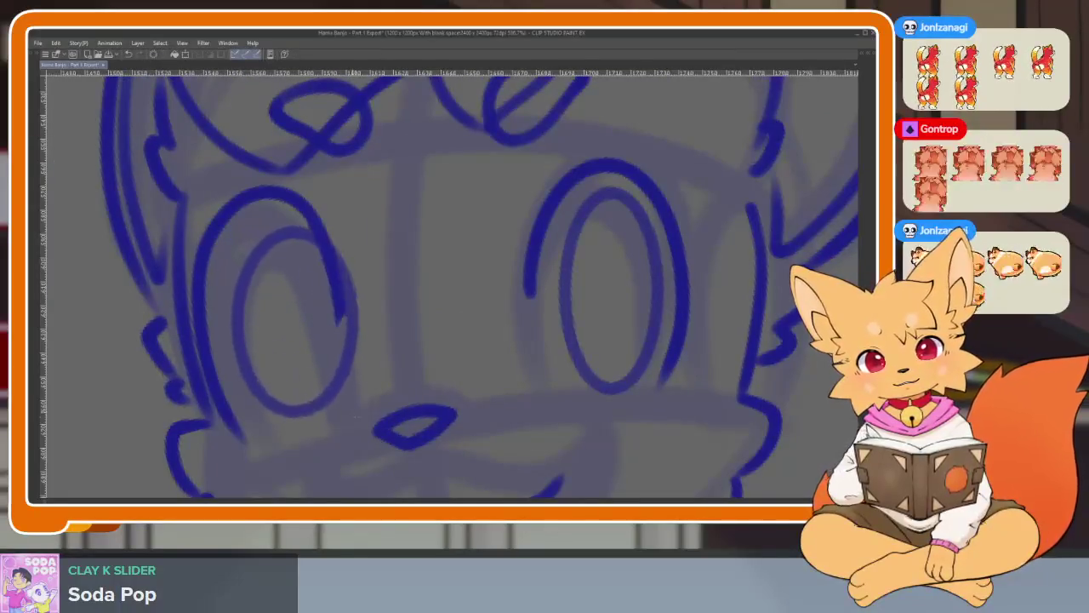
mouse_move(237, 231)
mouse_down()
mouse_move(260, 230)
mouse_move(334, 428)
mouse_up()
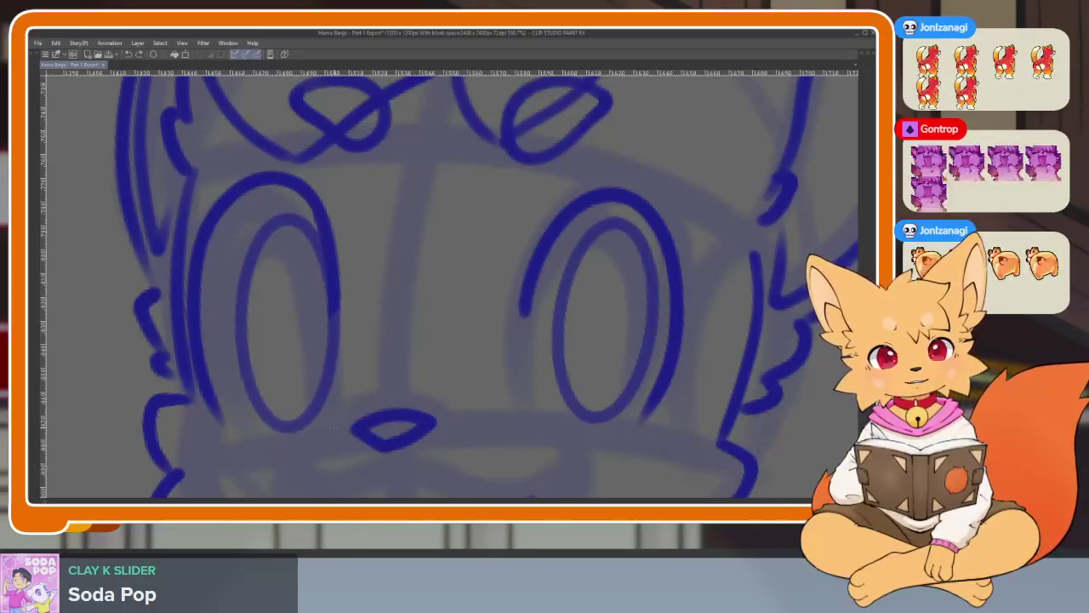
scroll(534, 409, down, 5)
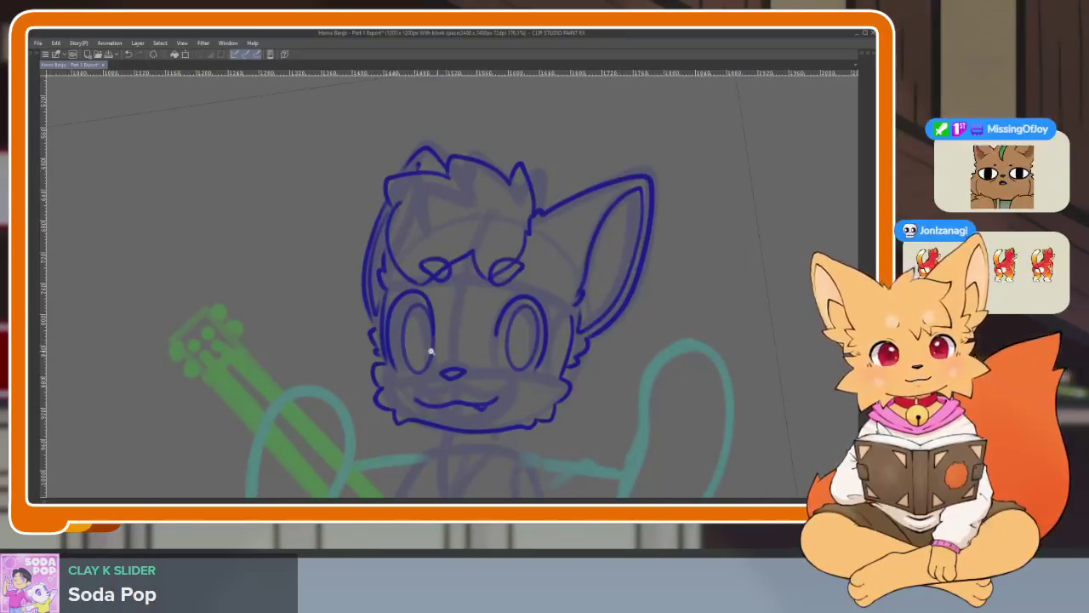
Draw a new oval iris cleanly inside the left eye's blue outline.
key(ctrl+z)
scroll(399, 322, up, 5)
drag(364, 268, 438, 432)
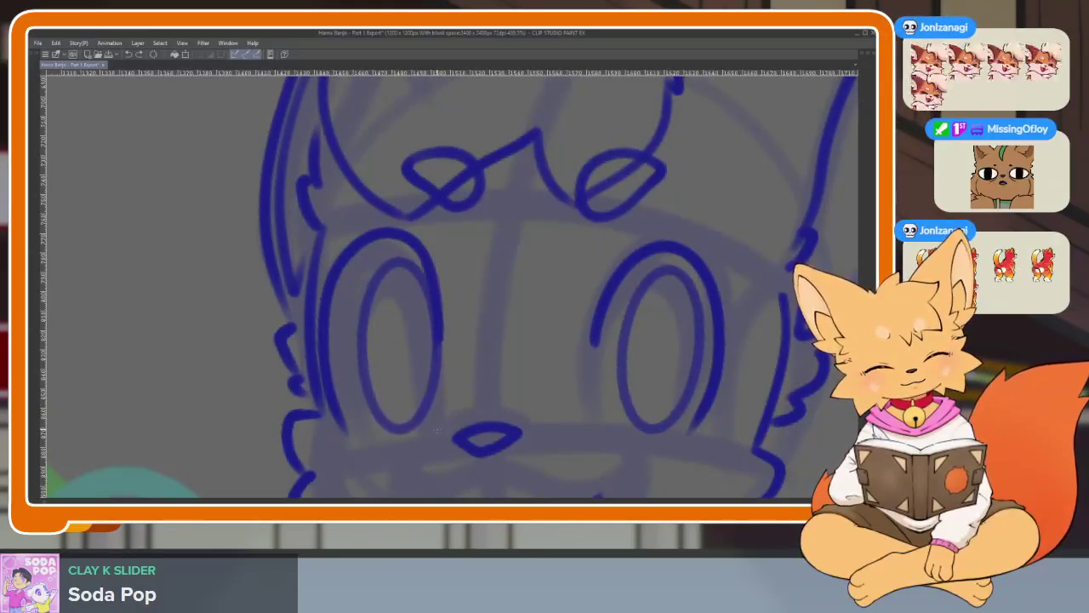
scroll(440, 432, down, 5)
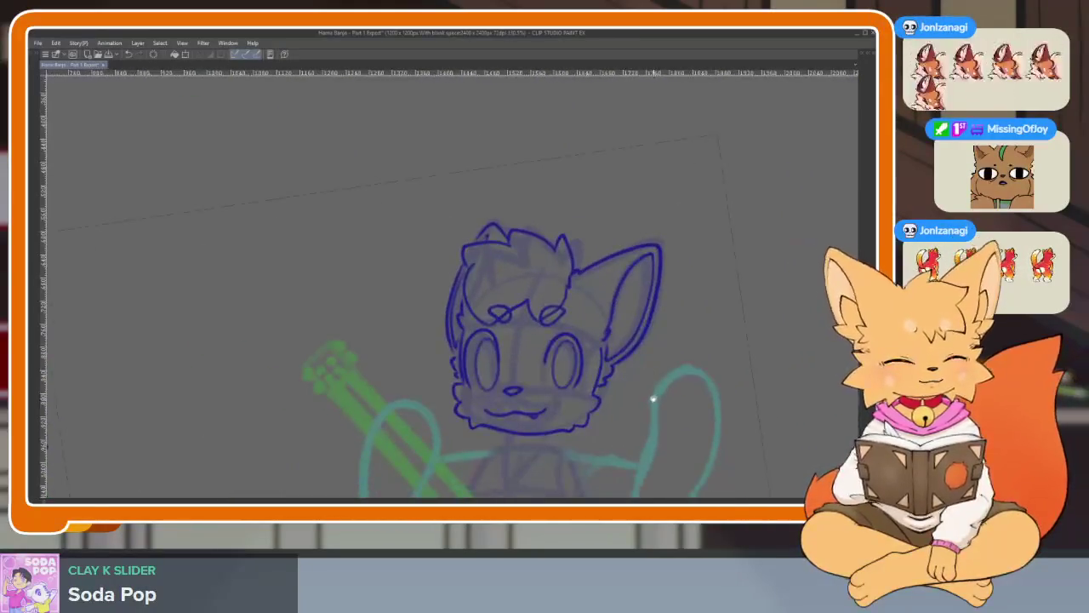
scroll(586, 423, up, 1)
scroll(550, 397, up, 3)
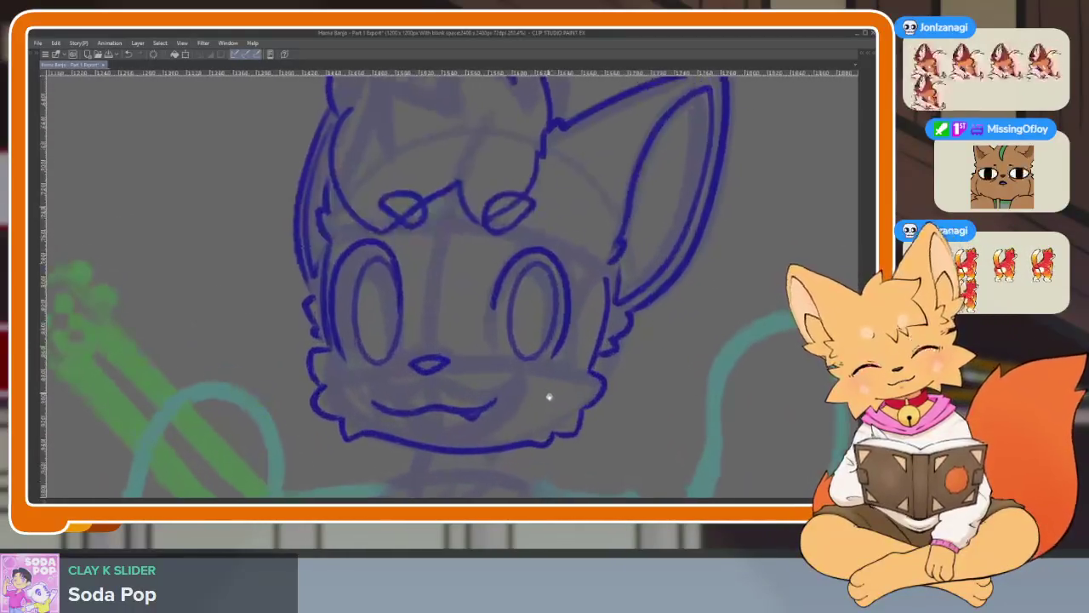
scroll(429, 376, up, 3)
drag(345, 213, 431, 405)
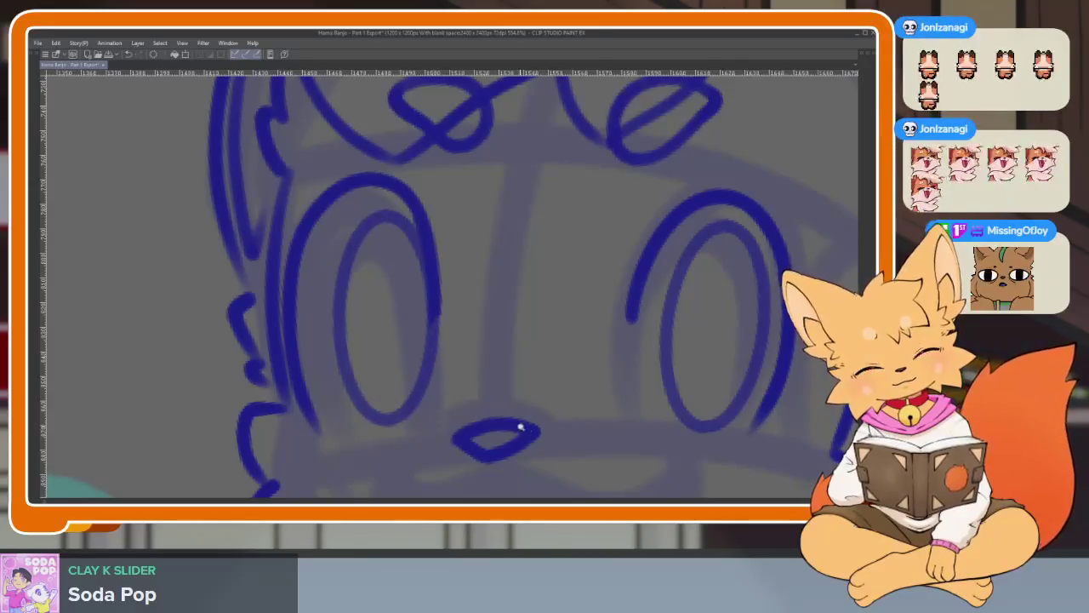
scroll(520, 428, down, 3)
scroll(601, 377, up, 1)
scroll(605, 397, up, 2)
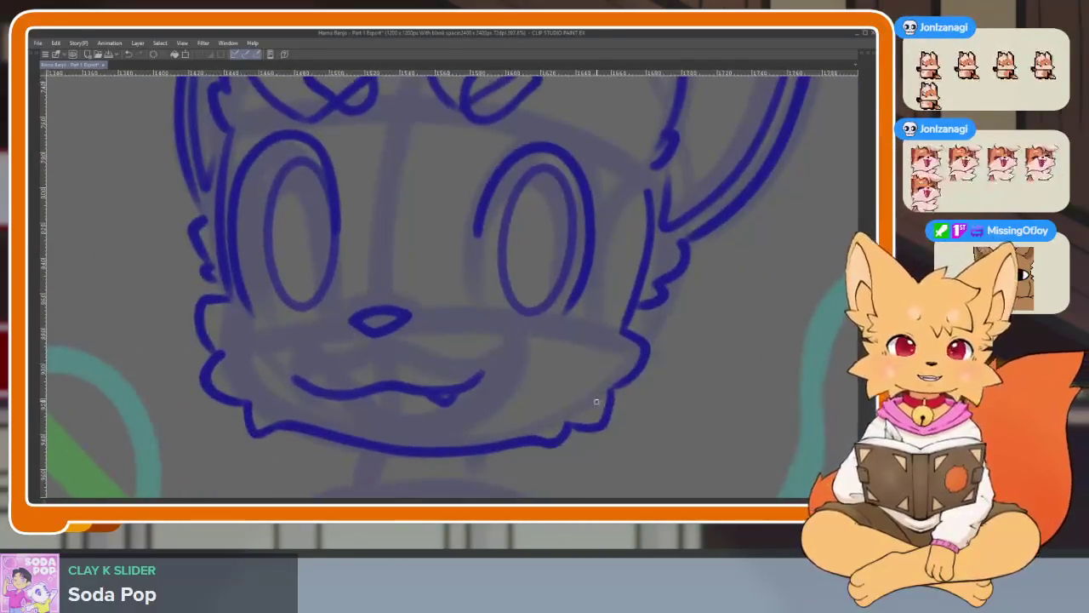
key(Tab)
scroll(553, 366, down, 1)
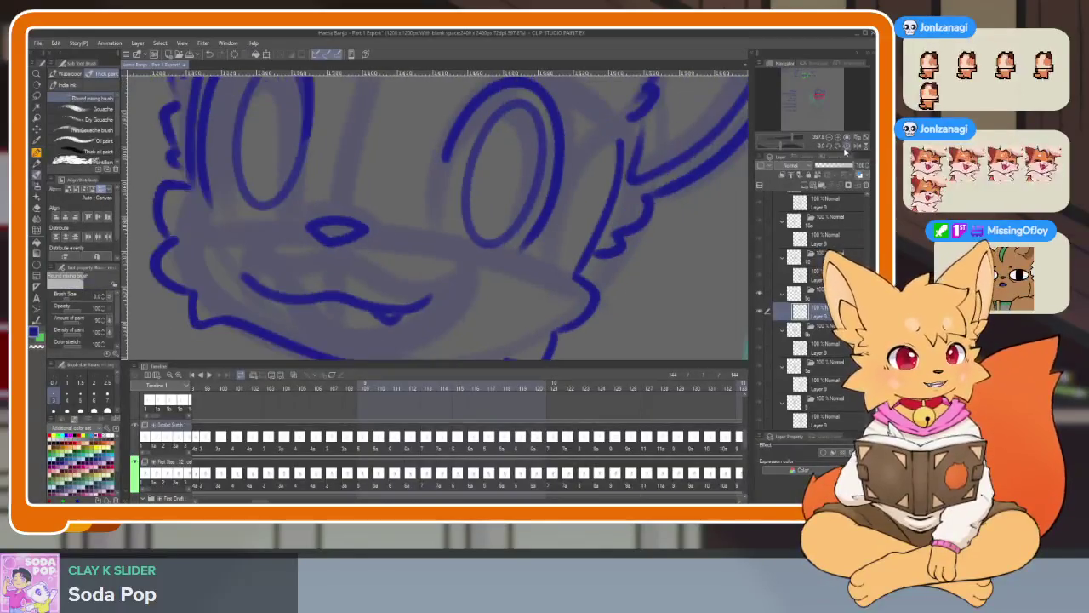
key(Tab)
scroll(545, 375, down, 3)
scroll(562, 376, up, 2)
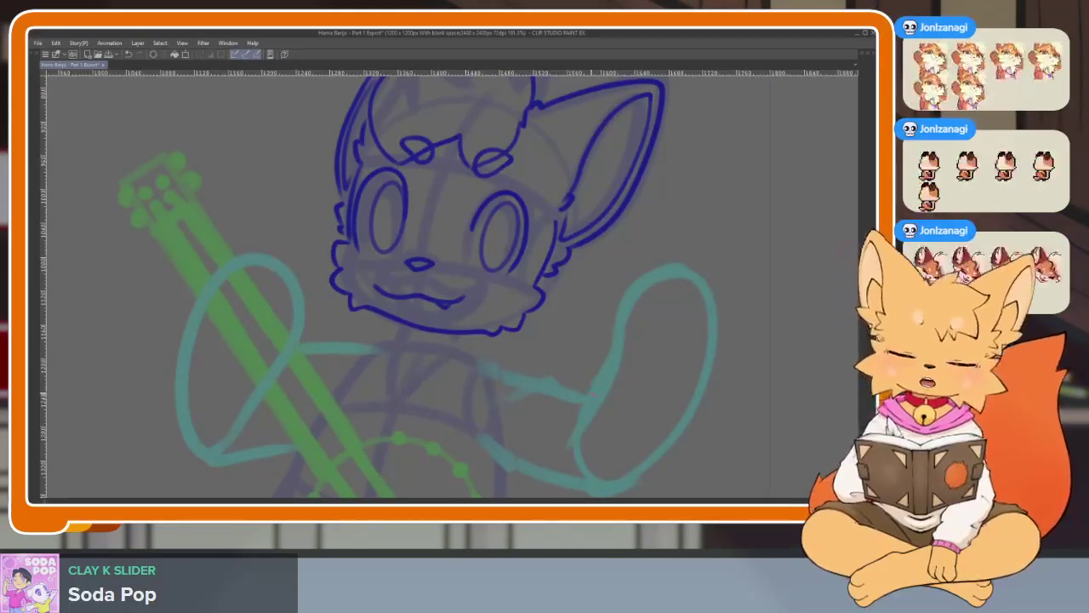
Redraw the two short chest-fluff strokes below the fox's chin in blue.
scroll(627, 380, up, 1)
scroll(576, 377, up, 1)
scroll(403, 394, up, 2)
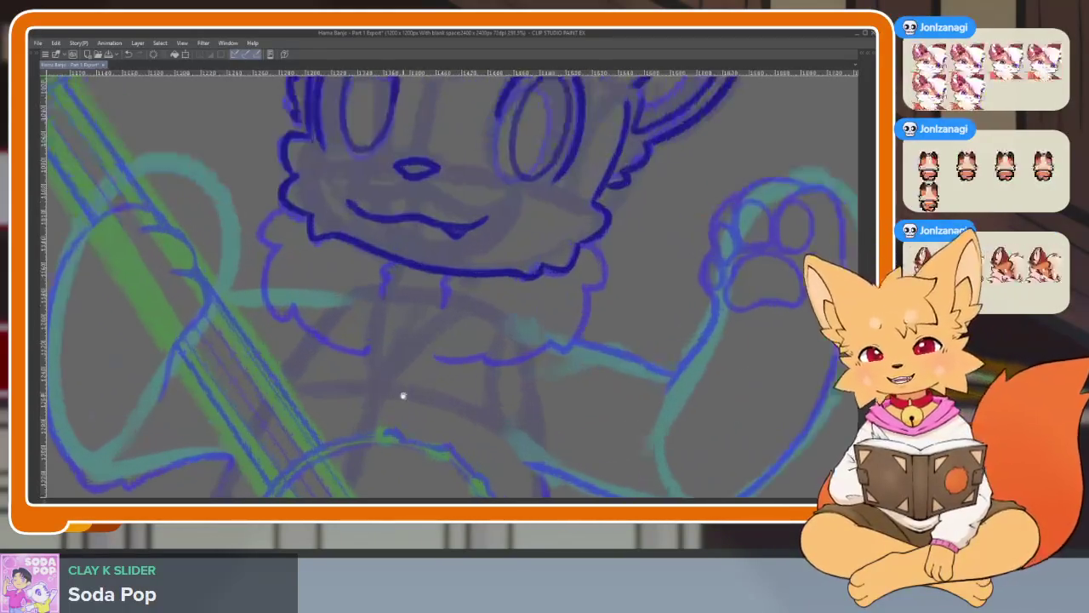
scroll(403, 395, down, 2)
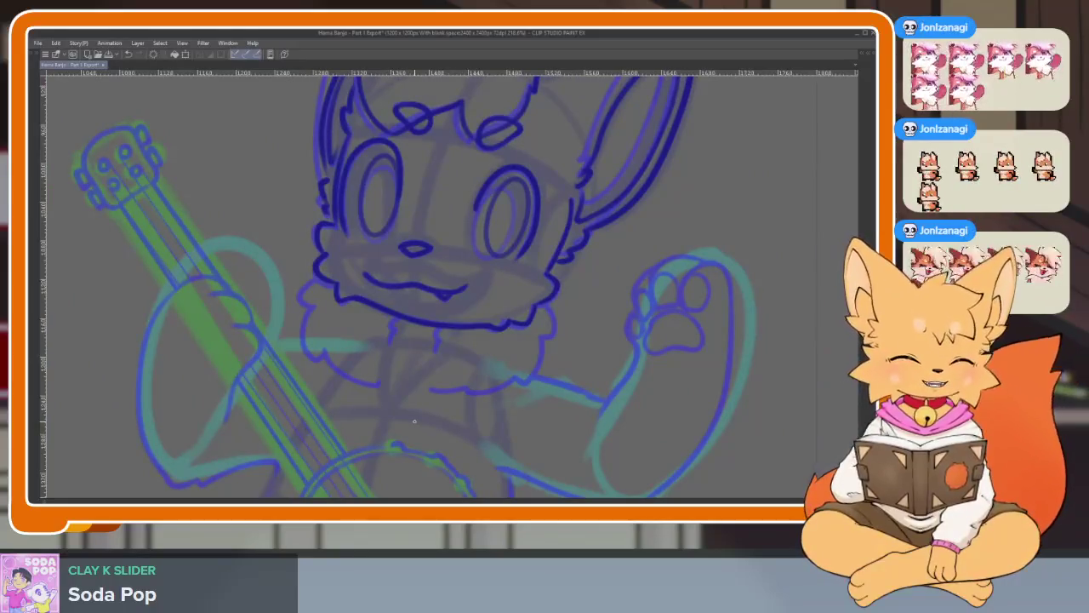
scroll(401, 360, up, 2)
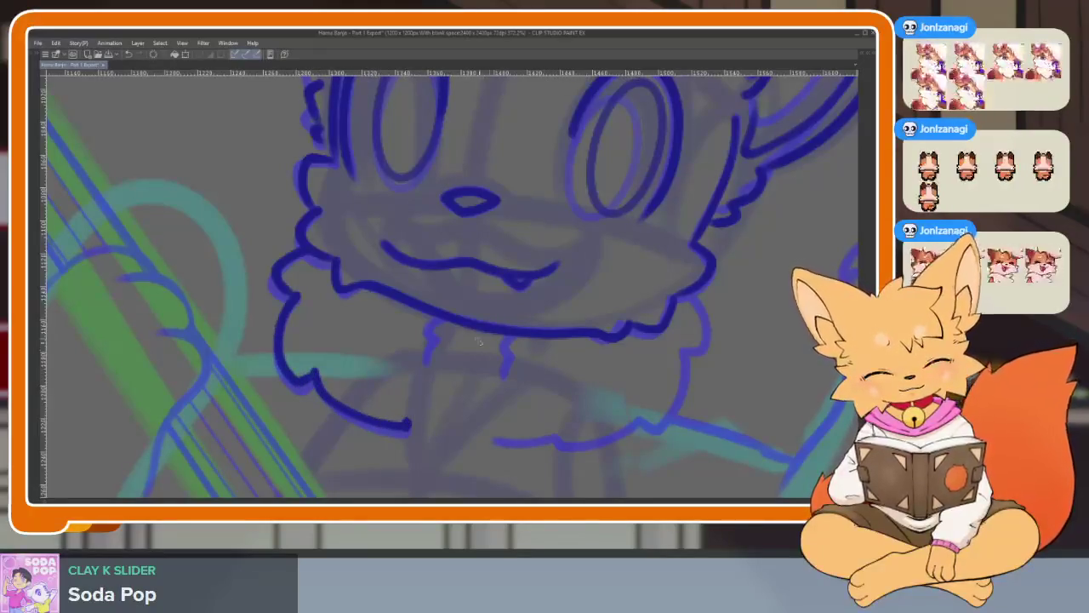
drag(434, 323, 426, 361)
drag(510, 341, 503, 374)
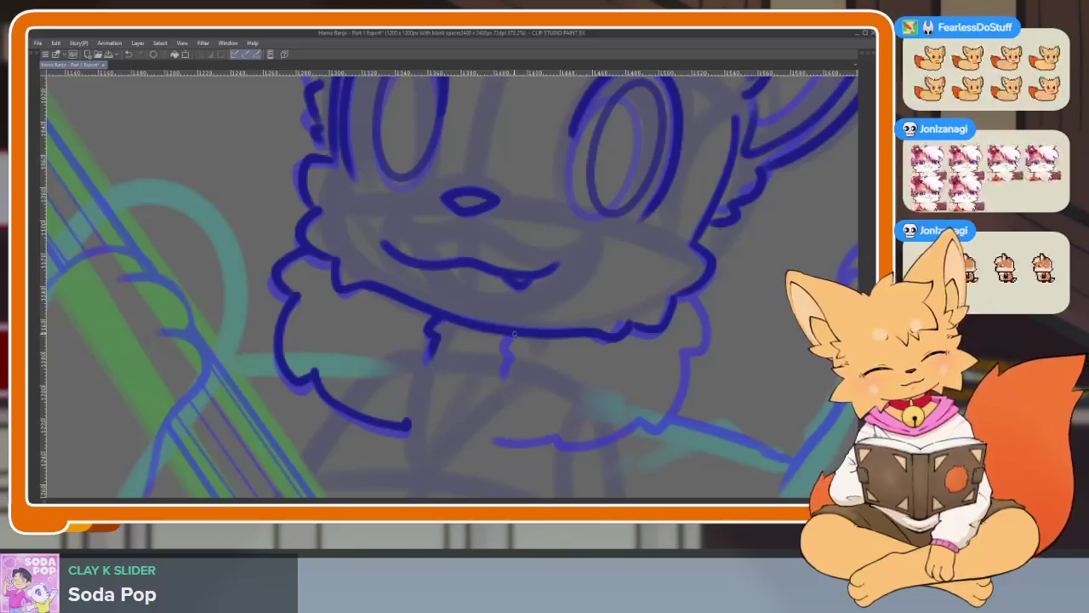
Ink the lower chest outline, briefly hiding the arm and banjo linework to compare.
scroll(671, 341, right, 1)
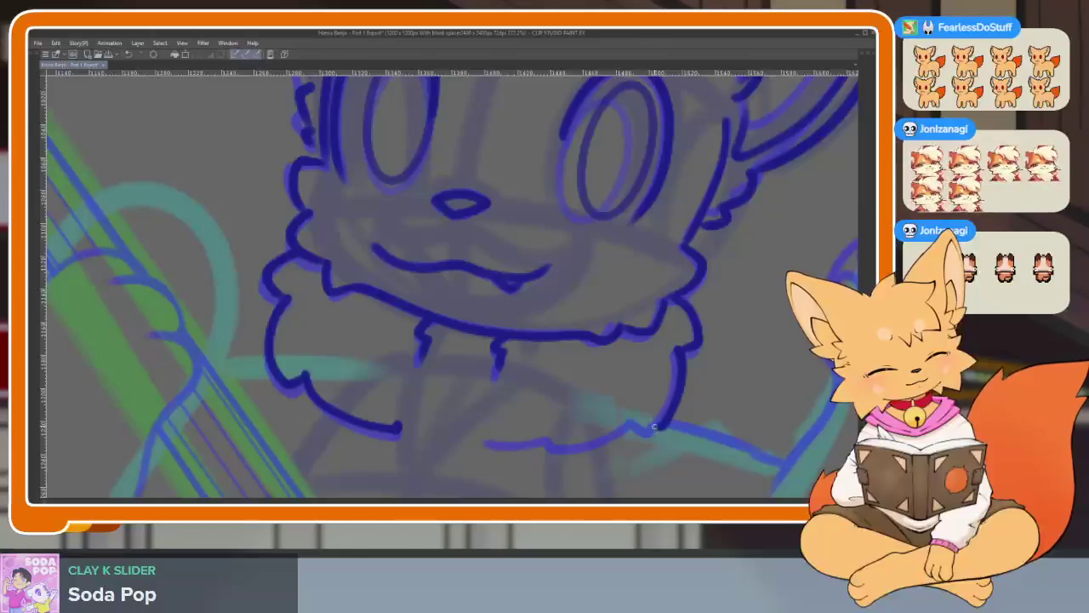
drag(577, 450, 483, 442)
scroll(672, 332, down, 3)
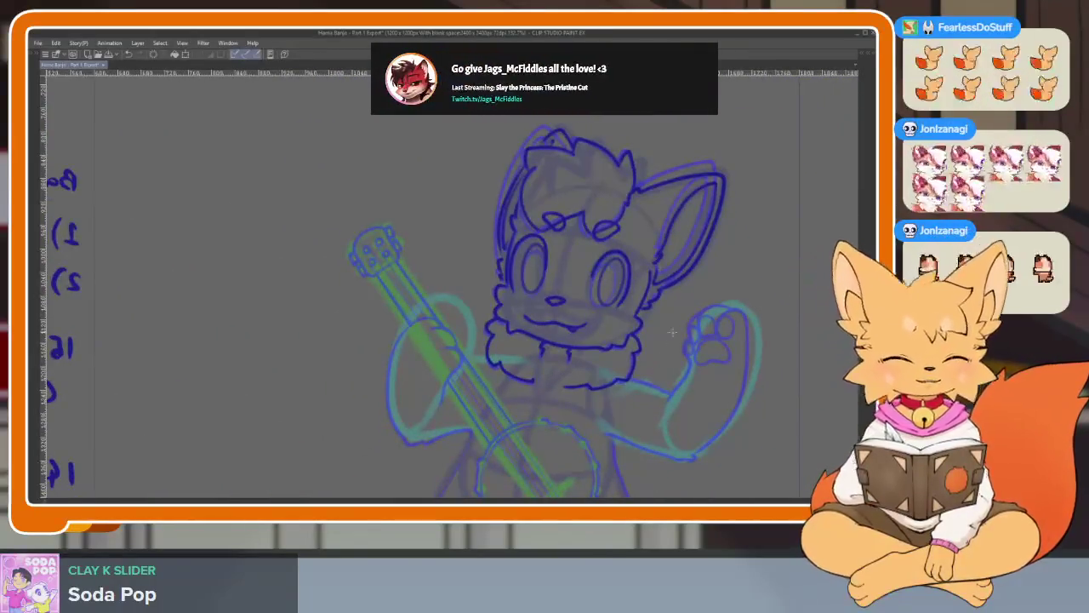
key(Delete)
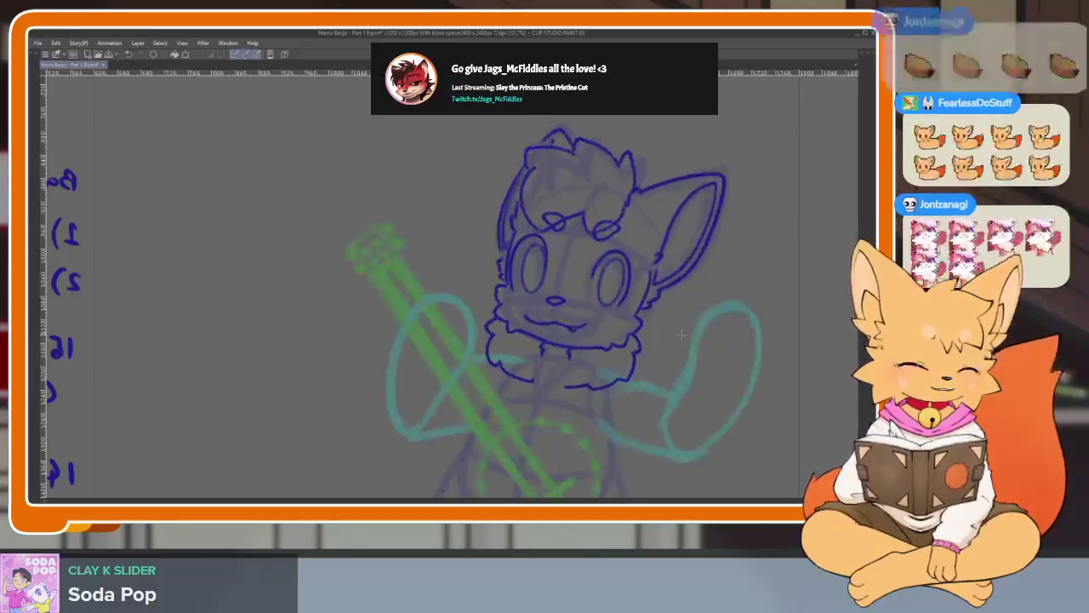
key(ctrl+z)
Fade out the lower chest stroke and join the chest outline lines with a connecting stroke.
scroll(610, 399, up, 5)
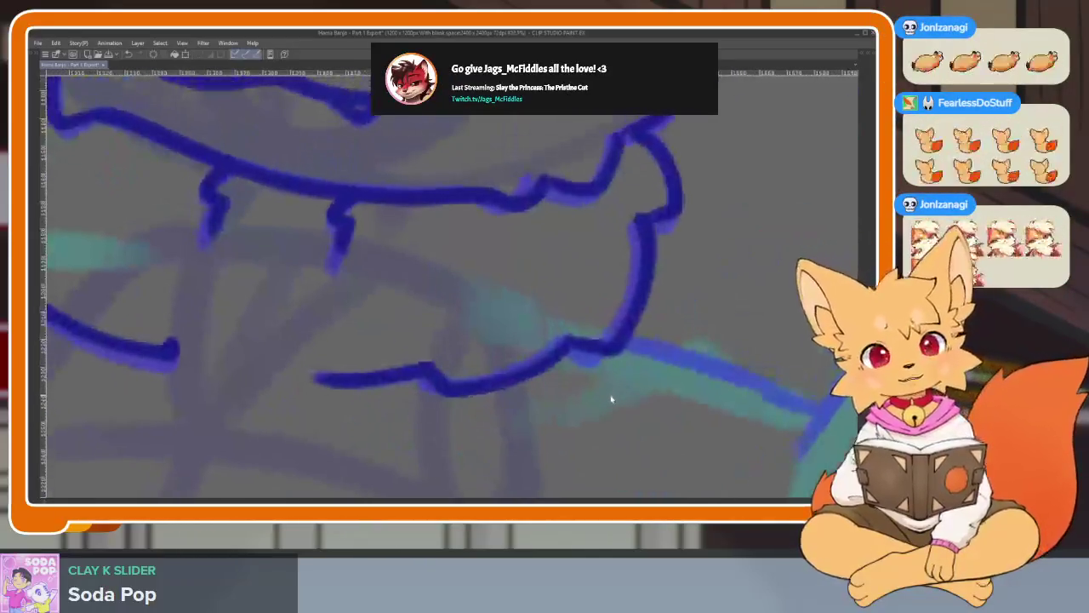
drag(316, 380, 569, 341)
mouse_move(460, 391)
mouse_down()
mouse_move(437, 393)
mouse_move(425, 364)
mouse_up()
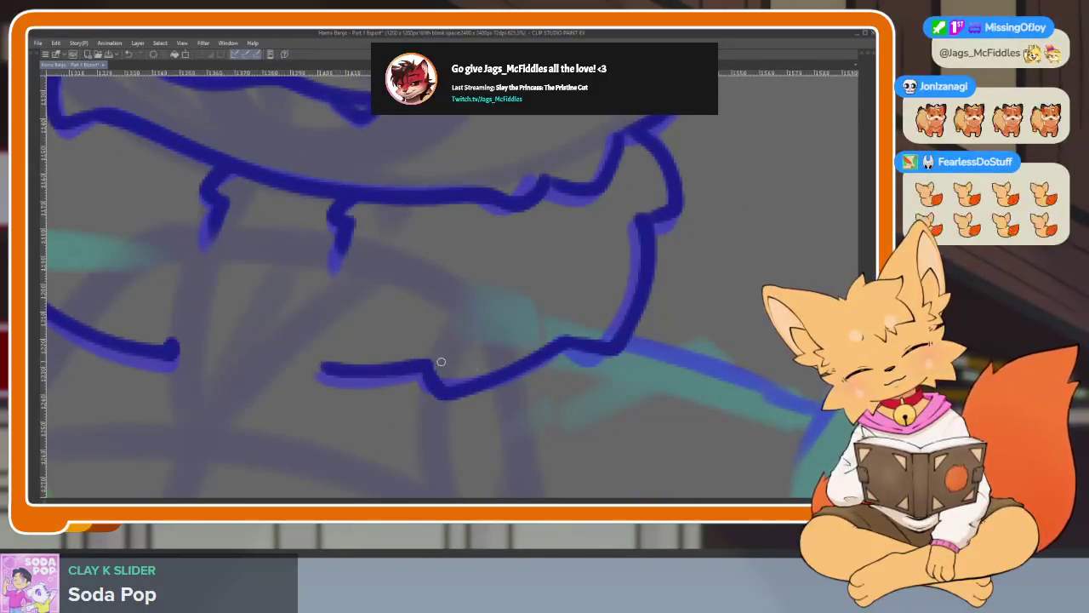
scroll(441, 362, down, 5)
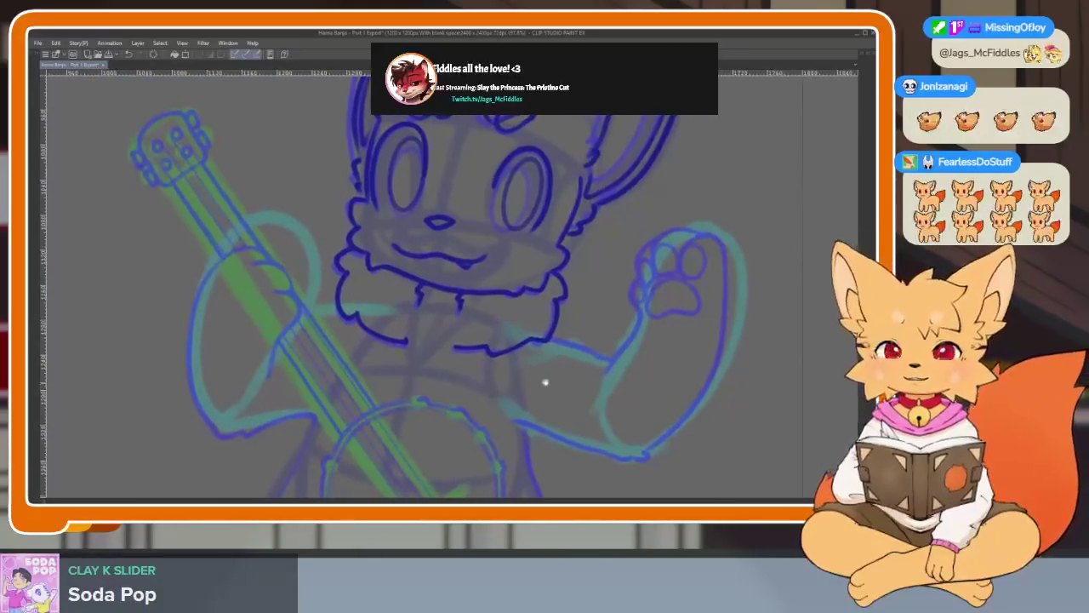
scroll(546, 382, up, 2)
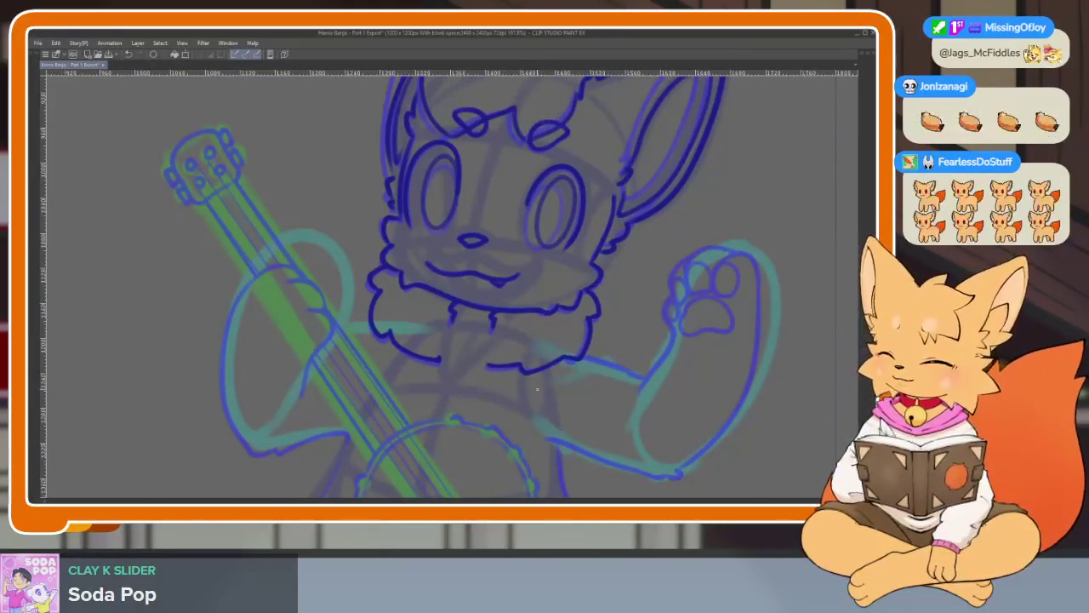
scroll(499, 360, down, 1)
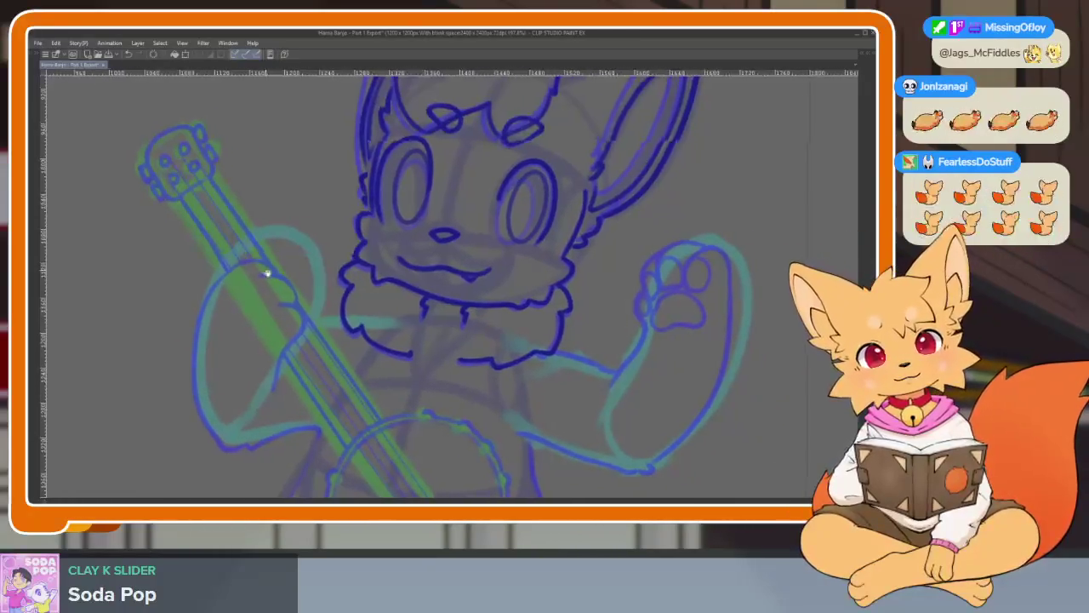
scroll(329, 348, up, 1)
scroll(318, 352, up, 2)
scroll(311, 369, up, 1)
scroll(394, 423, up, 1)
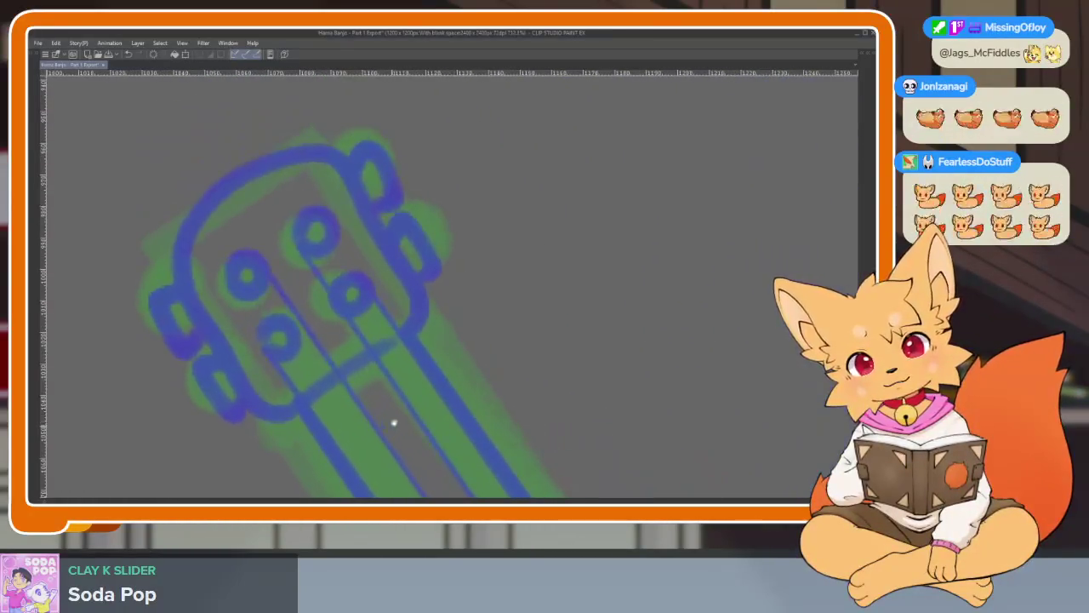
drag(389, 346, 414, 285)
mouse_move(372, 215)
mouse_down()
mouse_move(325, 153)
mouse_move(201, 212)
mouse_move(187, 294)
mouse_up()
mouse_move(231, 376)
mouse_down()
mouse_move(294, 413)
mouse_move(383, 345)
mouse_up()
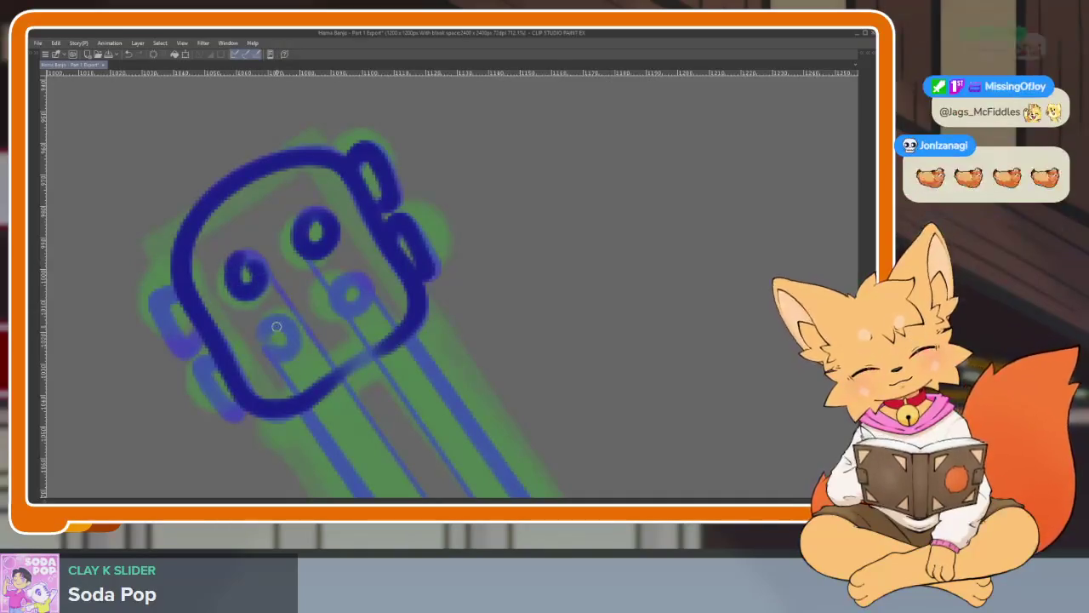
drag(288, 327, 293, 330)
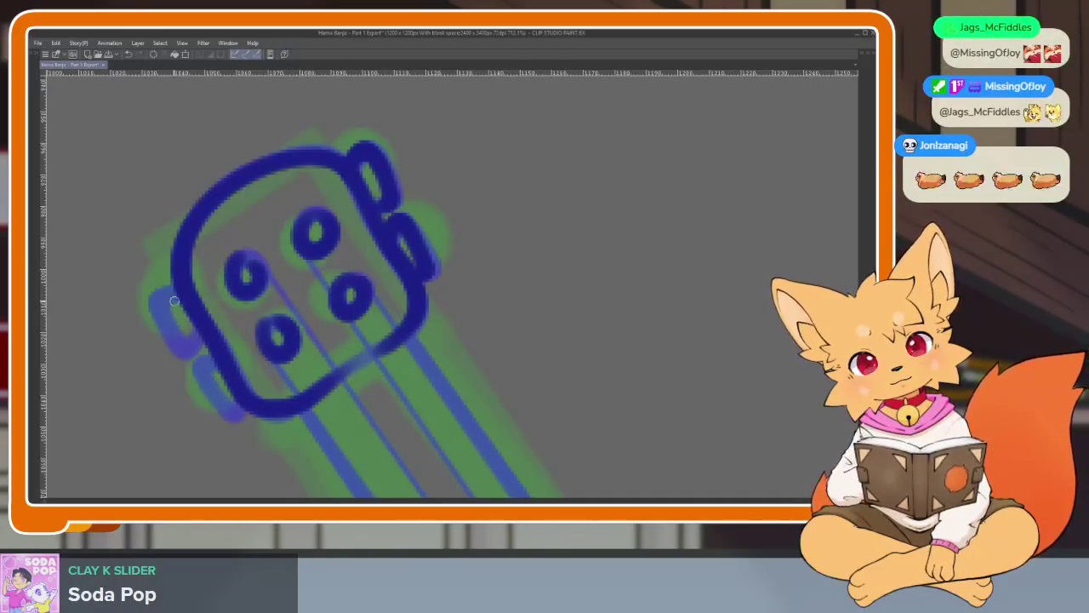
mouse_move(172, 290)
mouse_down()
mouse_move(181, 338)
mouse_move(204, 350)
mouse_up()
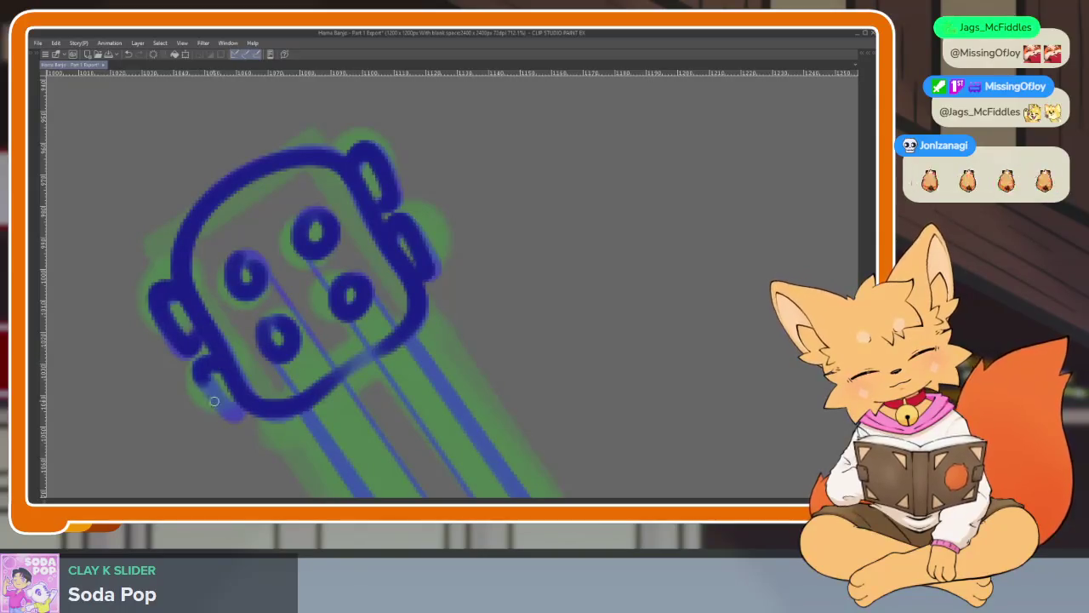
scroll(265, 387, down, 5)
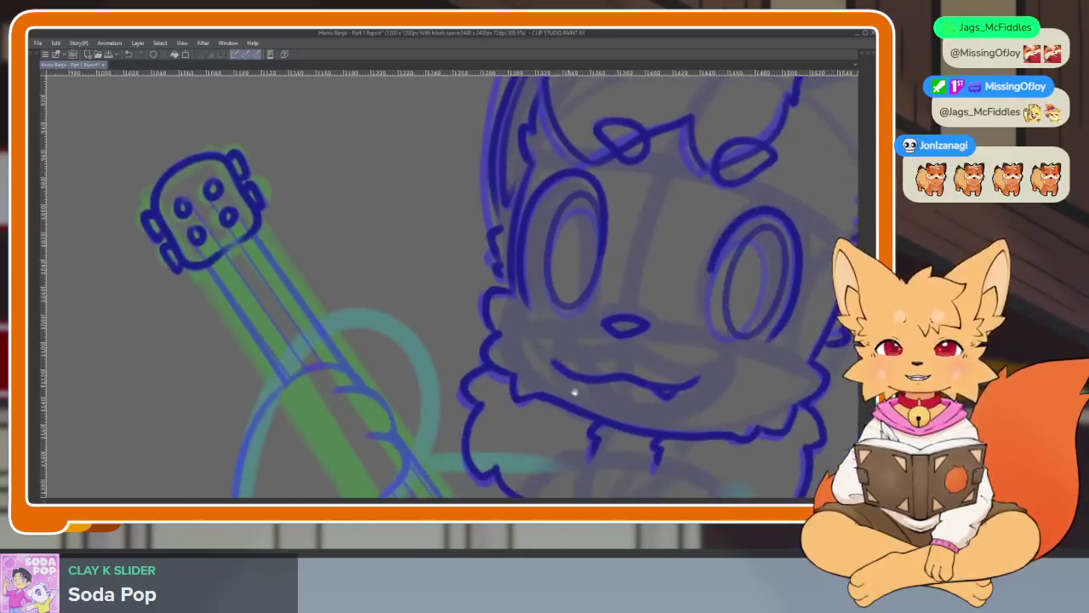
scroll(573, 389, up, 2)
scroll(629, 383, down, 2)
scroll(663, 348, down, 3)
scroll(649, 318, down, 3)
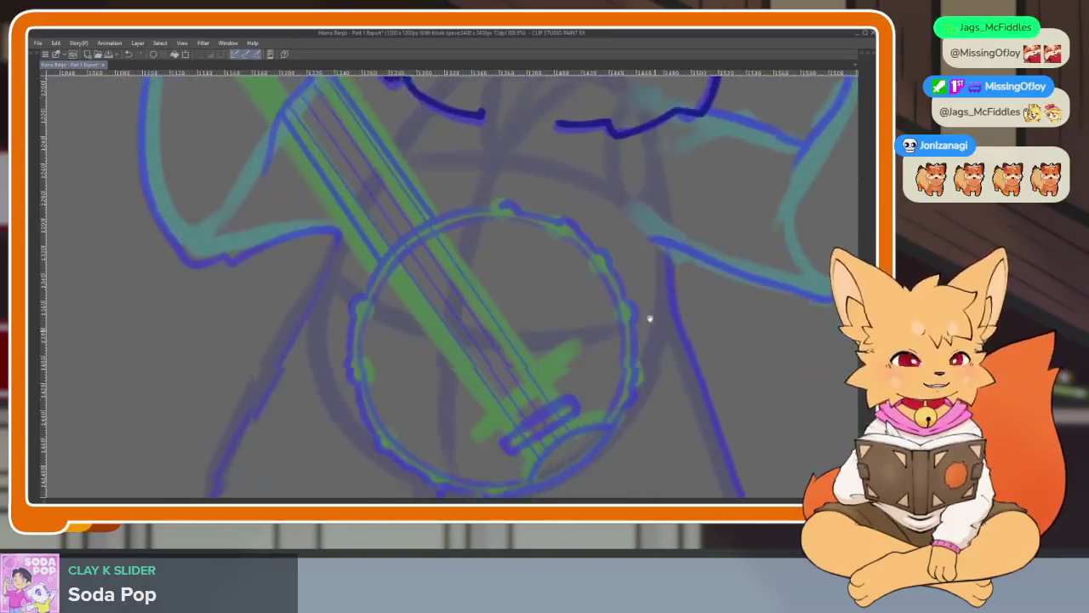
Ink the banjo rim from its top down the left side and around the lower left.
scroll(511, 328, down, 1)
scroll(418, 335, up, 3)
scroll(433, 250, up, 2)
scroll(474, 301, up, 1)
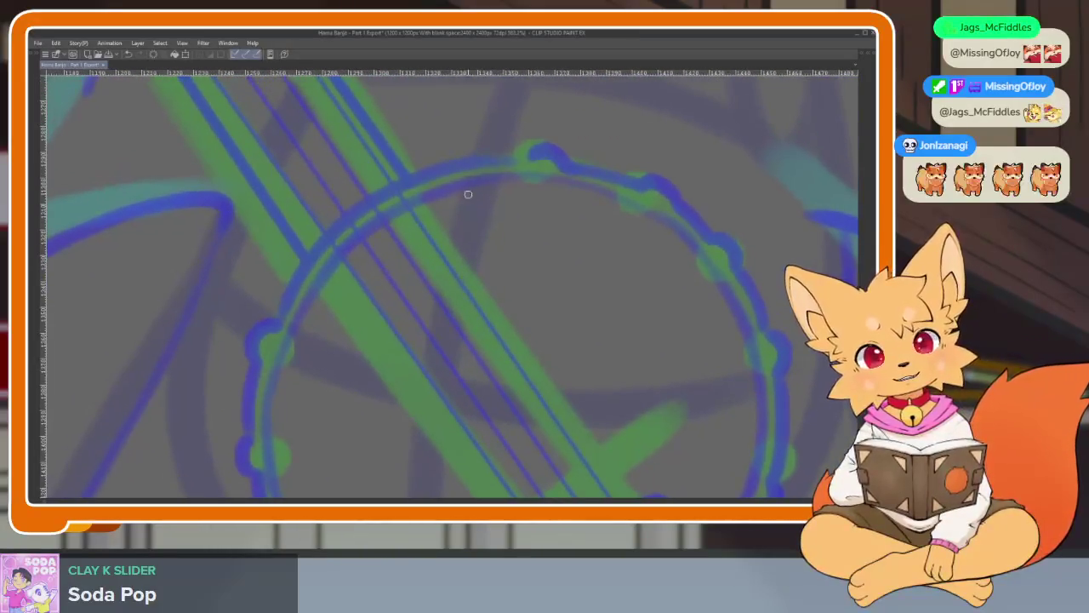
mouse_move(495, 158)
mouse_down()
mouse_move(281, 320)
mouse_move(262, 361)
mouse_move(280, 382)
mouse_up()
scroll(277, 289, down, 2)
scroll(260, 311, down, 2)
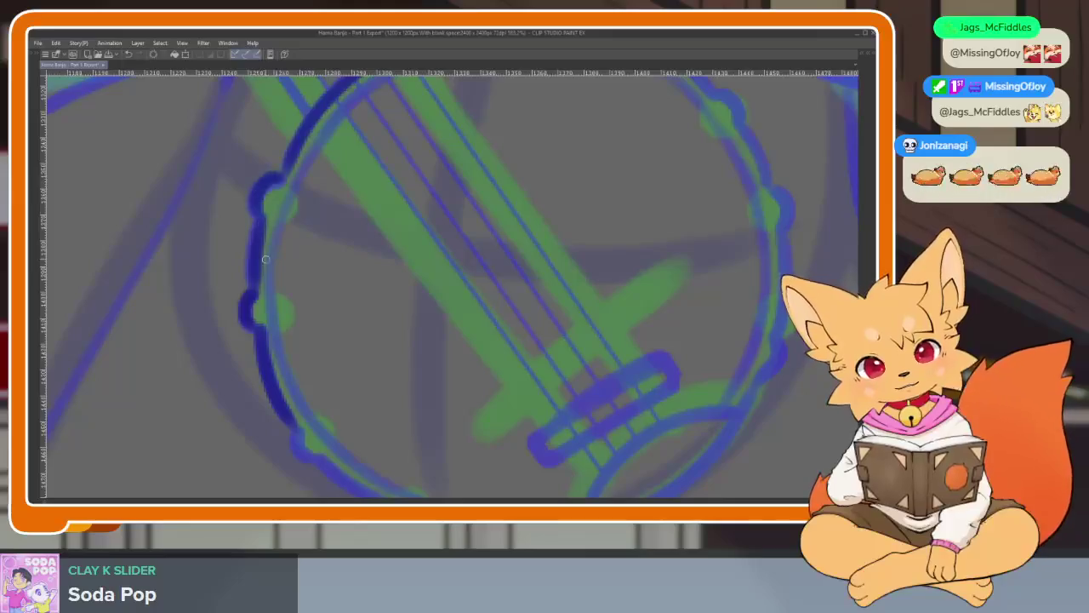
drag(294, 423, 316, 463)
Ink the upper rim and the lower-right rim segments, redoing one lower-right stroke.
scroll(612, 283, right, 3)
scroll(613, 284, up, 2)
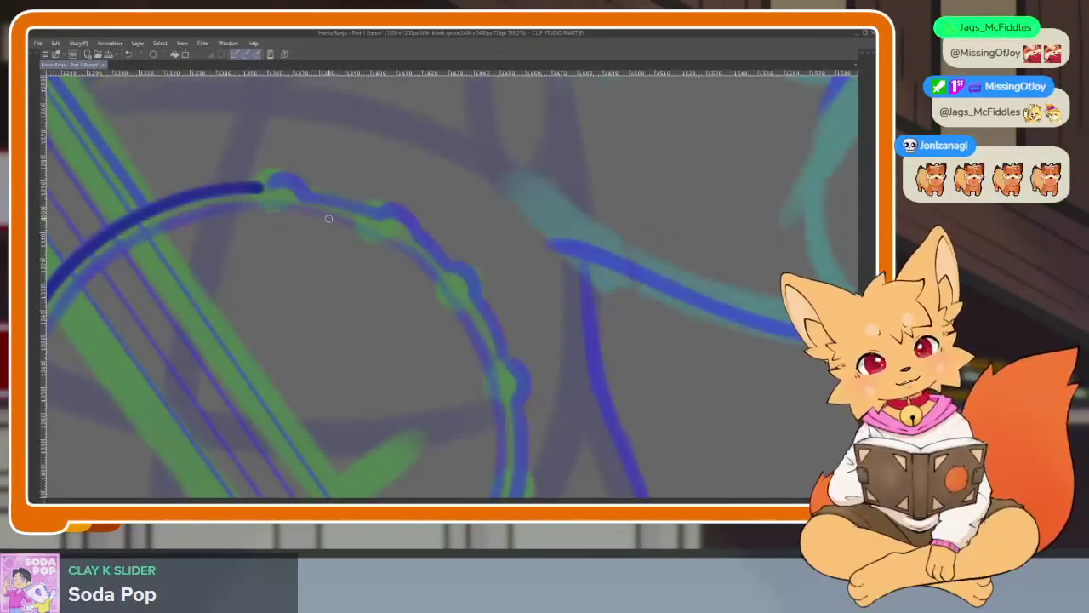
mouse_move(299, 191)
mouse_down()
mouse_move(408, 215)
mouse_move(524, 383)
mouse_move(579, 250)
mouse_up()
mouse_move(553, 344)
mouse_down()
mouse_move(551, 376)
mouse_move(661, 274)
mouse_up()
drag(631, 311, 501, 420)
key(ctrl+z)
mouse_move(601, 366)
mouse_down()
mouse_move(423, 449)
mouse_move(263, 414)
mouse_move(197, 363)
mouse_up()
Outline the banjo bridge in dark blue and close it at its lower-left end.
scroll(613, 311, down, 2)
scroll(612, 312, down, 3)
scroll(622, 338, down, 2)
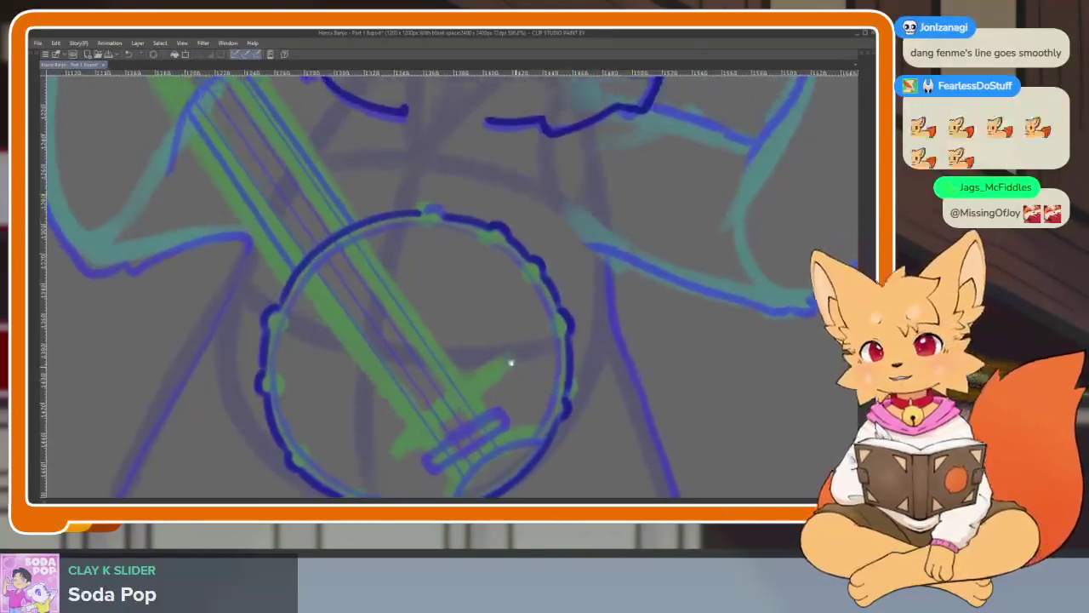
scroll(510, 364, up, 1)
scroll(479, 343, up, 3)
scroll(496, 369, up, 1)
scroll(503, 382, up, 2)
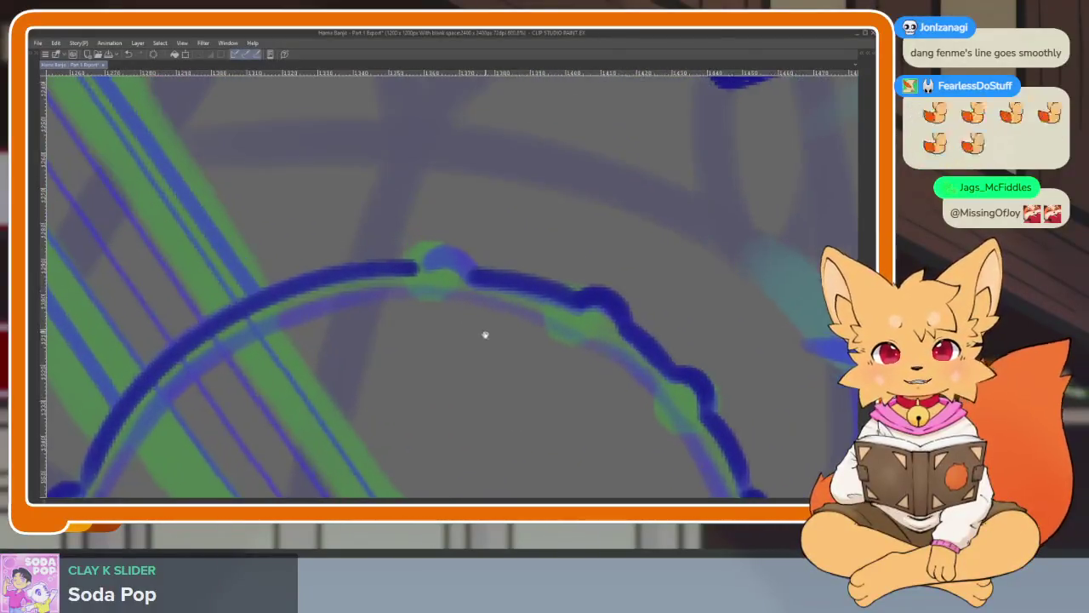
scroll(502, 349, down, 1)
scroll(641, 350, down, 4)
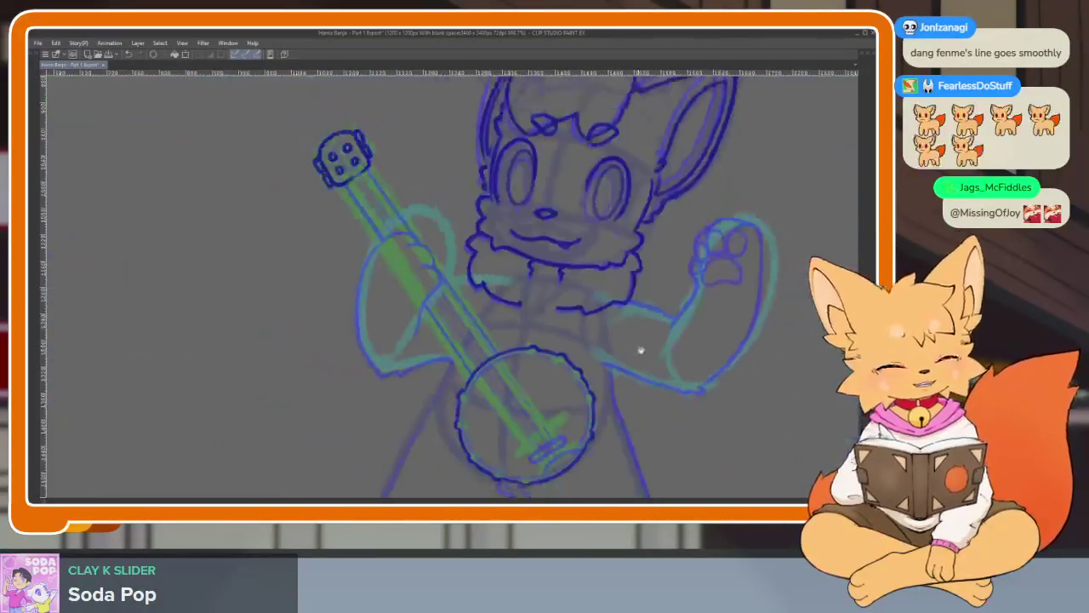
scroll(612, 340, down, 1)
scroll(511, 374, up, 1)
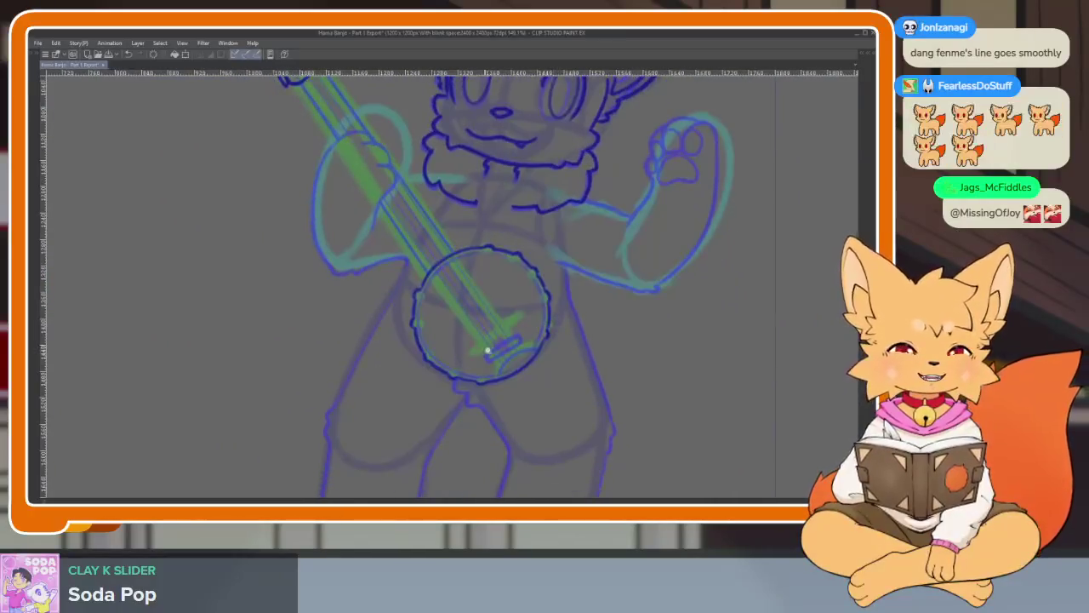
scroll(494, 350, up, 2)
scroll(511, 375, up, 2)
scroll(498, 379, up, 2)
mouse_move(361, 366)
mouse_down()
mouse_move(566, 230)
mouse_move(576, 250)
mouse_move(474, 341)
mouse_move(365, 384)
mouse_move(391, 344)
mouse_up()
mouse_move(699, 329)
mouse_down()
mouse_move(682, 290)
mouse_move(433, 433)
mouse_up()
Rotate the canvas so the neck lies nearly horizontal and extend the upper rim line right.
scroll(576, 369, down, 2)
scroll(634, 367, down, 3)
scroll(524, 381, up, 2)
mouse_move(523, 381)
mouse_down()
mouse_move(666, 352)
mouse_move(661, 333)
mouse_move(699, 316)
mouse_move(635, 323)
mouse_up()
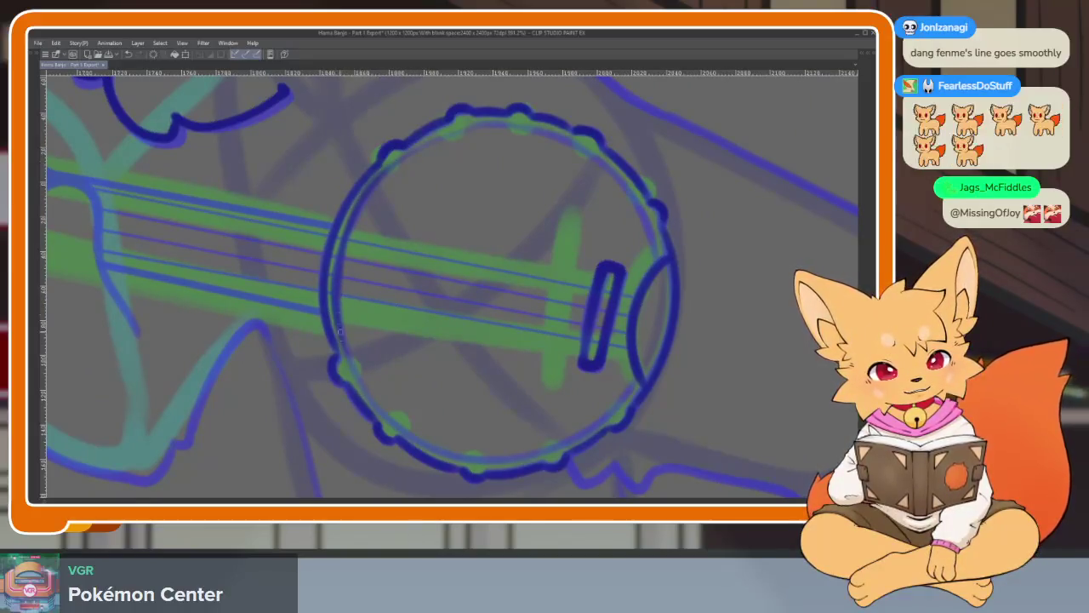
scroll(470, 457, up, 2)
scroll(601, 388, up, 2)
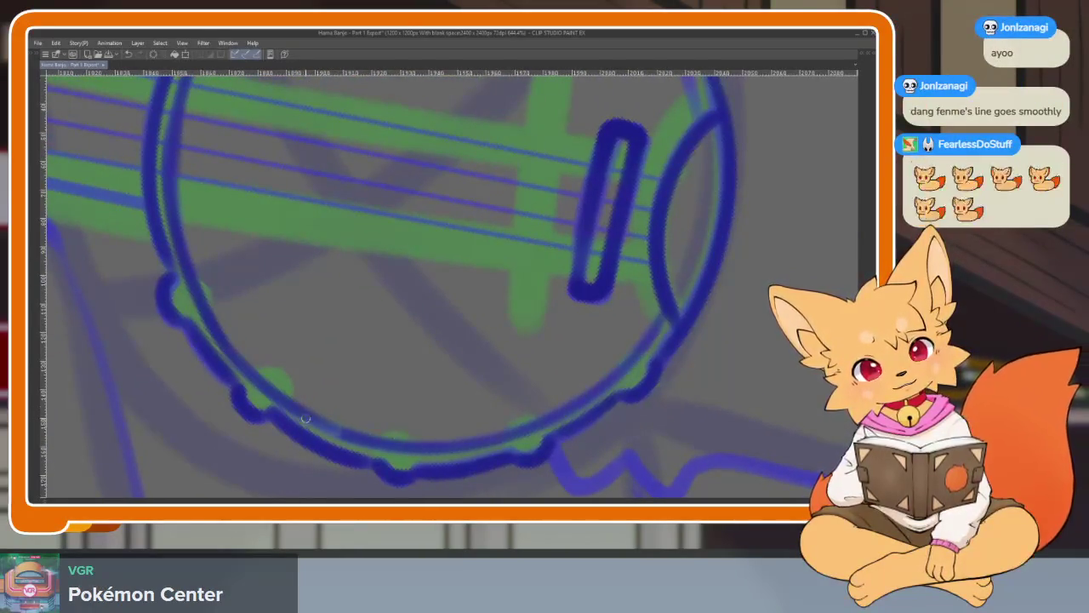
scroll(558, 388, down, 4)
scroll(333, 303, up, 4)
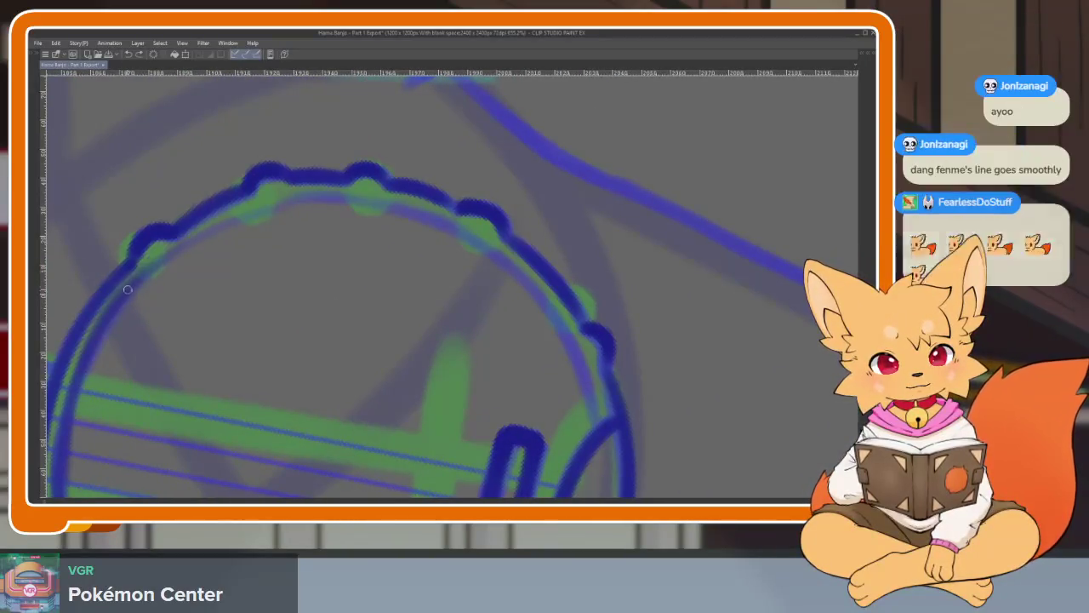
drag(333, 203, 436, 222)
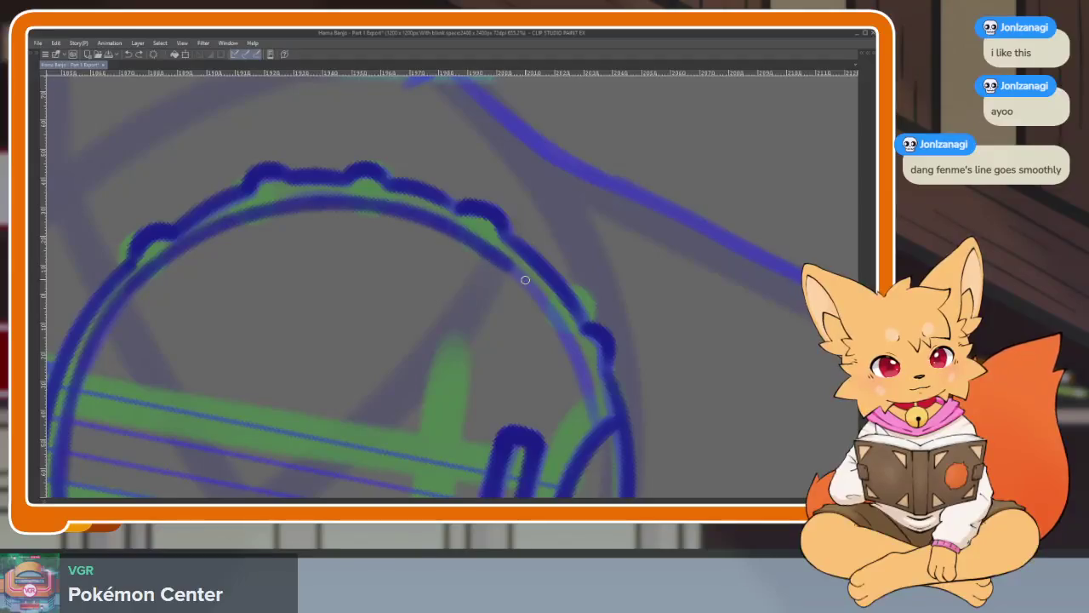
scroll(604, 449, down, 5)
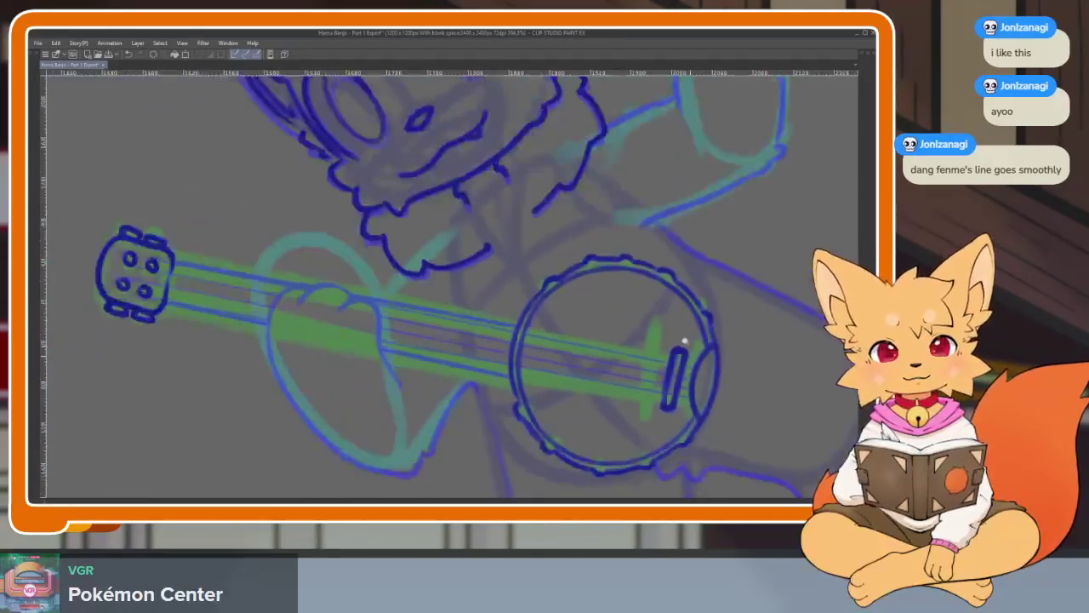
Bring the paw on the banjo neck into view and ink its left edge.
scroll(462, 367, up, 2)
drag(462, 367, 607, 394)
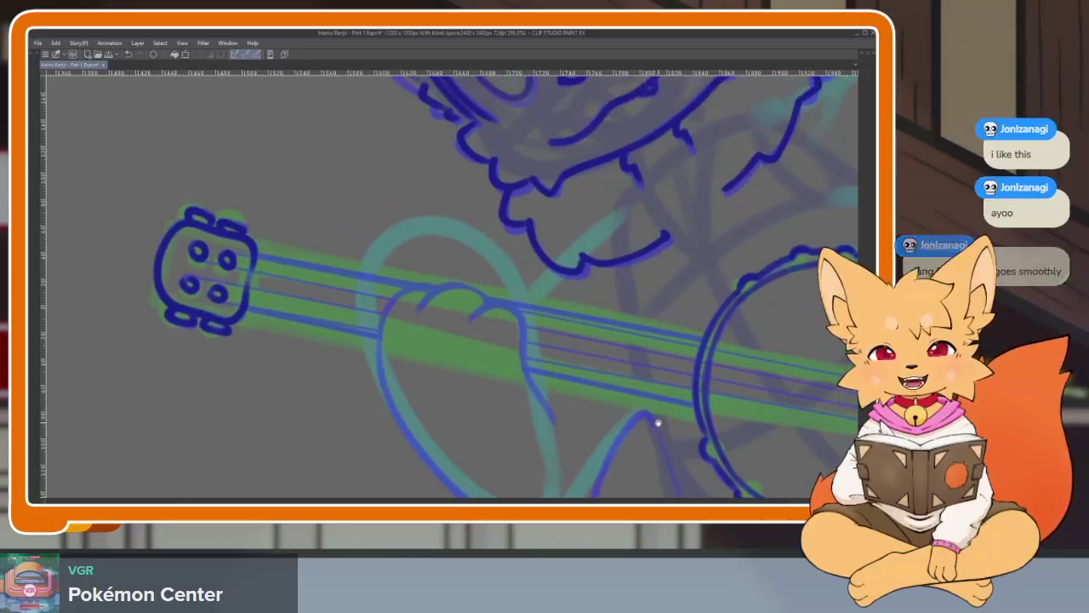
scroll(661, 401, up, 1)
scroll(639, 423, up, 1)
scroll(639, 422, up, 1)
scroll(516, 404, up, 2)
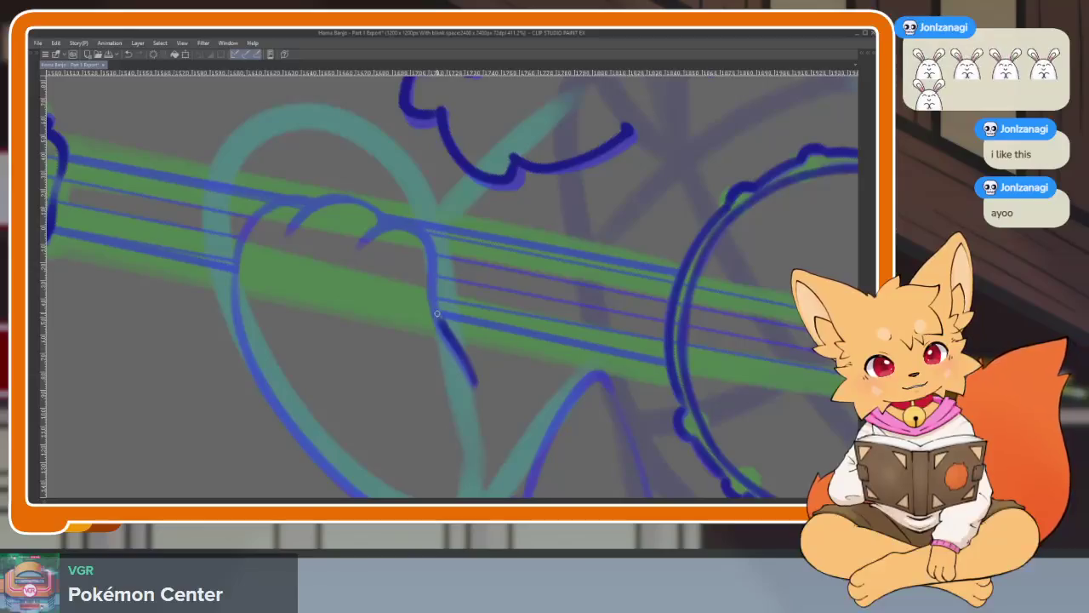
scroll(466, 368, up, 1)
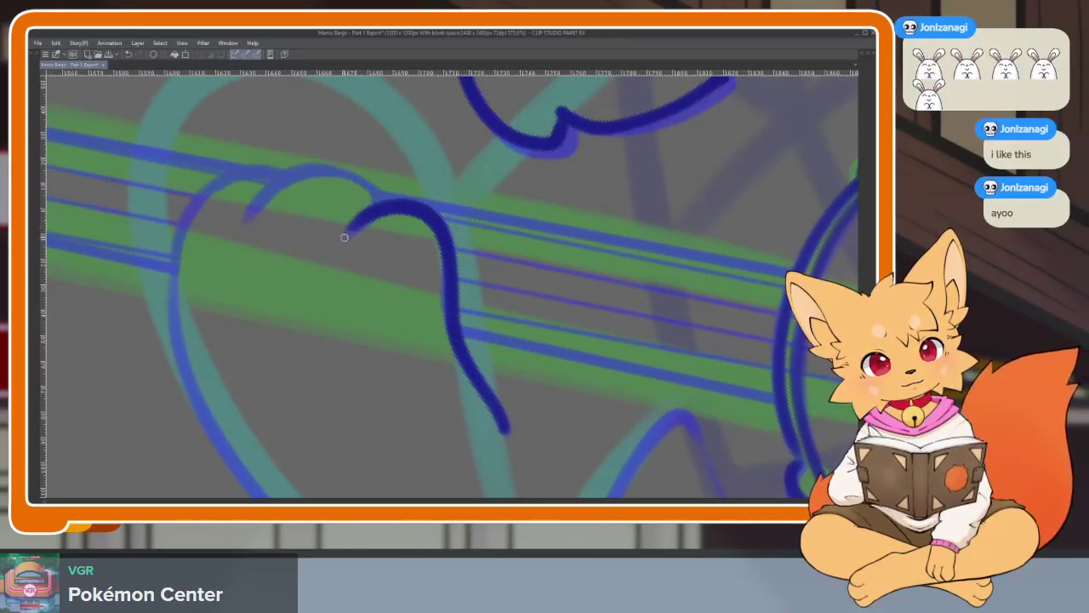
drag(268, 206, 369, 148)
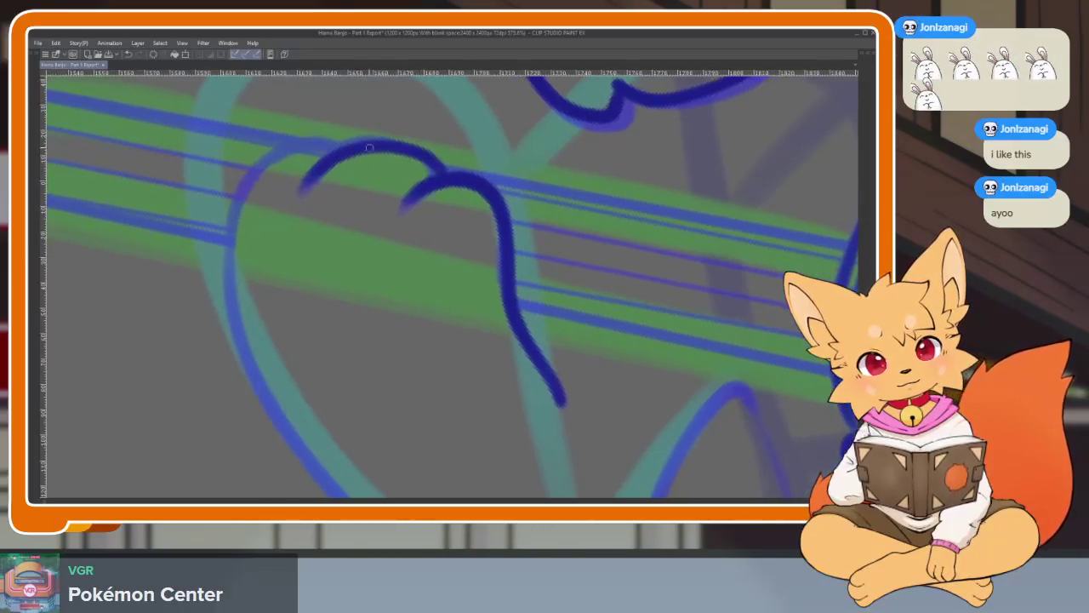
drag(240, 191, 232, 344)
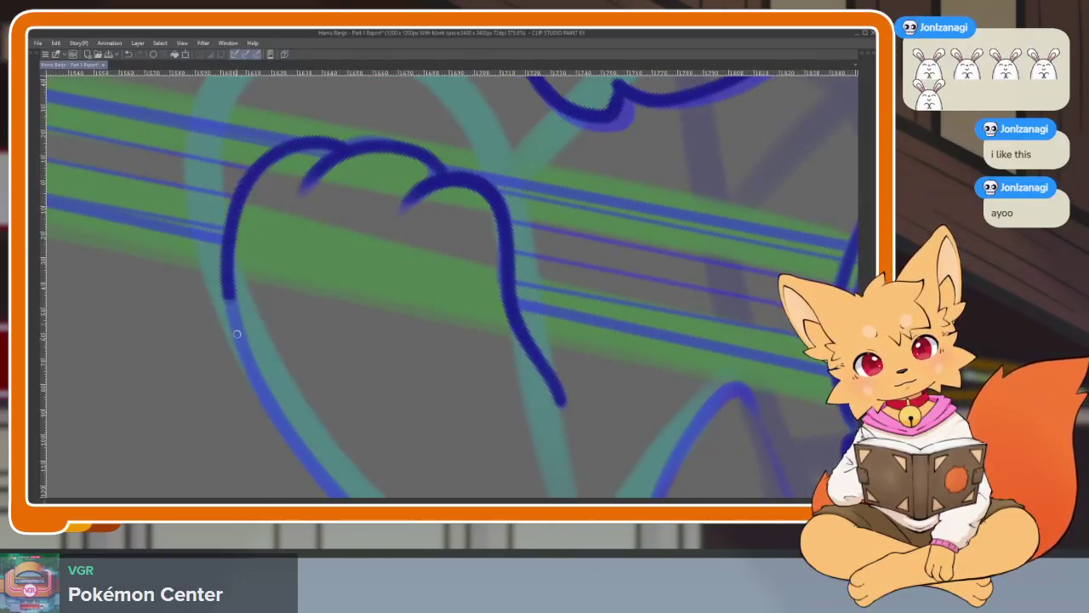
Ink the paw's lower edge up to its peak, then down and around its left curve.
drag(666, 360, 648, 241)
drag(567, 347, 656, 241)
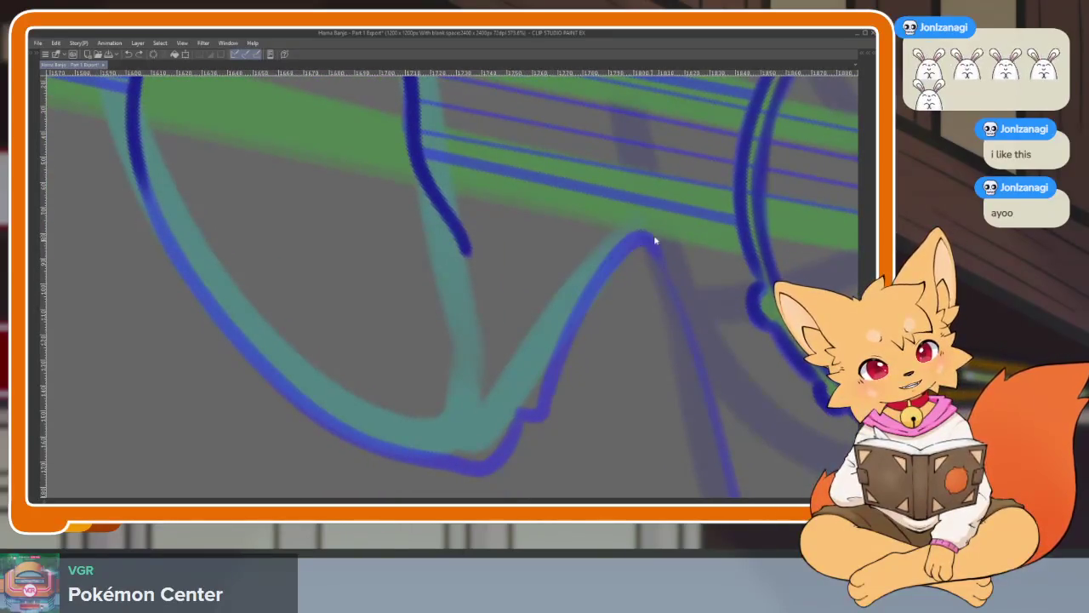
drag(600, 278, 546, 403)
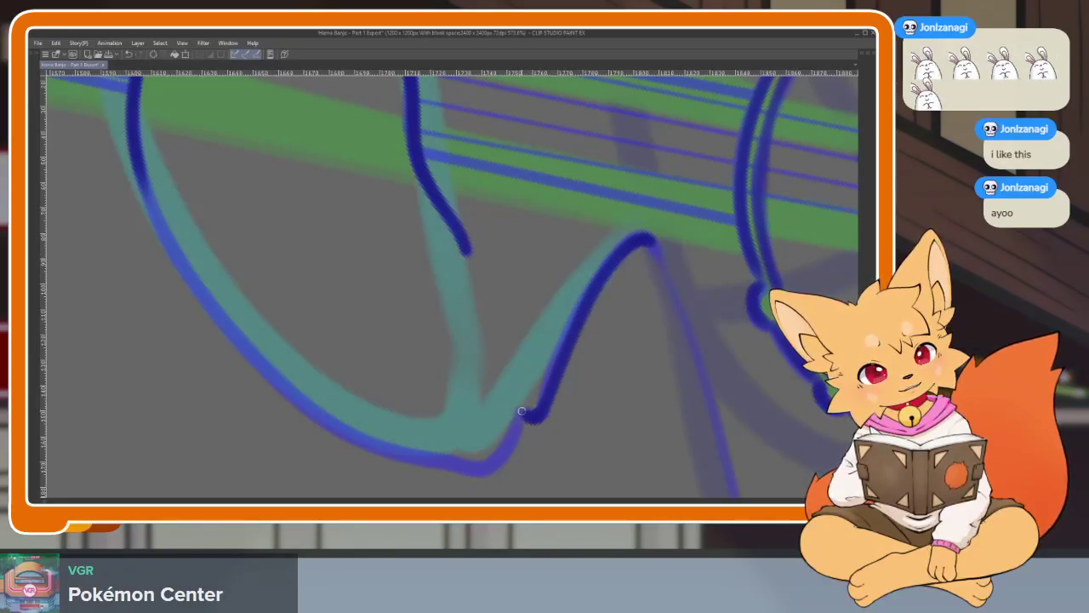
drag(456, 467, 518, 461)
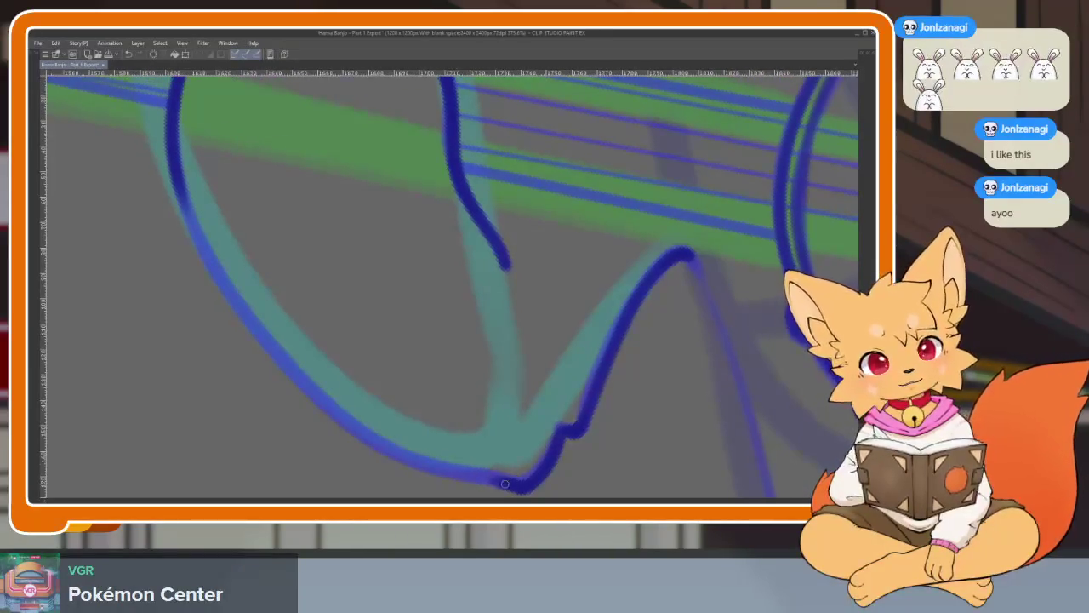
drag(256, 331, 174, 170)
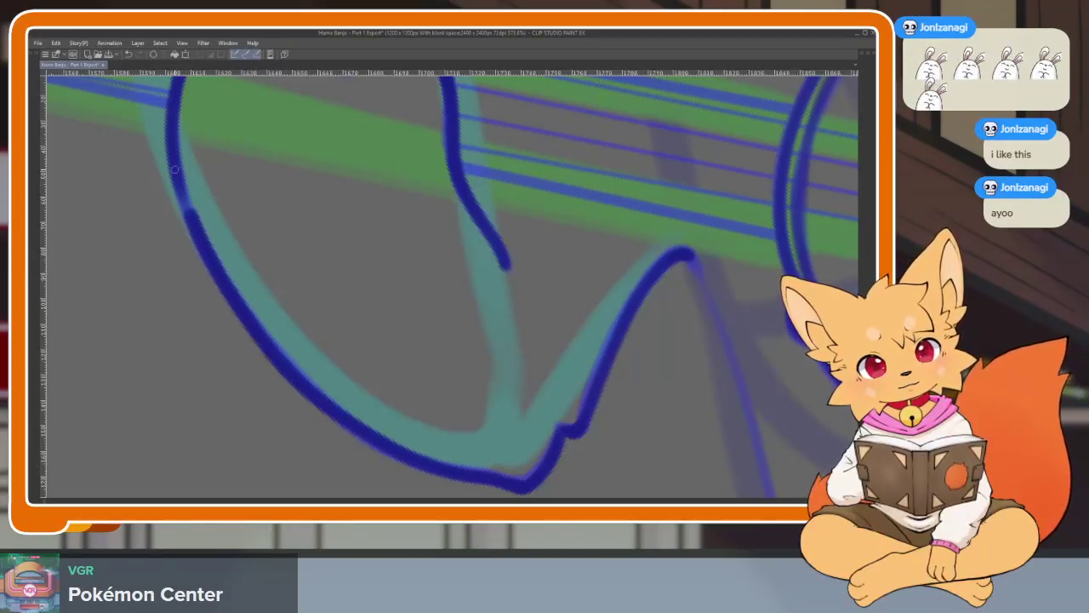
Undo the last paw outline stroke.
scroll(355, 274, down, 5)
scroll(579, 352, up, 1)
scroll(510, 365, up, 1)
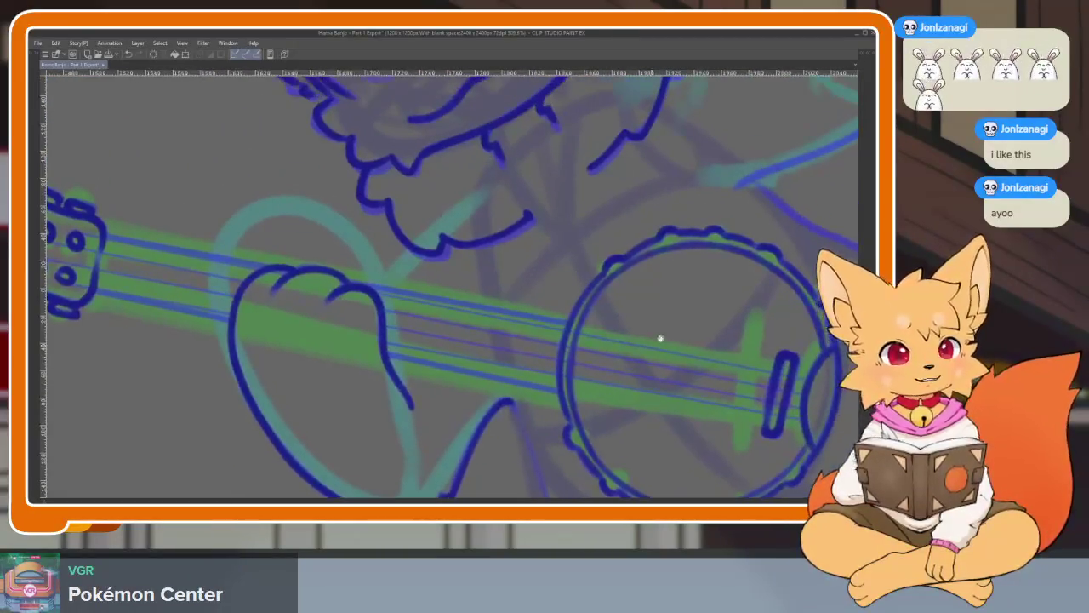
scroll(729, 338, up, 2)
scroll(464, 265, up, 2)
scroll(465, 281, up, 1)
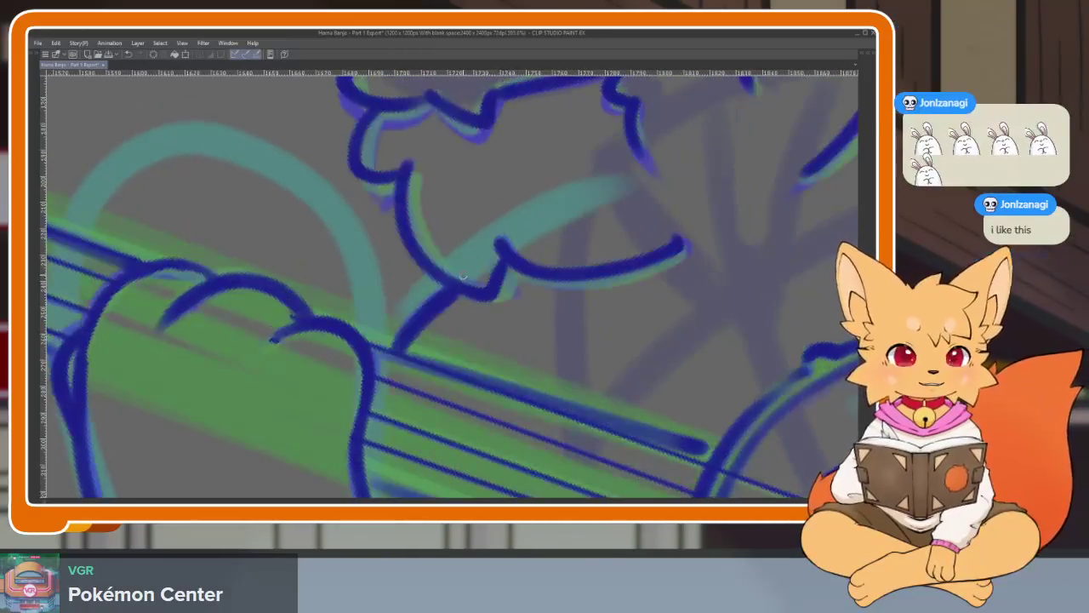
key(ctrl+z)
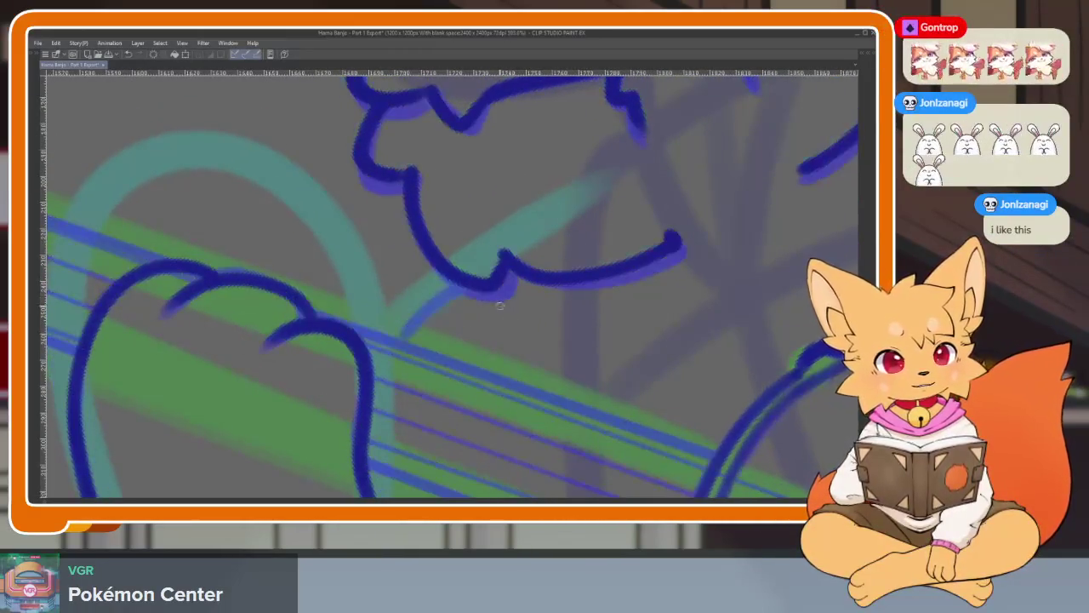
Show the layers and timeline panels, then hide them again to view the full canvas.
scroll(511, 340, down, 1)
scroll(530, 377, down, 1)
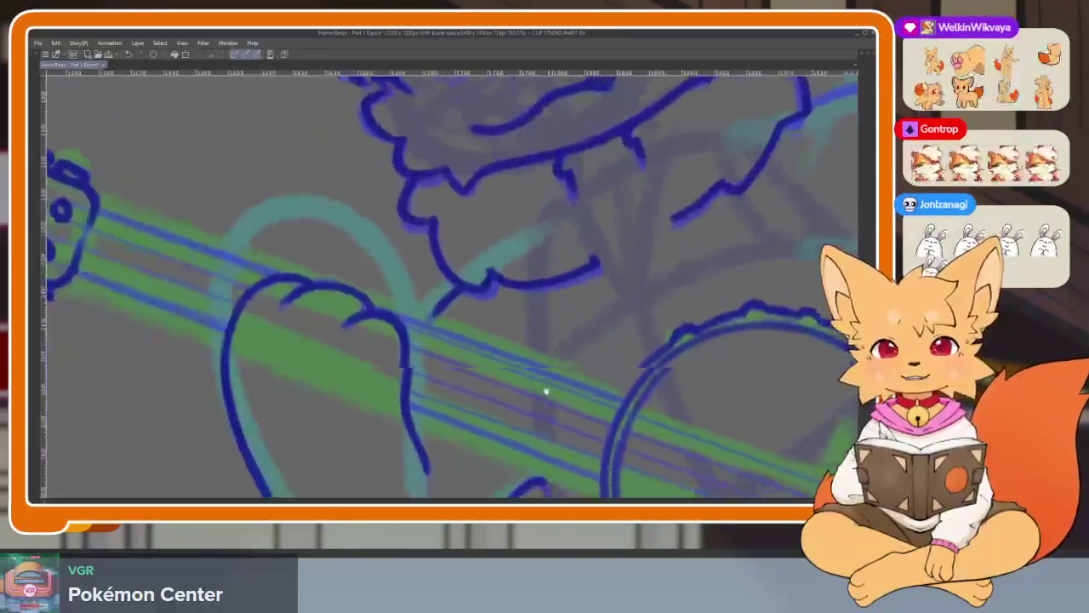
scroll(547, 394, down, 1)
key(Tab)
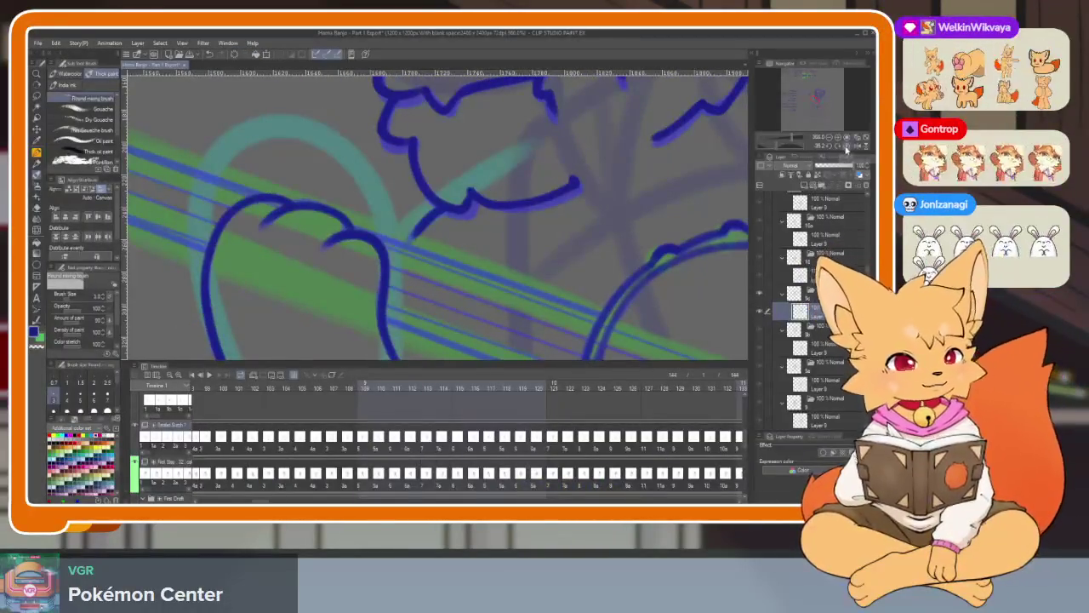
key(Tab)
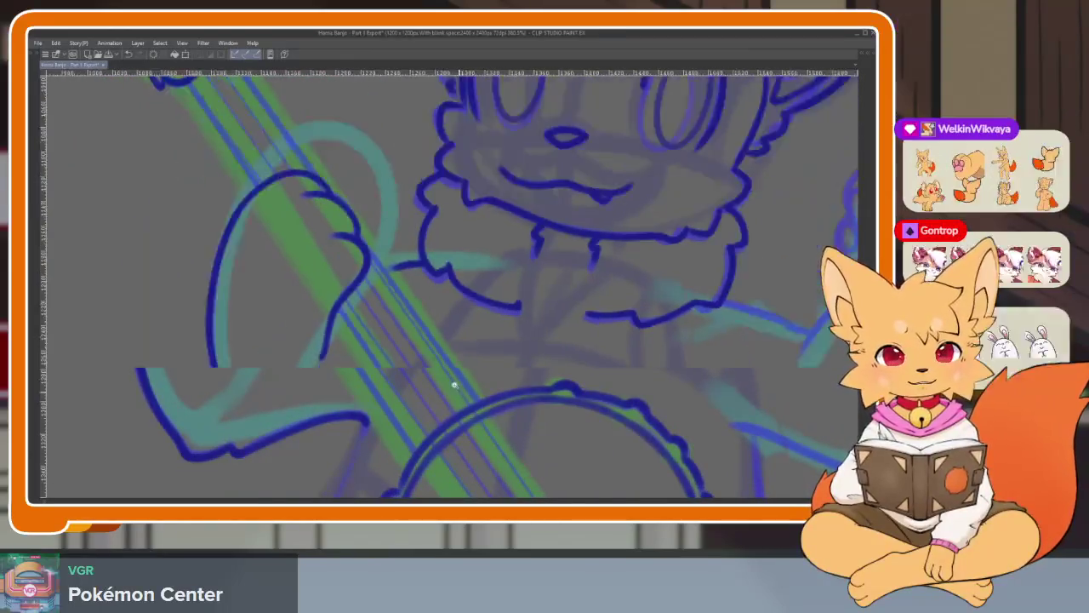
scroll(436, 386, up, 1)
scroll(421, 377, up, 1)
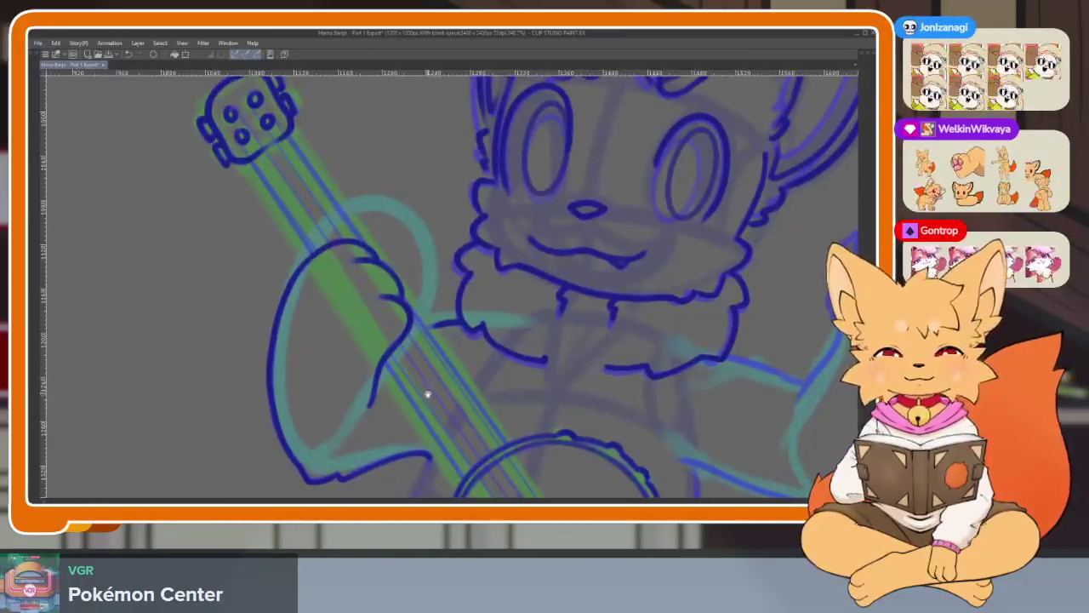
scroll(428, 394, up, 1)
scroll(432, 399, up, 1)
scroll(477, 383, down, 3)
scroll(523, 360, down, 3)
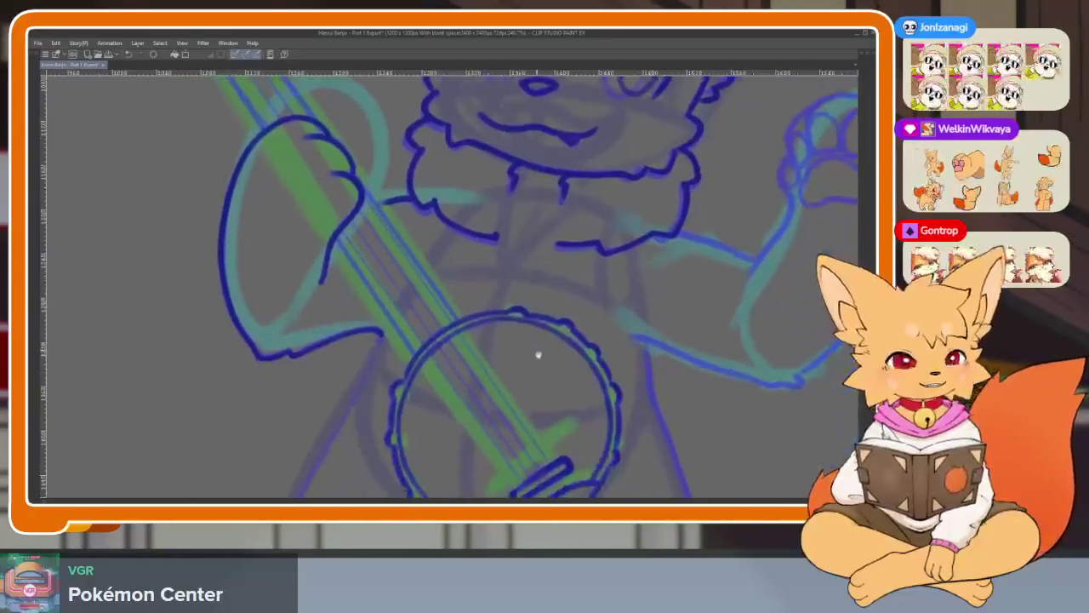
scroll(537, 351, down, 3)
scroll(476, 323, down, 2)
scroll(357, 299, up, 1)
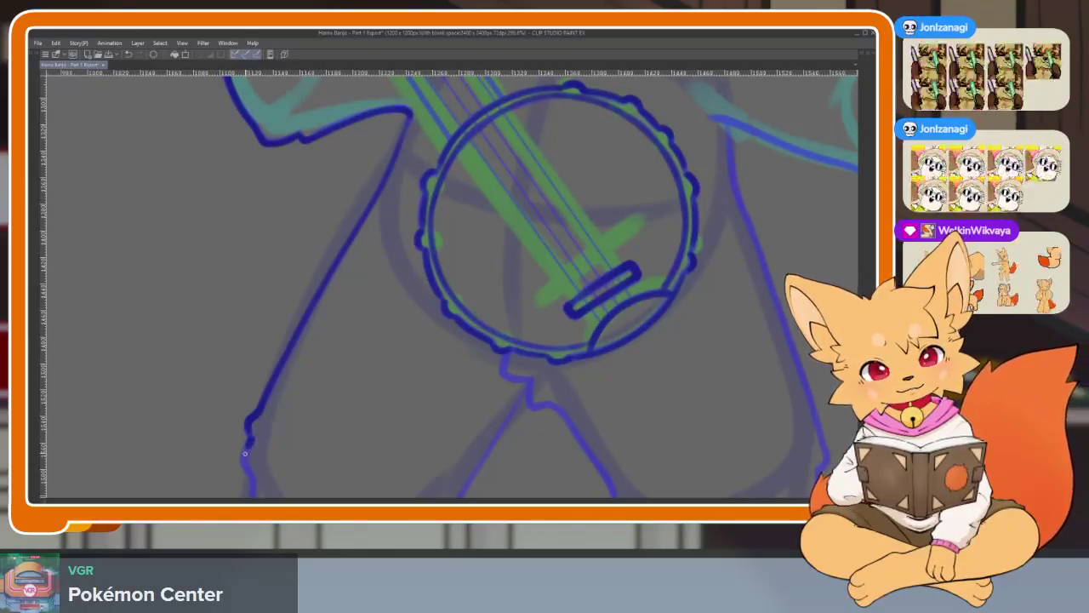
Move the view to the fox's legs and zoom in on the foot.
mouse_move(300, 483)
mouse_down()
mouse_move(394, 195)
mouse_move(327, 152)
mouse_up()
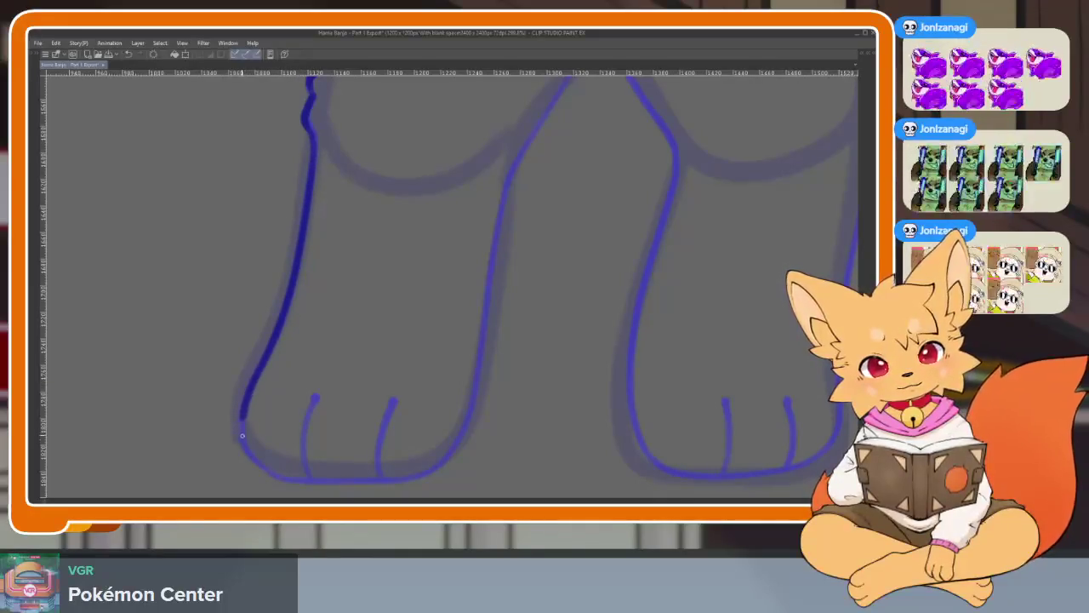
scroll(534, 289, down, 2)
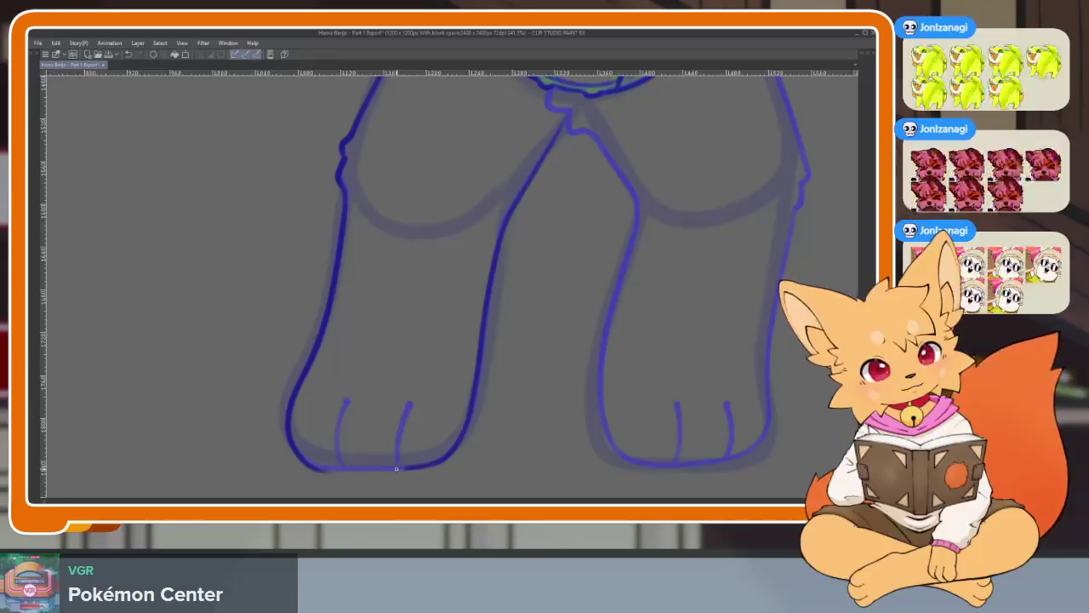
scroll(513, 396, up, 1)
scroll(394, 435, up, 3)
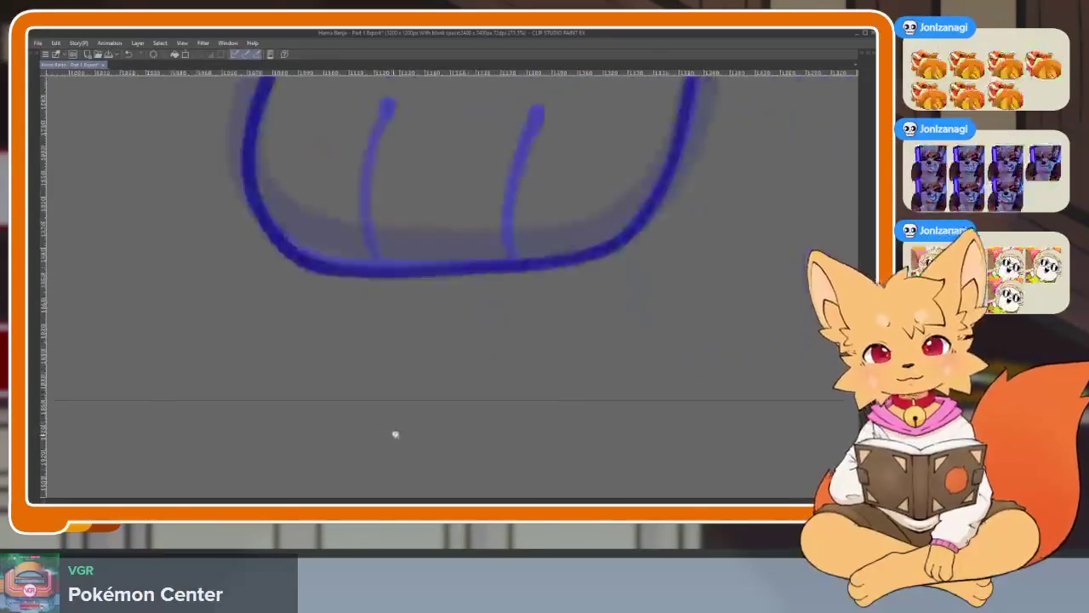
scroll(341, 383, up, 1)
scroll(316, 329, down, 2)
scroll(252, 421, up, 2)
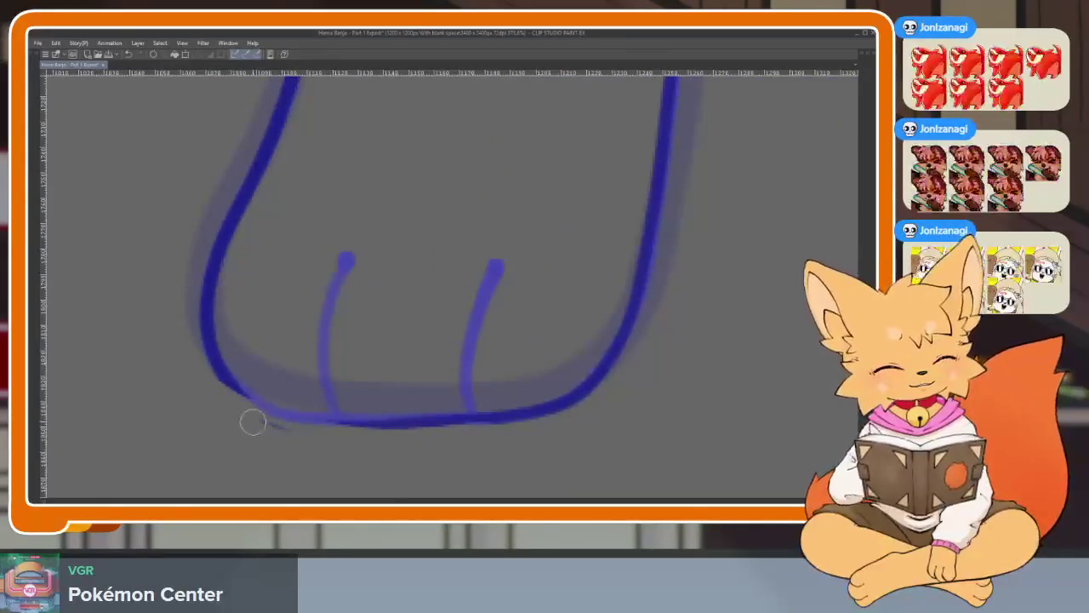
scroll(340, 425, down, 1)
scroll(485, 466, up, 1)
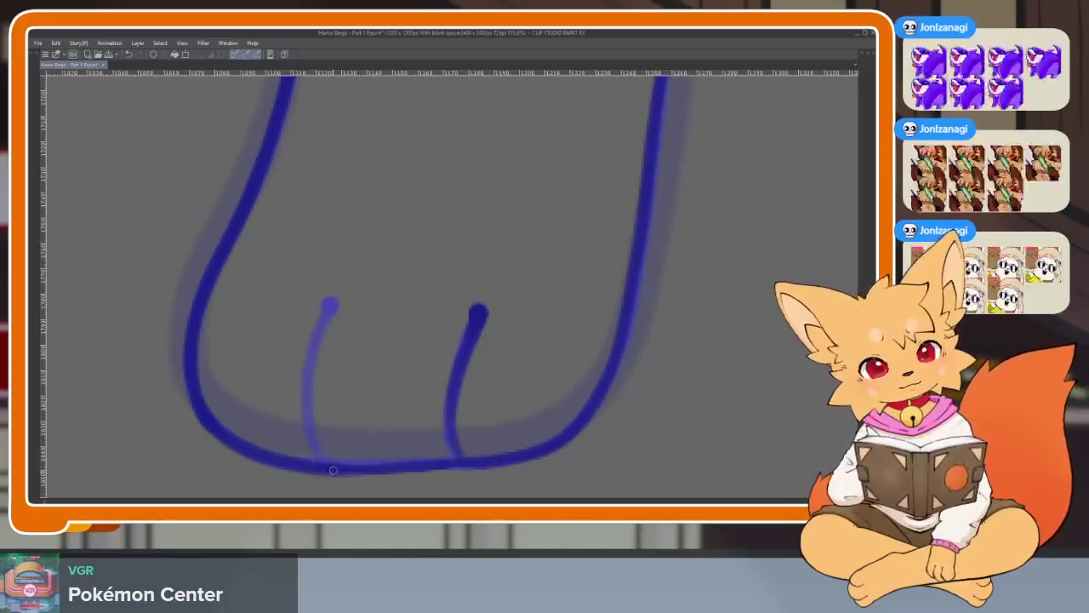
scroll(408, 358, down, 1)
scroll(505, 343, down, 2)
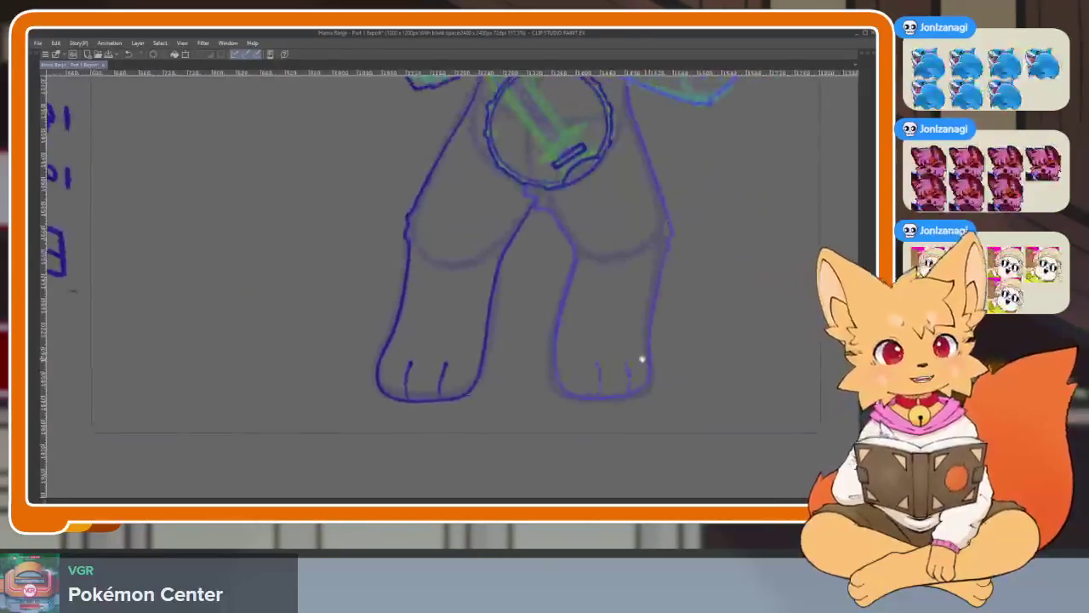
scroll(493, 401, up, 1)
scroll(493, 401, up, 2)
scroll(293, 255, up, 1)
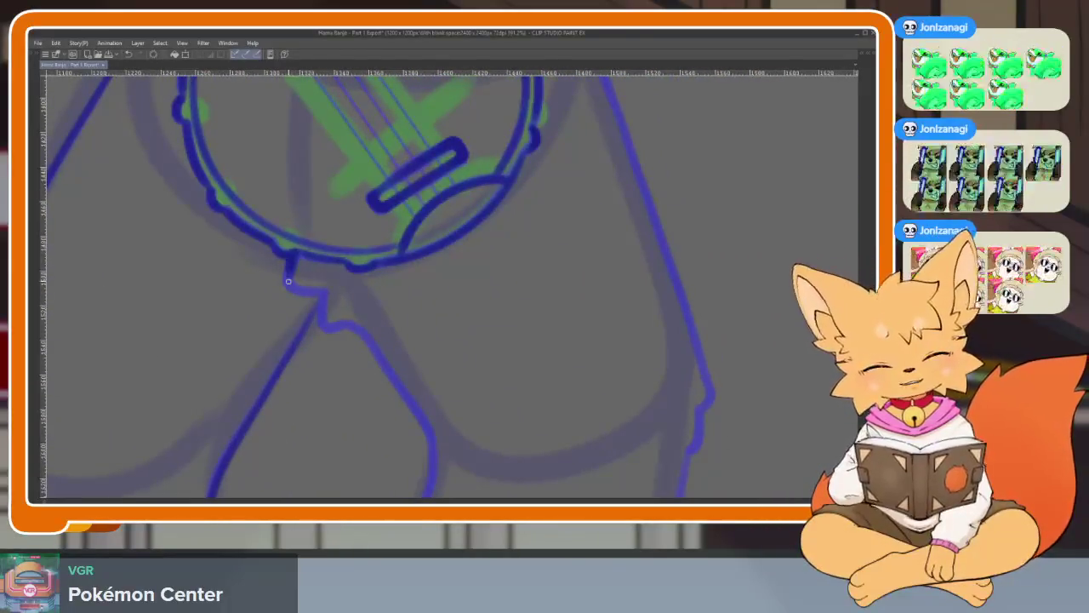
scroll(326, 325, down, 1)
scroll(465, 355, up, 1)
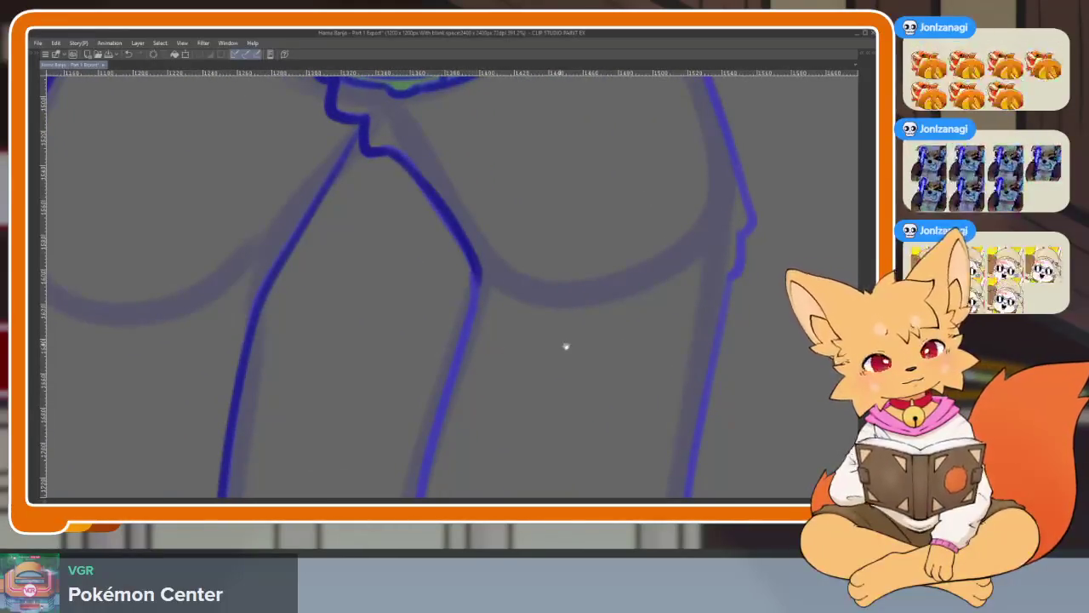
scroll(510, 290, up, 1)
scroll(386, 151, down, 1)
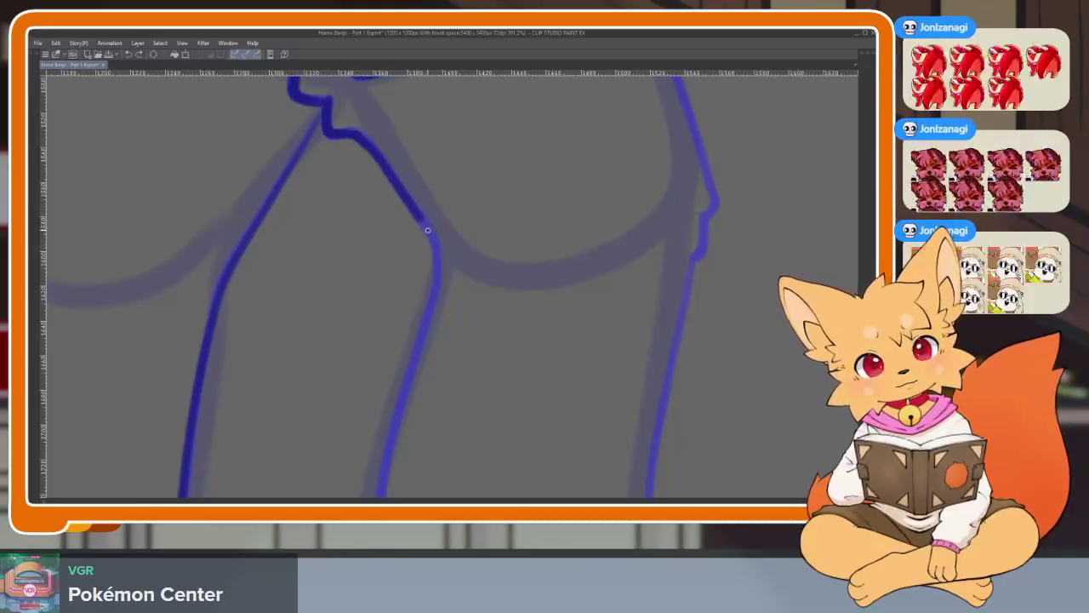
scroll(431, 351, down, 2)
scroll(538, 193, up, 2)
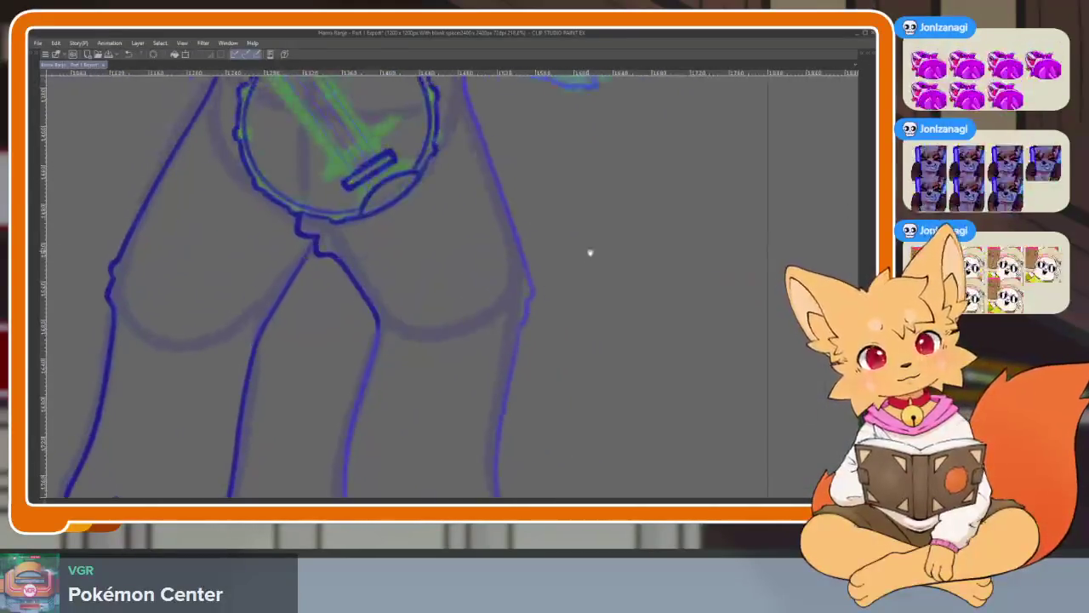
scroll(590, 250, up, 1)
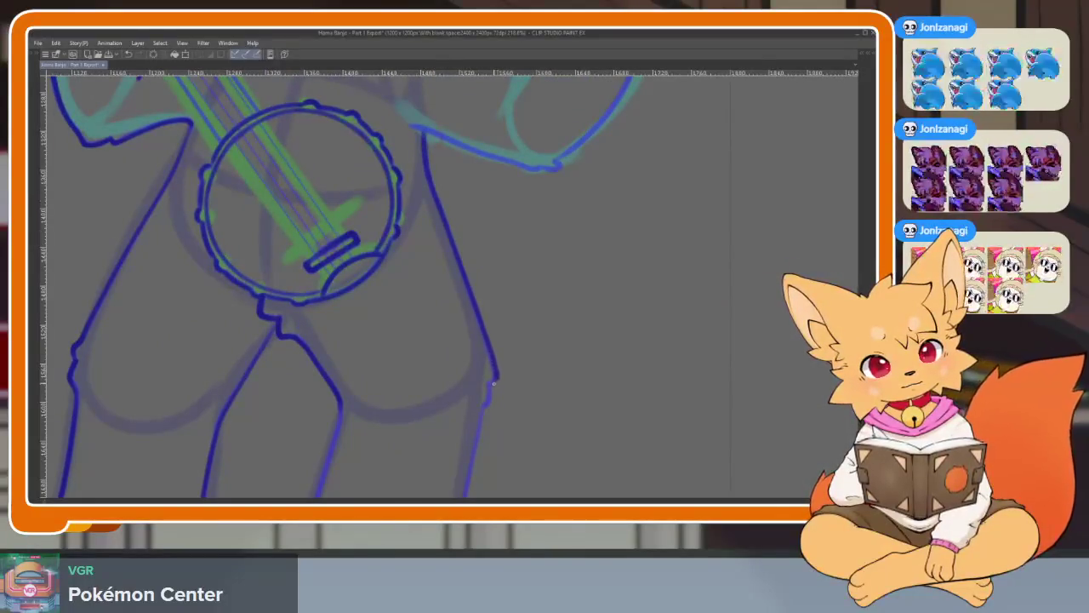
scroll(508, 430, down, 1)
scroll(581, 270, down, 3)
scroll(594, 188, up, 1)
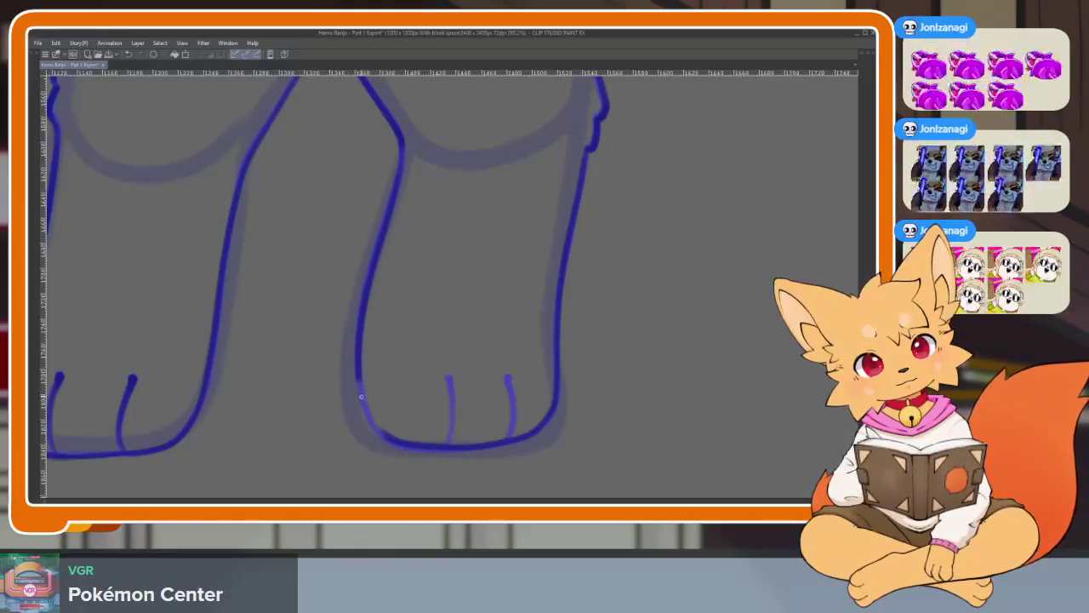
Ink the foot's bottom curve and the toe line rising from its base in dark blue.
scroll(436, 451, up, 3)
scroll(432, 452, up, 1)
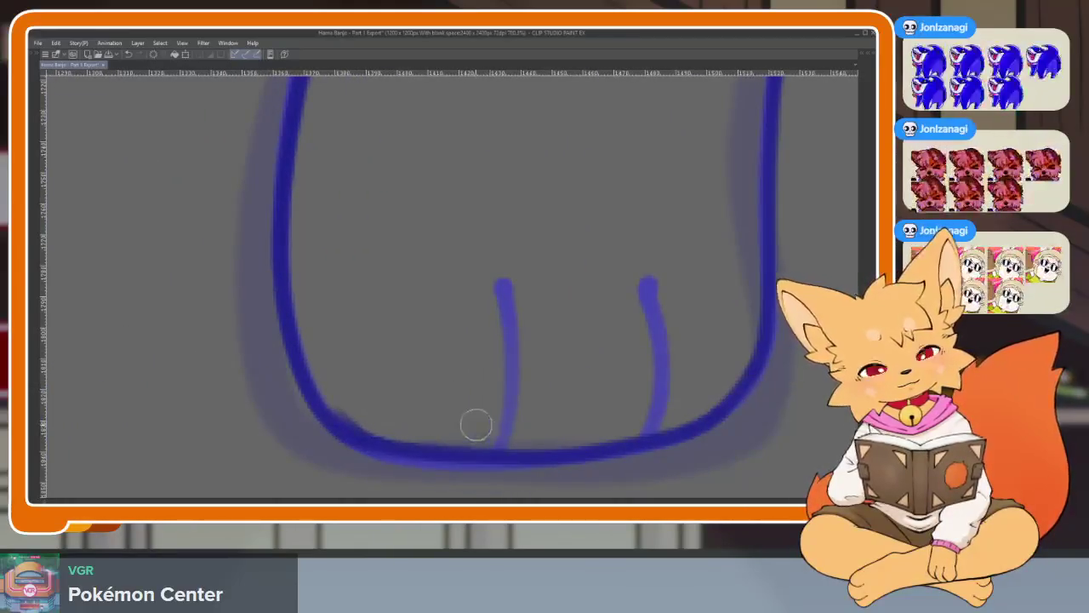
scroll(632, 438, right, 3)
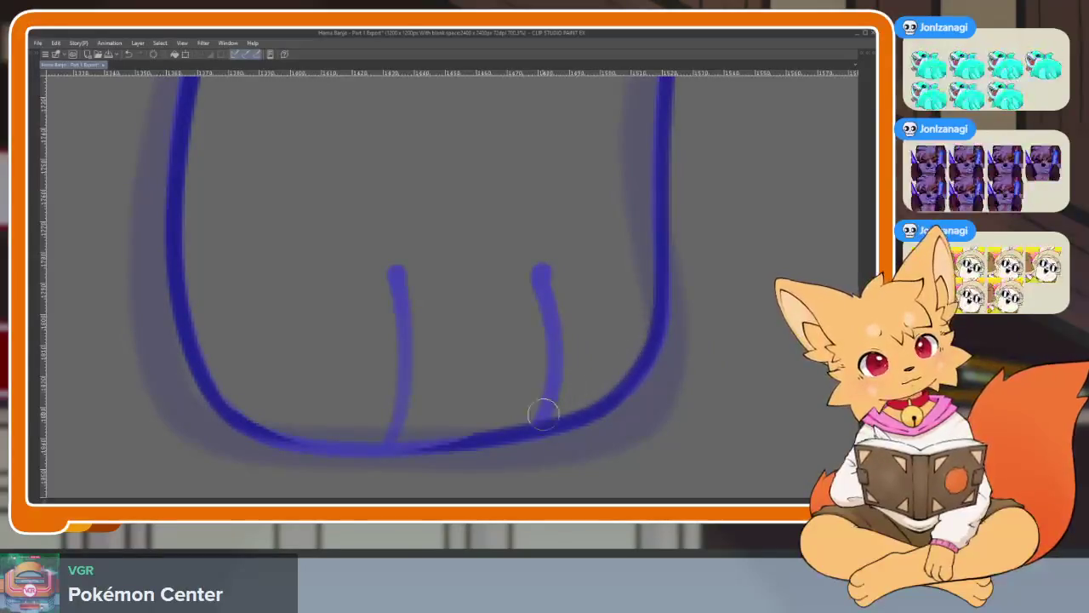
drag(514, 433, 271, 438)
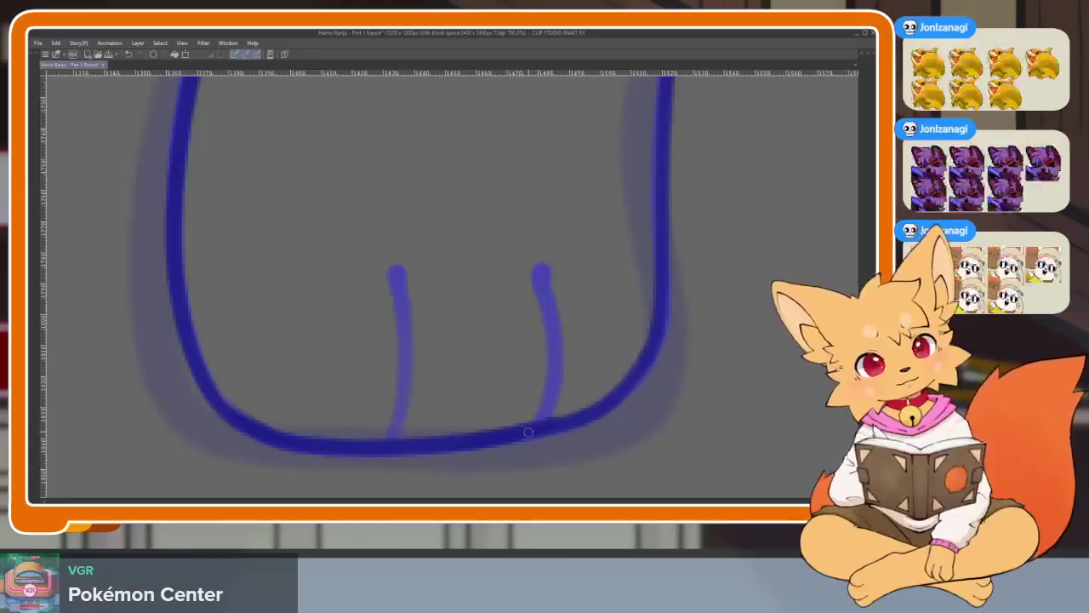
mouse_move(390, 439)
mouse_down()
mouse_move(408, 342)
mouse_move(397, 271)
mouse_up()
scroll(396, 270, down, 2)
Ink the raised paw's arcing outline, right side and toe arch, redoing the left side once.
scroll(465, 415, up, 3)
scroll(465, 415, up, 1)
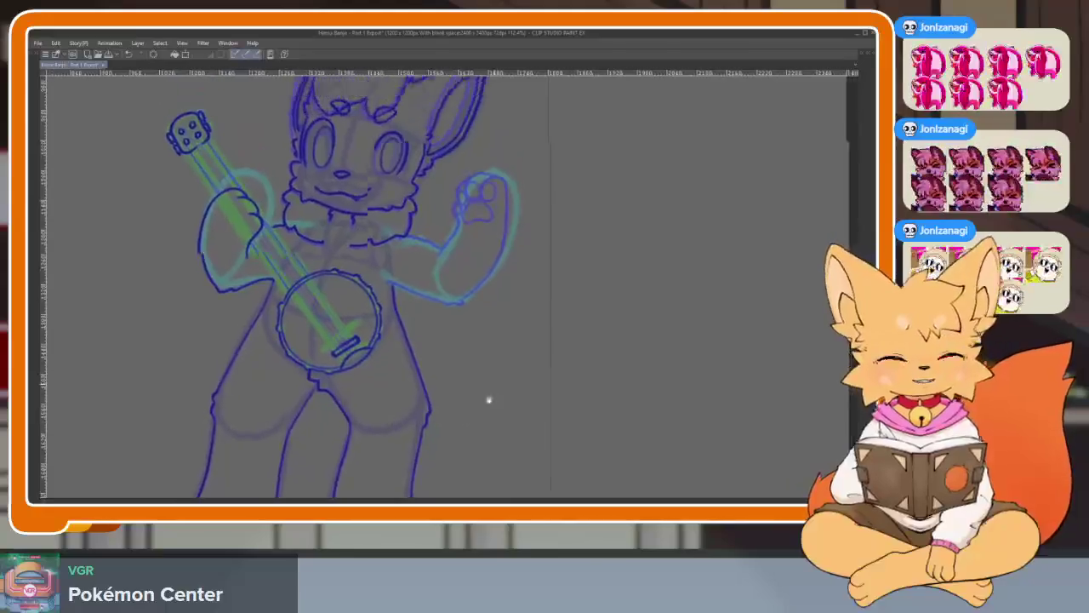
scroll(486, 397, up, 2)
scroll(469, 341, up, 2)
scroll(474, 364, up, 2)
scroll(465, 329, up, 1)
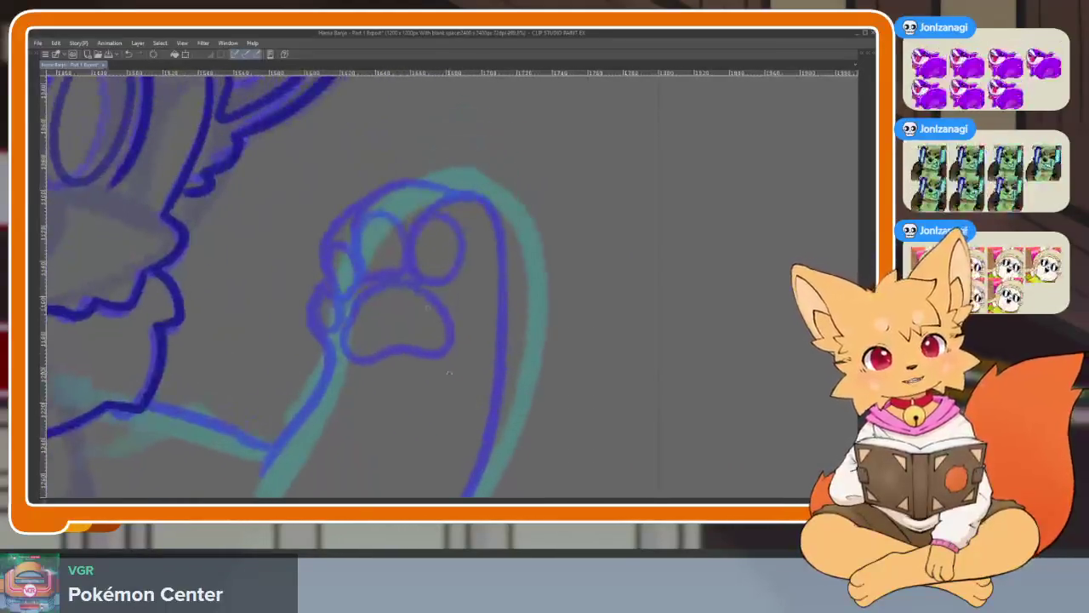
mouse_move(353, 255)
mouse_down()
mouse_move(454, 217)
mouse_move(534, 281)
mouse_up()
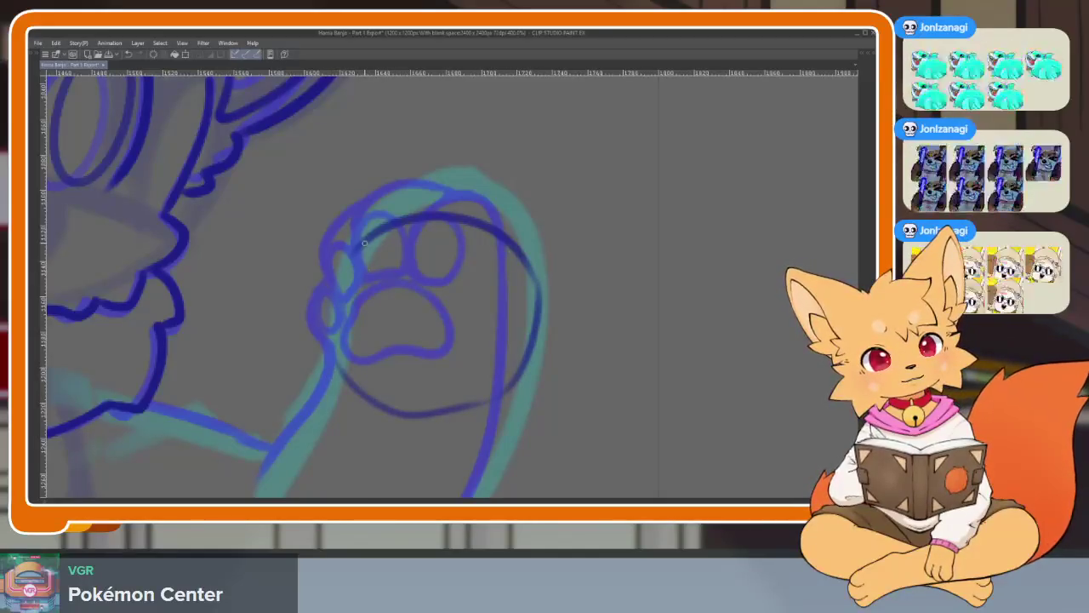
scroll(505, 365, up, 1)
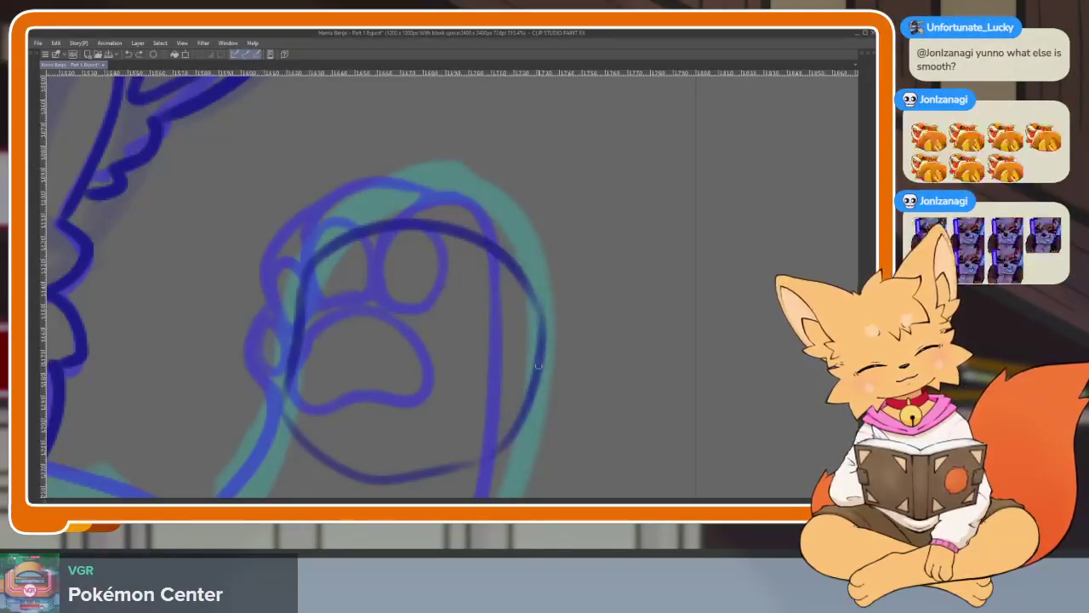
drag(498, 243, 437, 316)
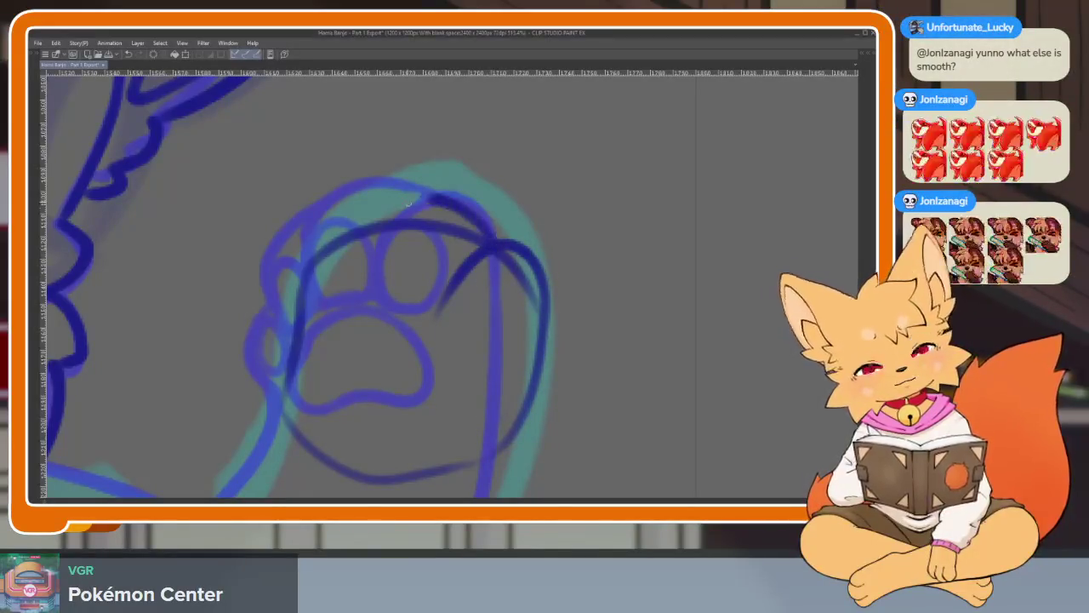
drag(358, 289, 489, 237)
mouse_move(283, 302)
mouse_down()
mouse_move(342, 201)
mouse_move(305, 323)
mouse_up()
key(ctrl+z)
key(ctrl+z)
mouse_move(395, 203)
mouse_down()
mouse_move(357, 209)
mouse_move(261, 374)
mouse_move(271, 429)
mouse_up()
Ink a dark blue stroke across the top of the paw pad.
scroll(510, 323, down, 1)
scroll(579, 323, down, 2)
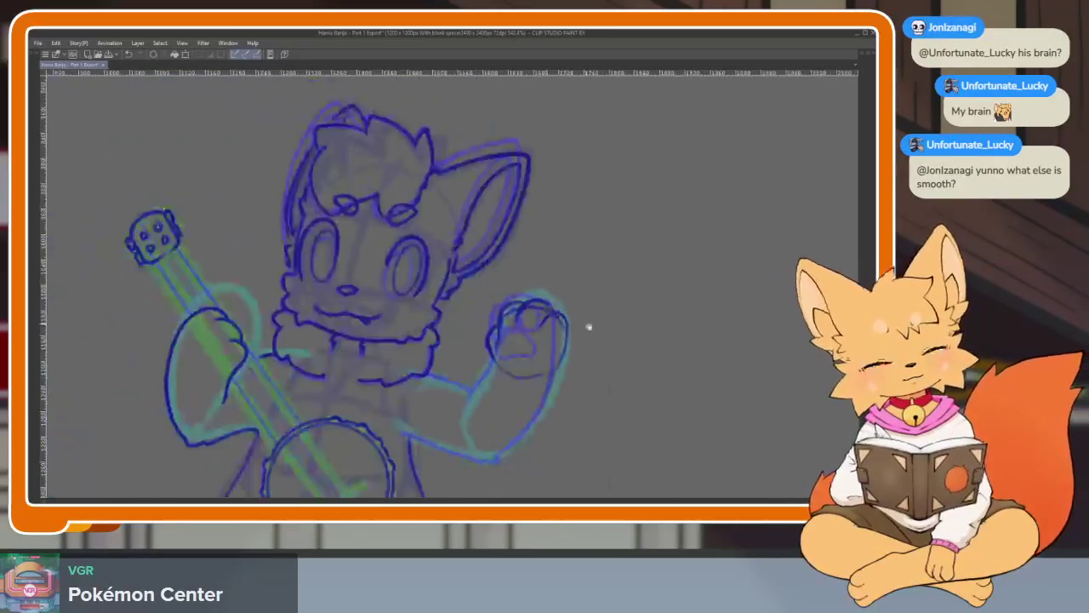
scroll(587, 323, up, 1)
scroll(579, 327, up, 2)
scroll(570, 353, up, 1)
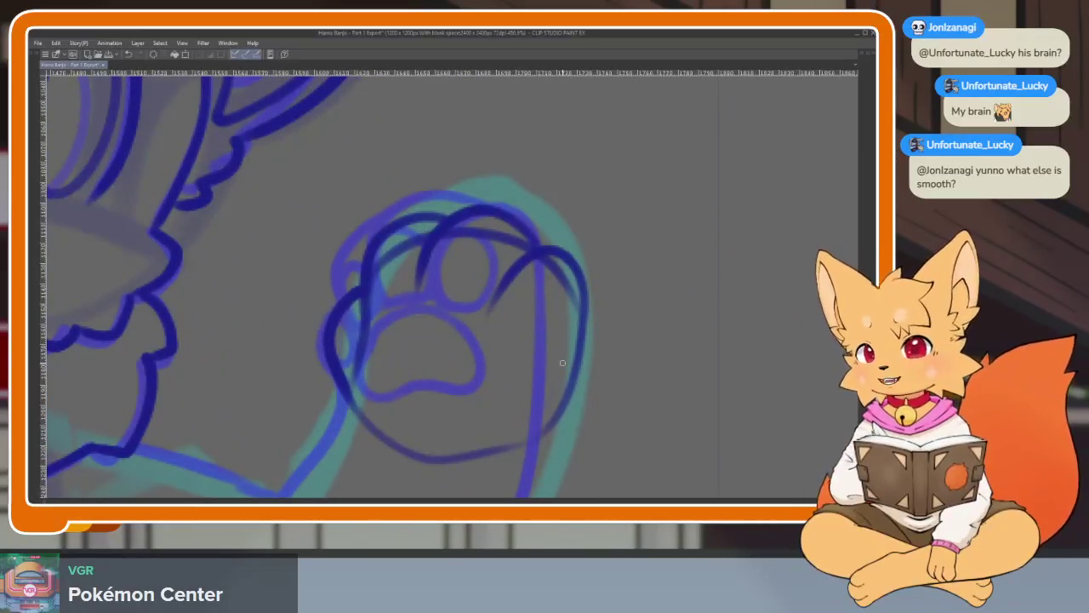
scroll(563, 364, up, 1)
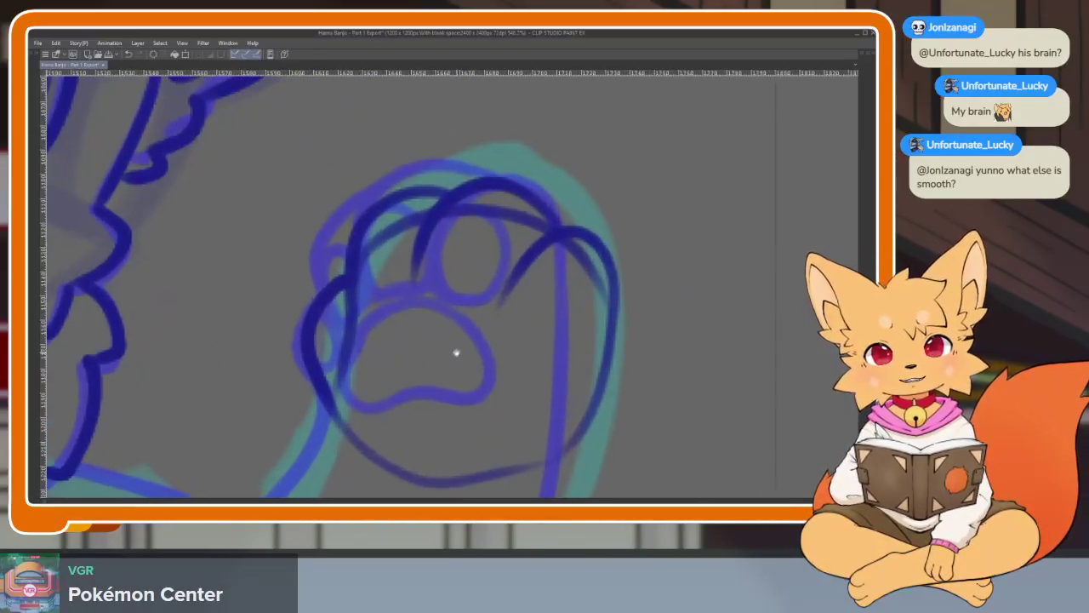
drag(361, 291, 526, 332)
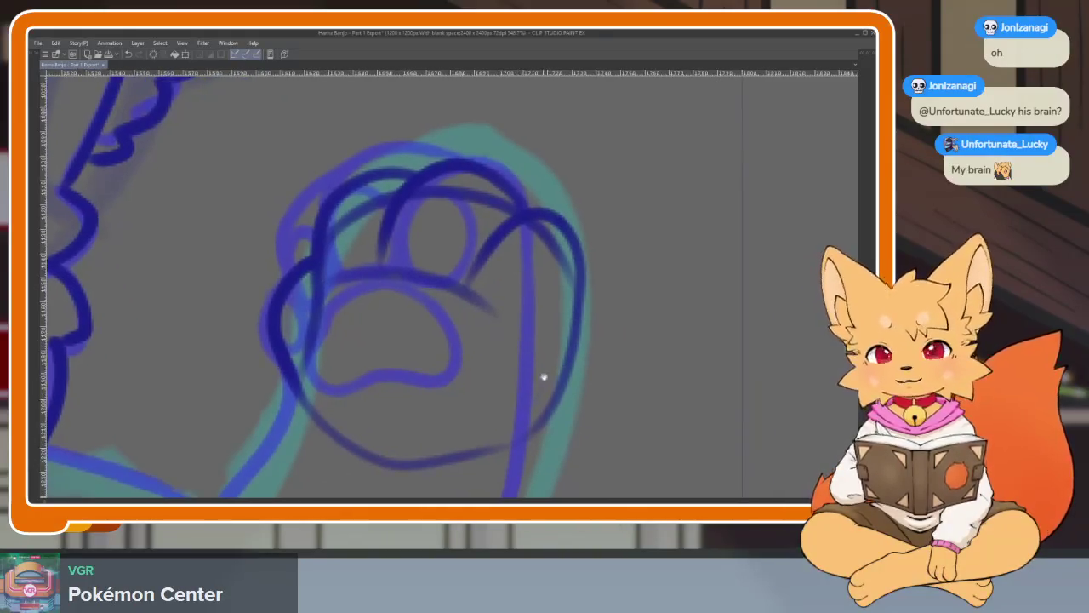
scroll(545, 377, up, 1)
scroll(496, 426, up, 1)
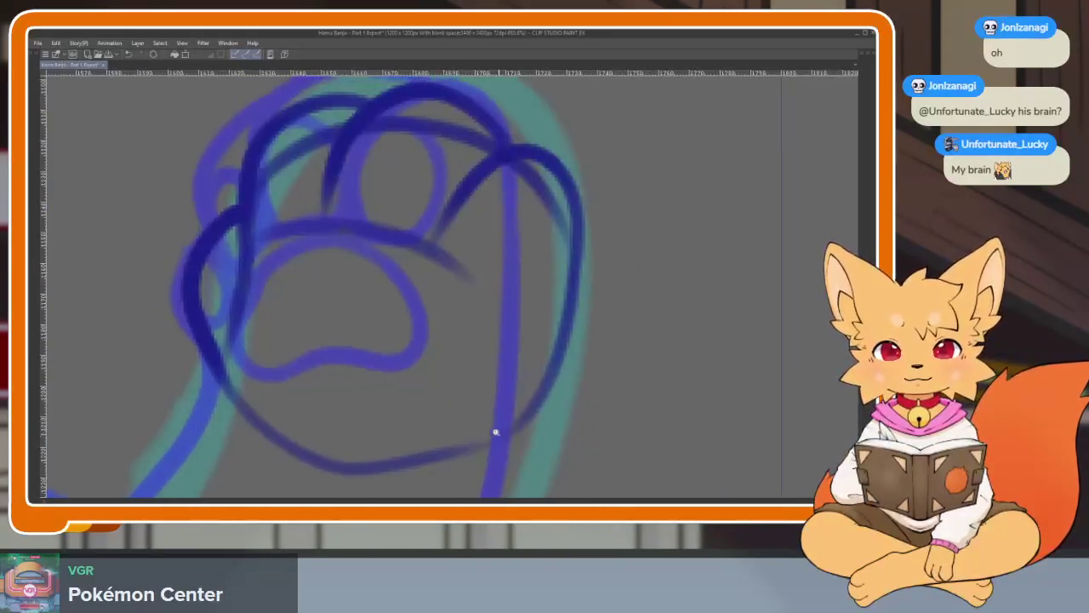
scroll(496, 429, up, 1)
scroll(496, 429, up, 1)
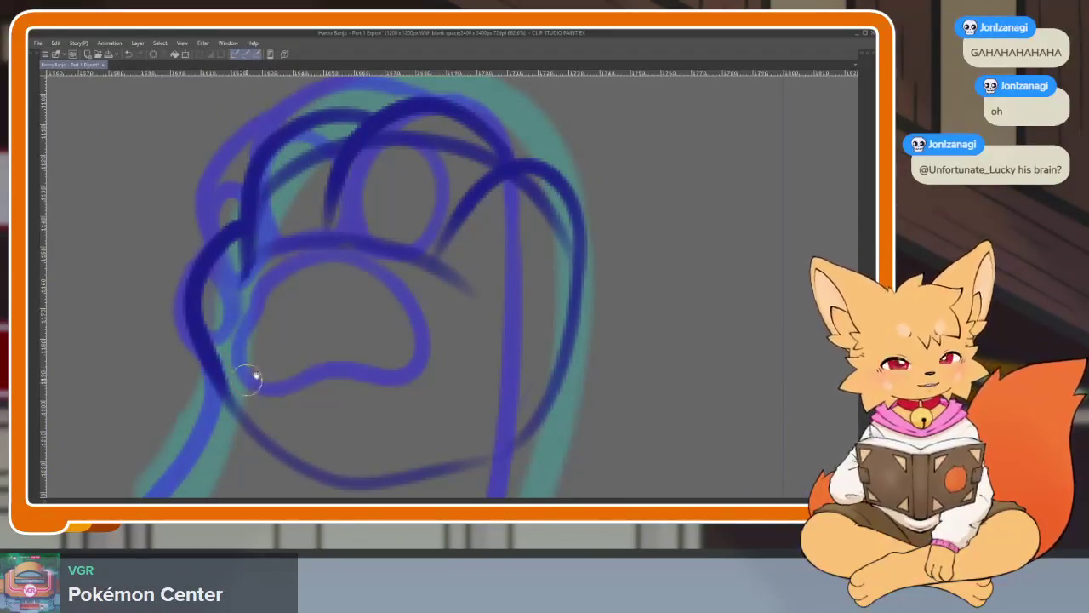
scroll(256, 378, up, 2)
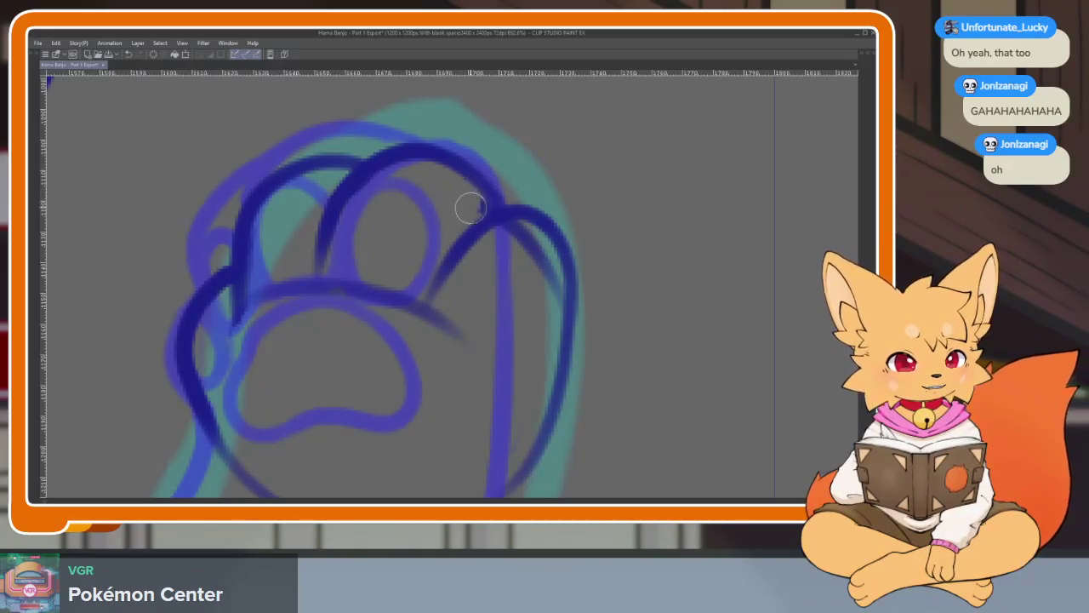
scroll(478, 206, right, 2)
scroll(528, 297, right, 2)
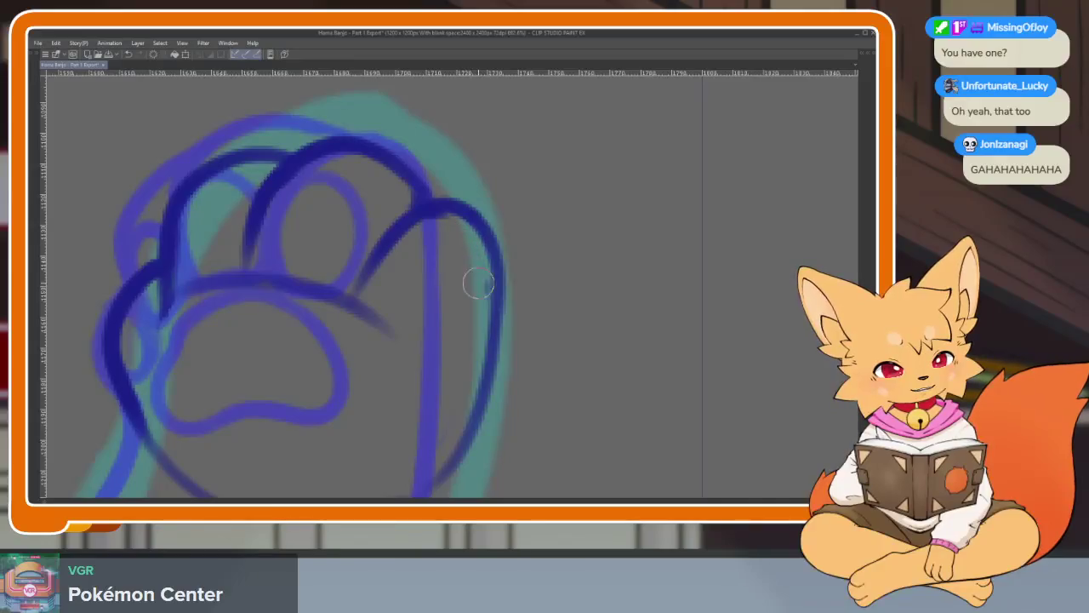
scroll(434, 255, down, 3)
scroll(476, 306, down, 2)
scroll(508, 370, up, 5)
scroll(508, 370, up, 2)
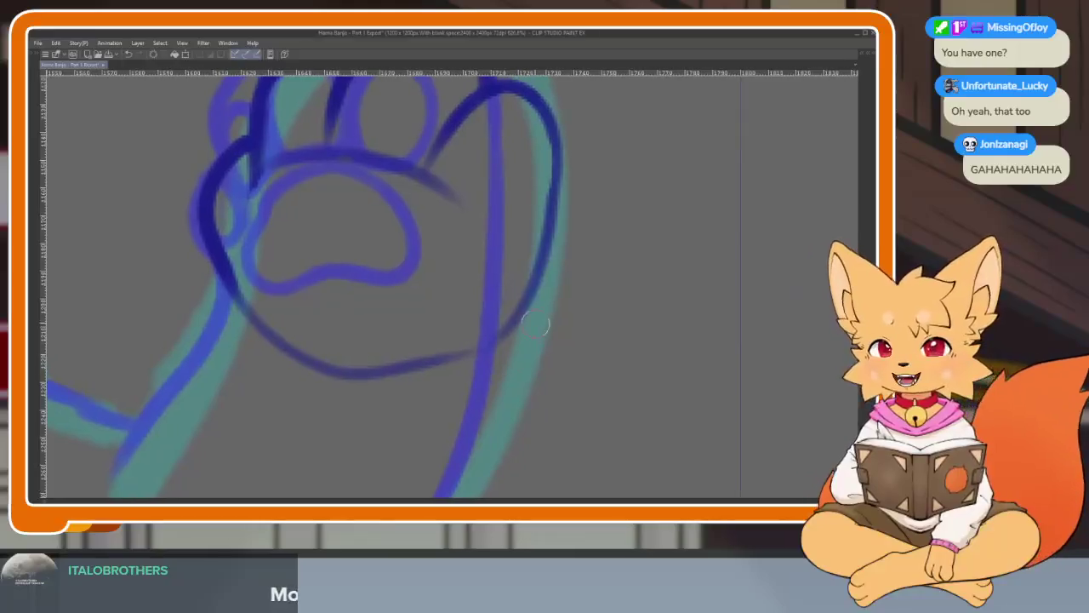
Erase stray strokes on the paw's right outline and the curve below the paw.
drag(555, 174, 521, 313)
key(ctrl+z)
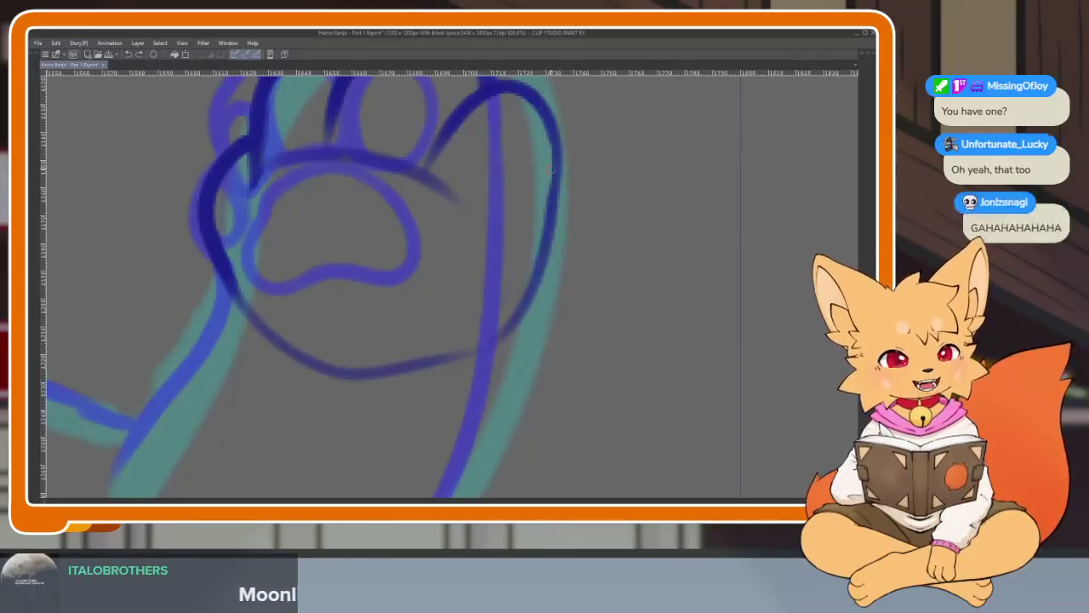
drag(552, 182, 530, 236)
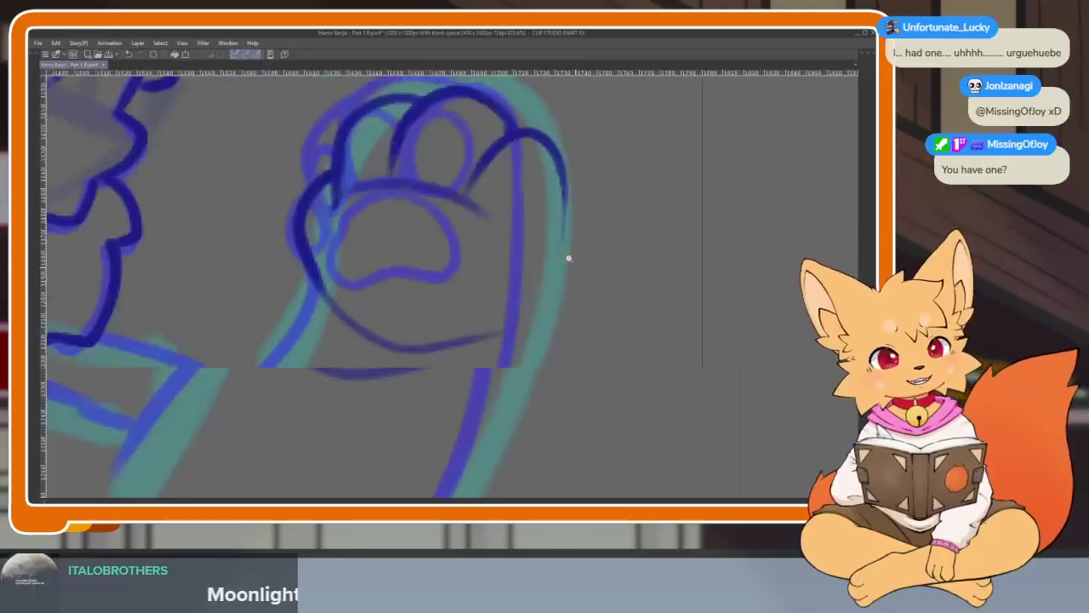
scroll(569, 256, left, 3)
drag(364, 287, 579, 315)
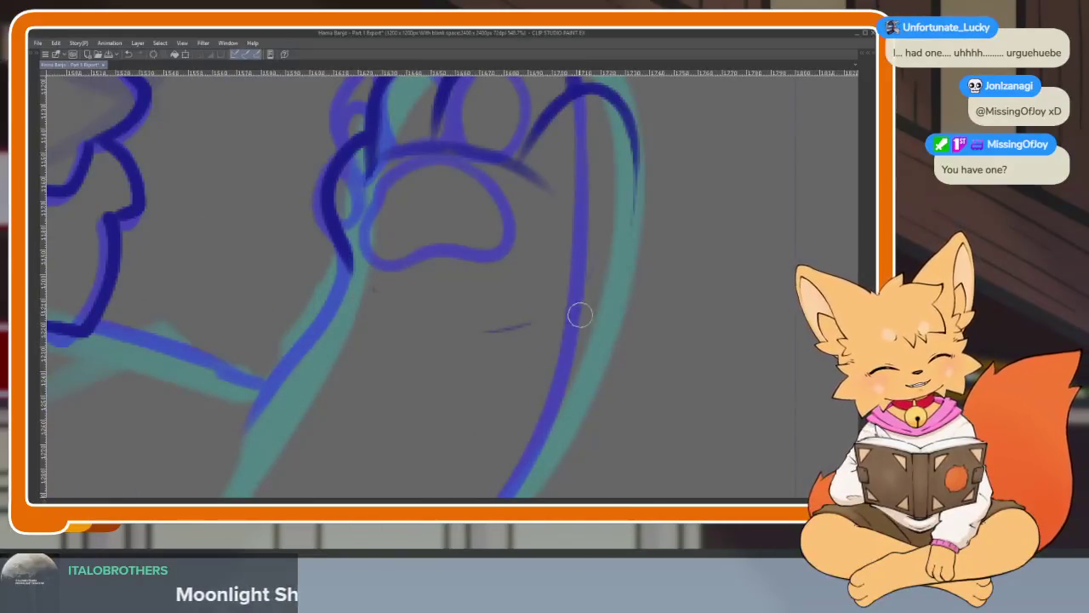
scroll(460, 338, left, 3)
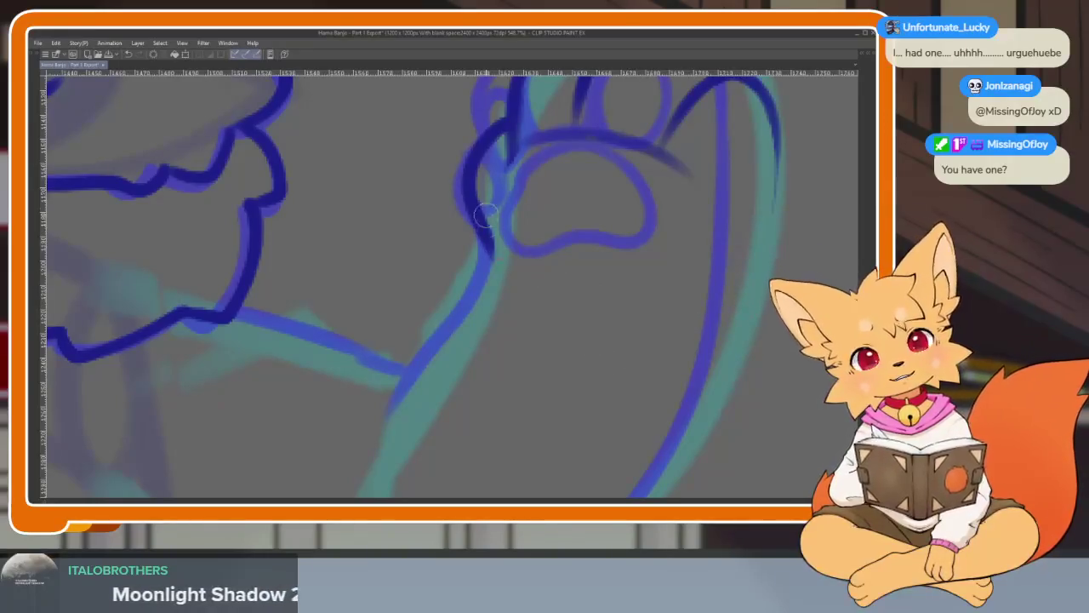
drag(477, 208, 493, 283)
Ink the inner arm line down from the paw and redraw the upper arm line.
mouse_move(480, 216)
mouse_down()
mouse_move(483, 274)
mouse_move(400, 413)
mouse_up()
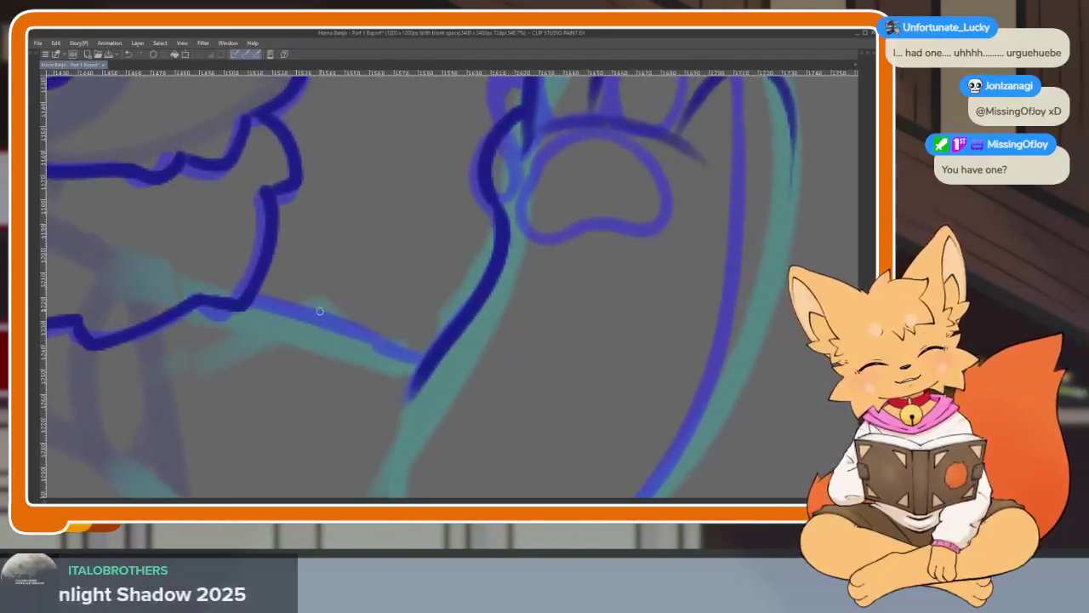
drag(249, 297, 360, 344)
key(ctrl+z)
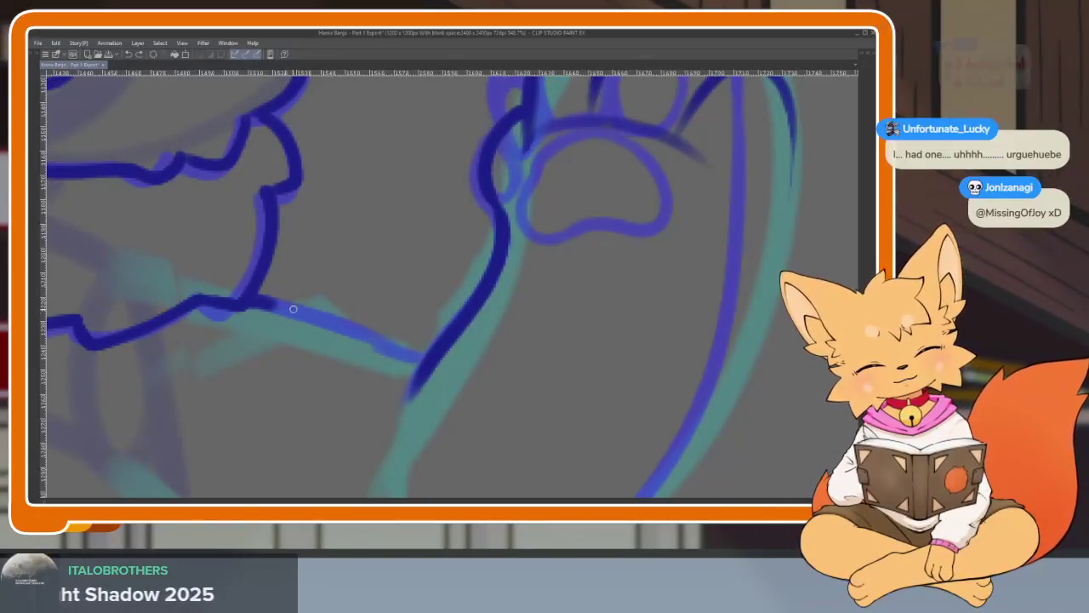
drag(251, 298, 413, 366)
scroll(413, 366, down, 1)
scroll(523, 372, down, 4)
scroll(598, 382, up, 2)
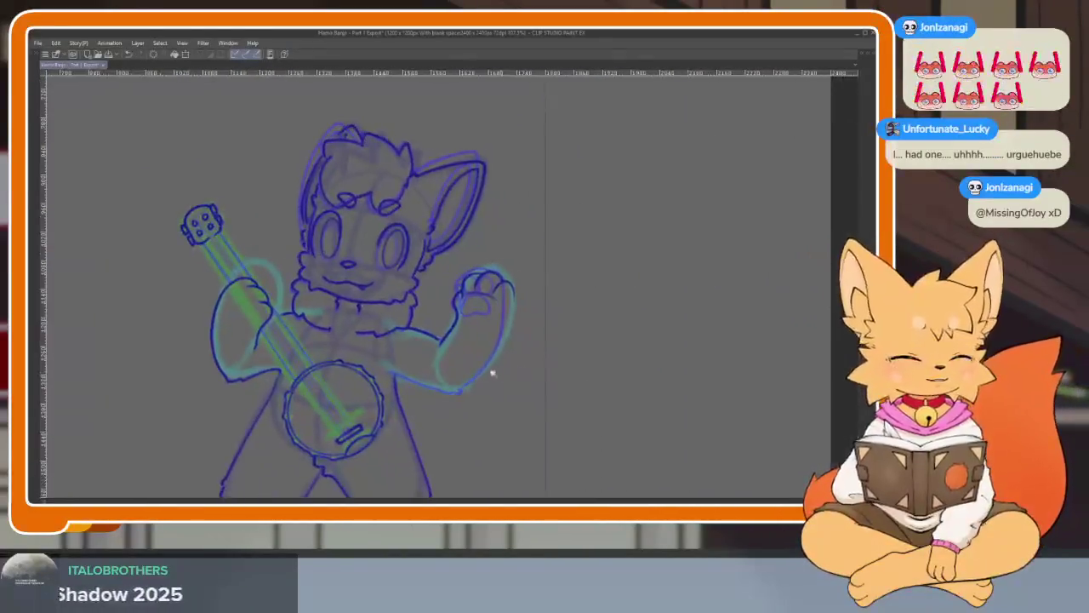
Ink a lower arm segment and the arm's outer edge from paw to elbow.
scroll(494, 371, up, 2)
scroll(474, 358, up, 3)
drag(257, 303, 409, 366)
scroll(511, 374, down, 3)
scroll(590, 389, up, 1)
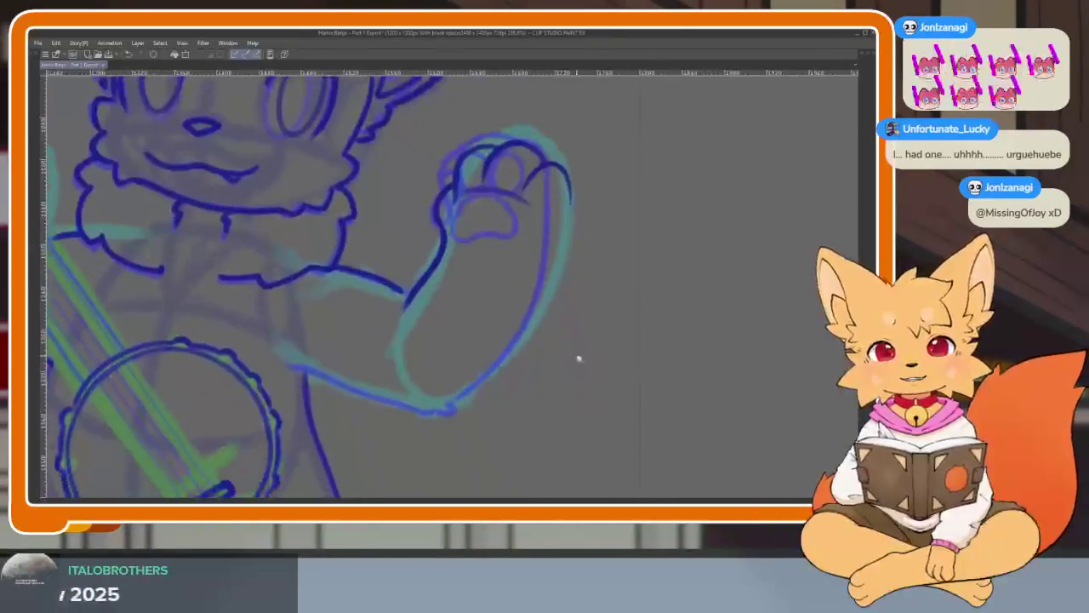
scroll(579, 360, up, 1)
scroll(564, 377, down, 1)
scroll(568, 396, up, 2)
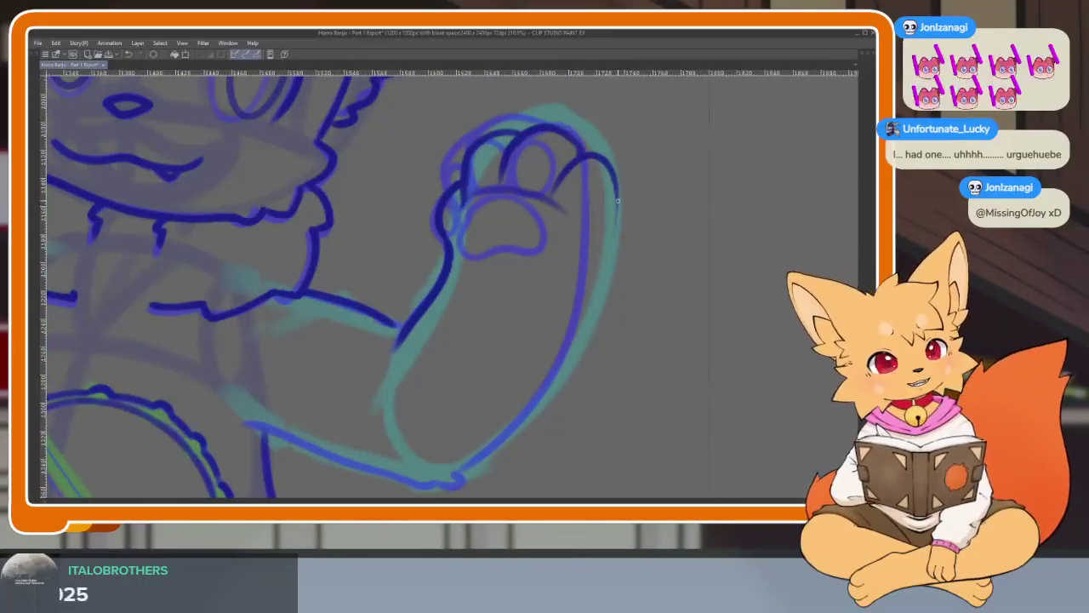
mouse_move(614, 191)
mouse_down()
mouse_move(471, 466)
mouse_move(387, 471)
mouse_up()
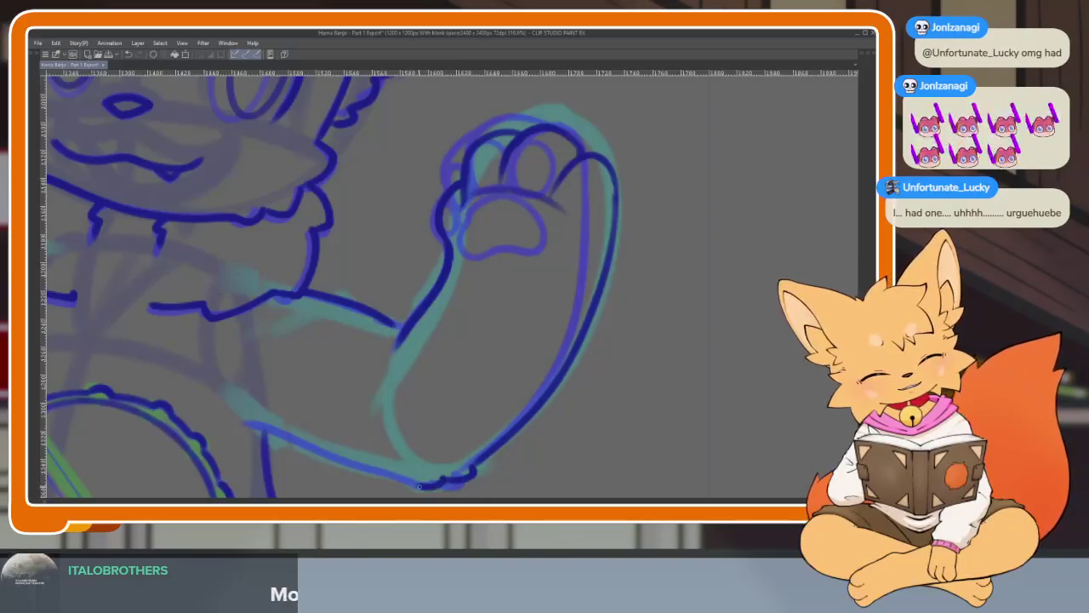
Erase the stray stroke tail across the top of the paw.
scroll(568, 375, down, 5)
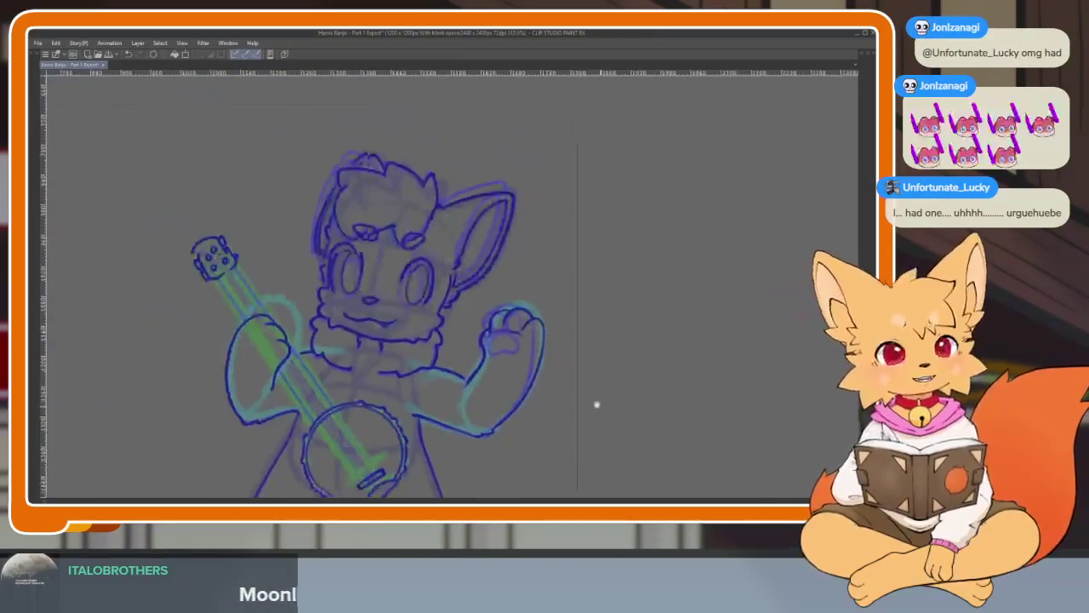
scroll(545, 387, up, 2)
scroll(506, 392, up, 2)
scroll(491, 382, up, 1)
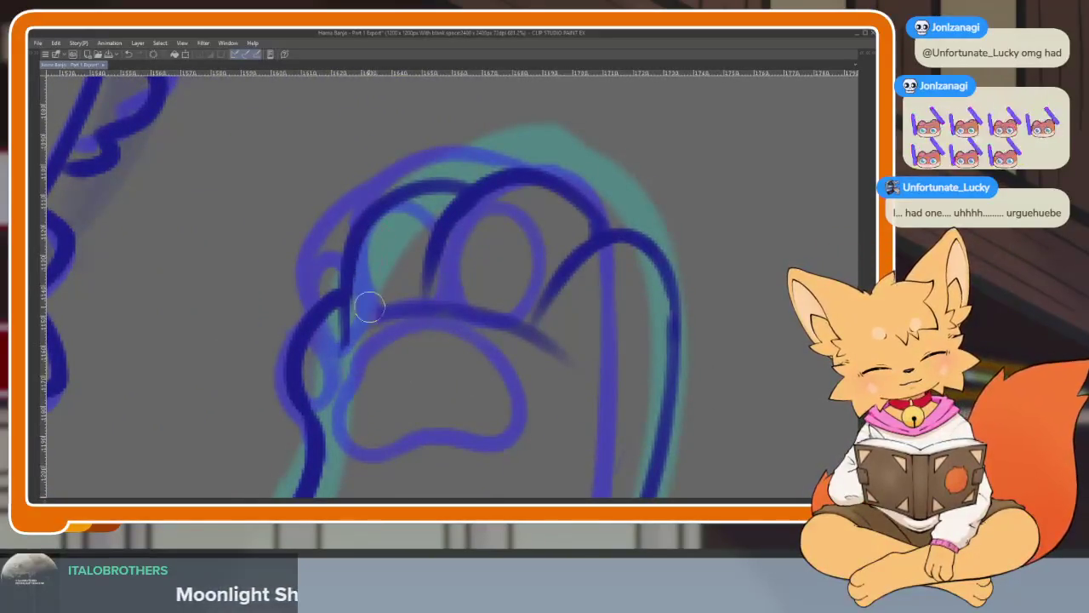
mouse_move(425, 319)
mouse_down()
mouse_move(518, 326)
mouse_move(569, 361)
mouse_up()
scroll(621, 323, down, 2)
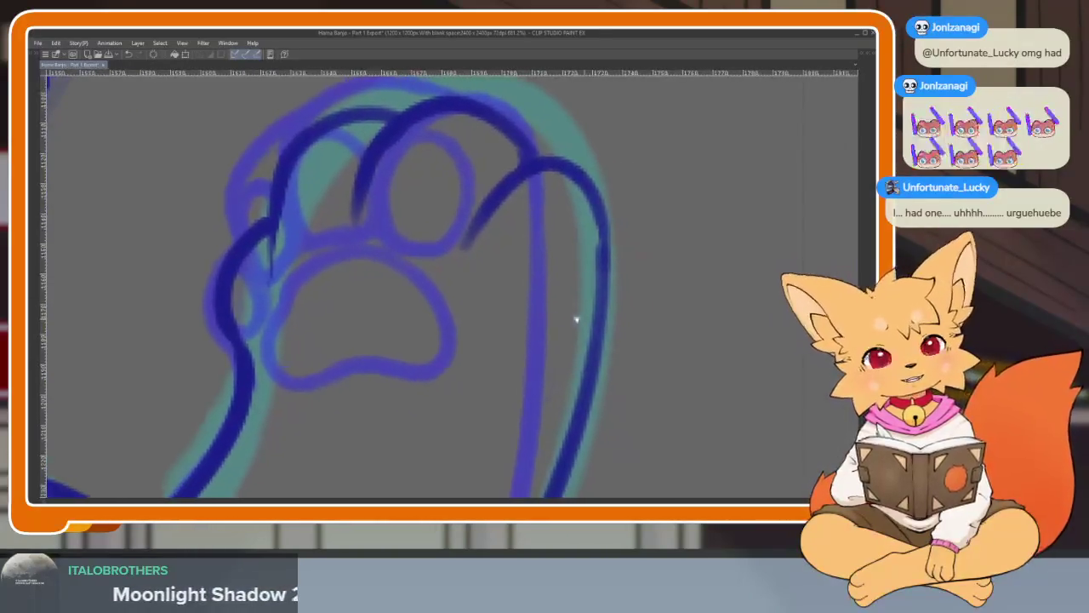
Ink the paw pad curve and toe bean outlines, undoing a misdrawn left toe.
mouse_move(317, 293)
mouse_down()
mouse_move(391, 266)
mouse_move(466, 304)
mouse_move(499, 382)
mouse_move(401, 401)
mouse_move(309, 372)
mouse_move(320, 291)
mouse_move(482, 255)
mouse_move(414, 340)
mouse_move(388, 274)
mouse_up()
scroll(384, 259, up, 2)
mouse_move(493, 327)
mouse_down()
mouse_move(579, 308)
mouse_move(498, 387)
mouse_move(514, 278)
mouse_up()
mouse_move(298, 338)
mouse_down()
mouse_move(340, 255)
mouse_move(312, 360)
mouse_move(262, 363)
mouse_move(285, 425)
mouse_move(302, 350)
mouse_move(255, 417)
mouse_move(293, 342)
mouse_up()
key(ctrl+z)
scroll(250, 365, down, 5)
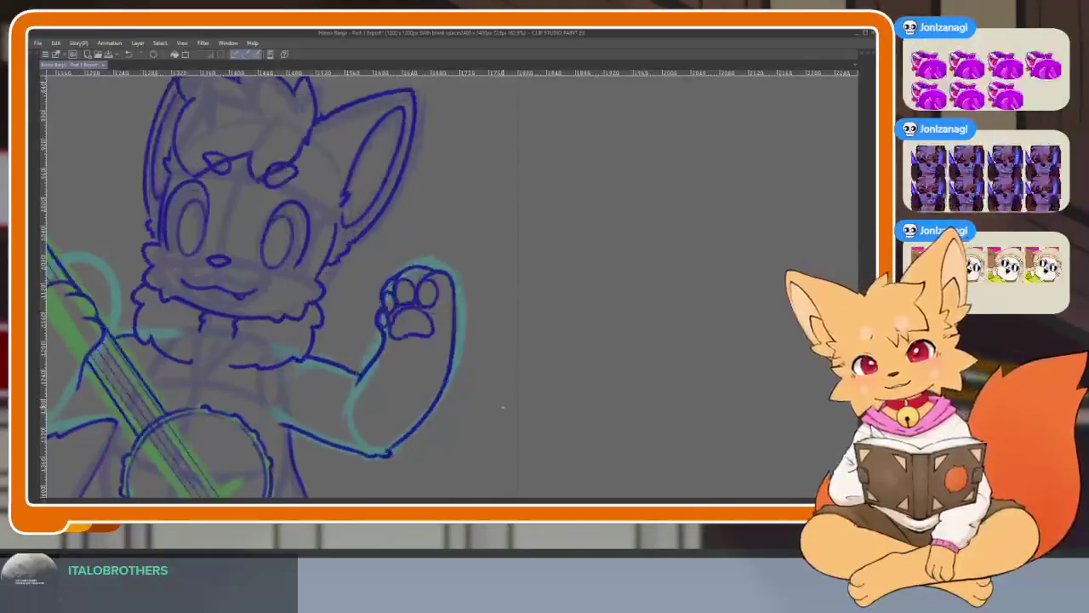
scroll(477, 409, up, 1)
Draw a straight dark blue string line along the banjo neck.
scroll(511, 412, down, 5)
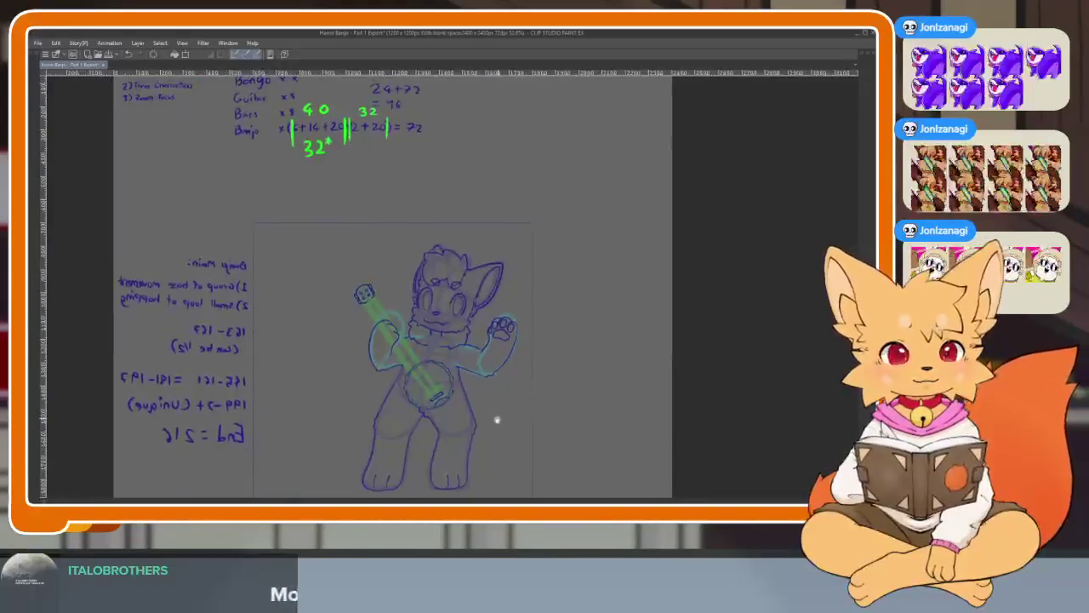
scroll(480, 411, up, 5)
scroll(494, 404, up, 2)
scroll(503, 396, down, 2)
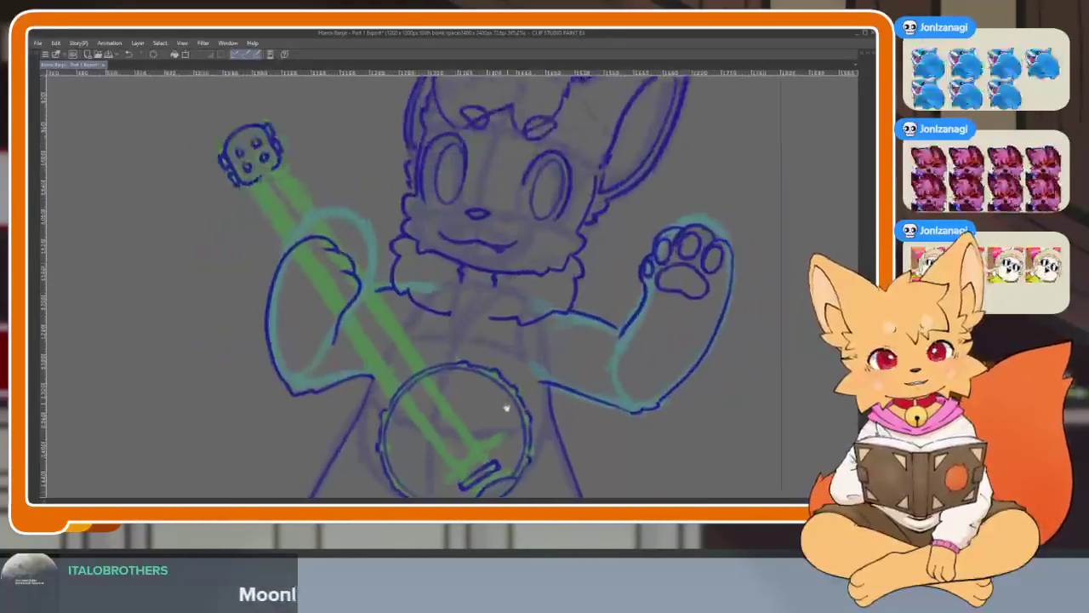
key(Tab)
key(ctrl+z)
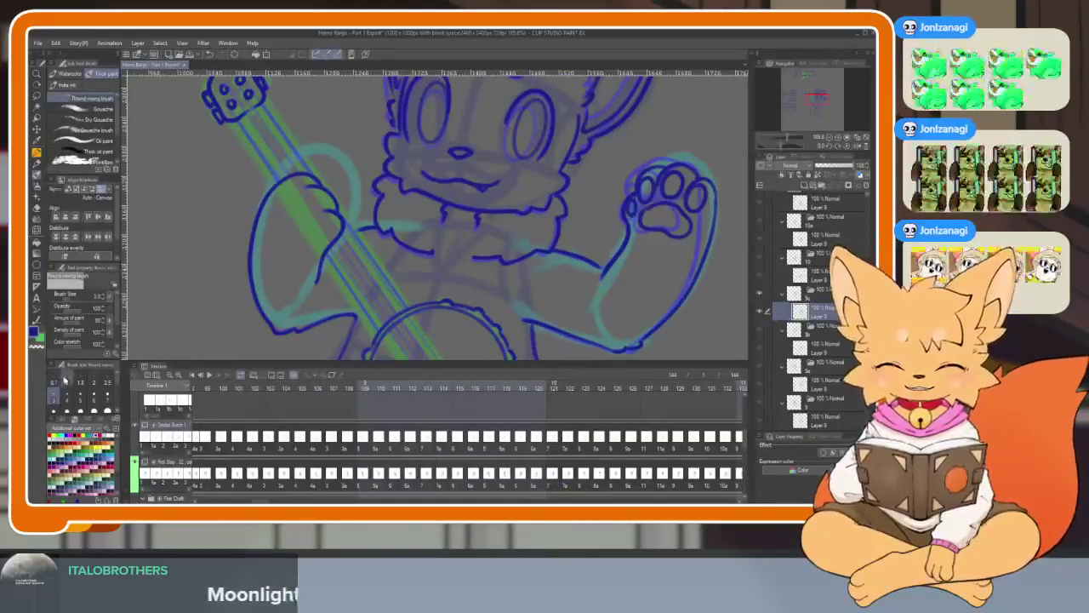
key(Tab)
scroll(434, 319, up, 3)
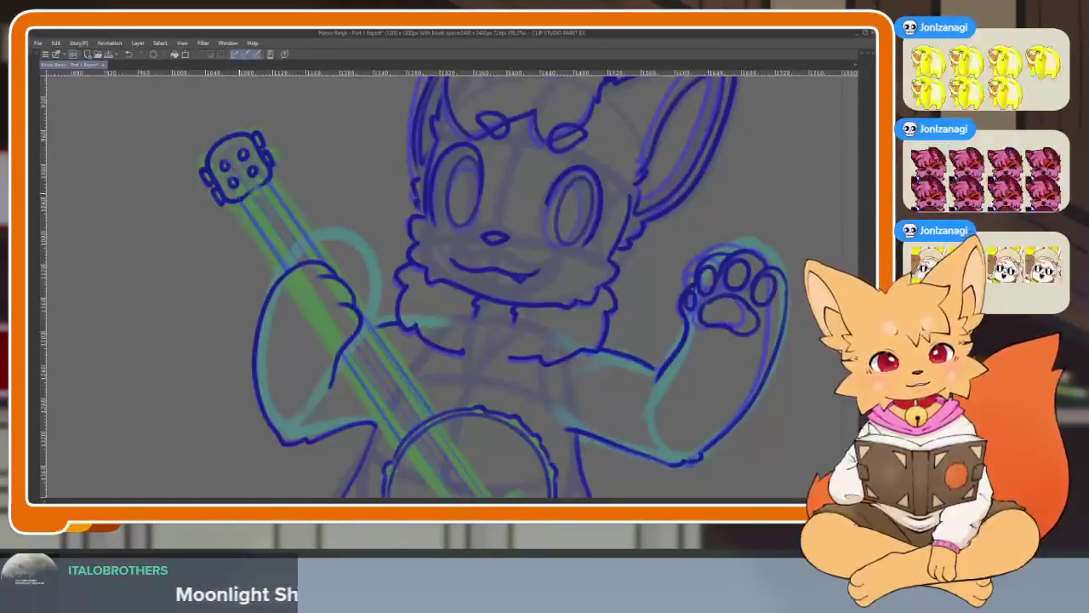
drag(243, 199, 404, 443)
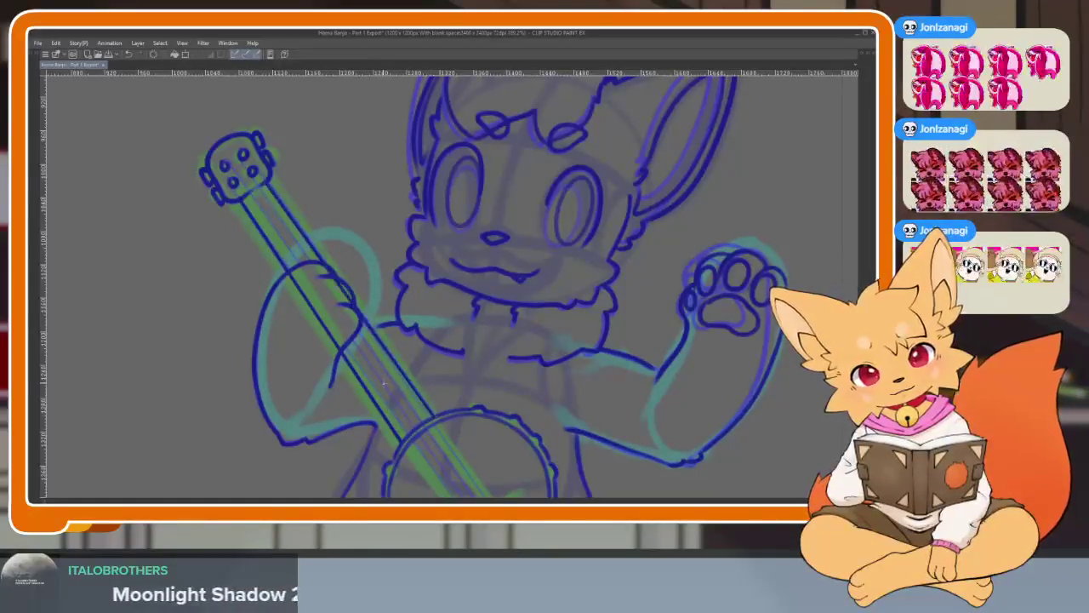
key(Tab)
key(Tab)
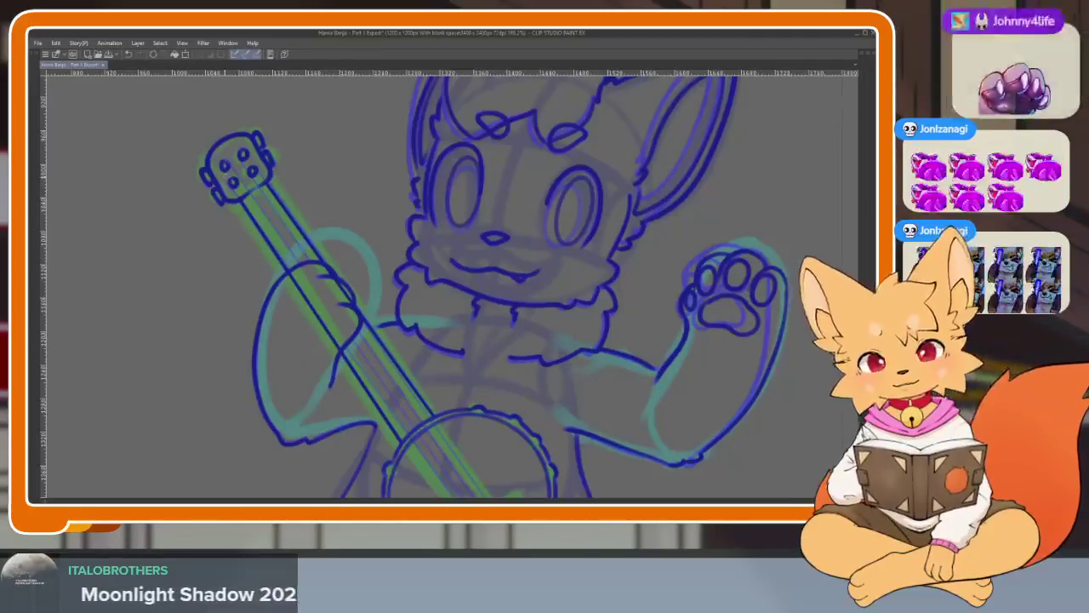
Erase the string ends where the paw covers the banjo neck.
scroll(414, 373, up, 1)
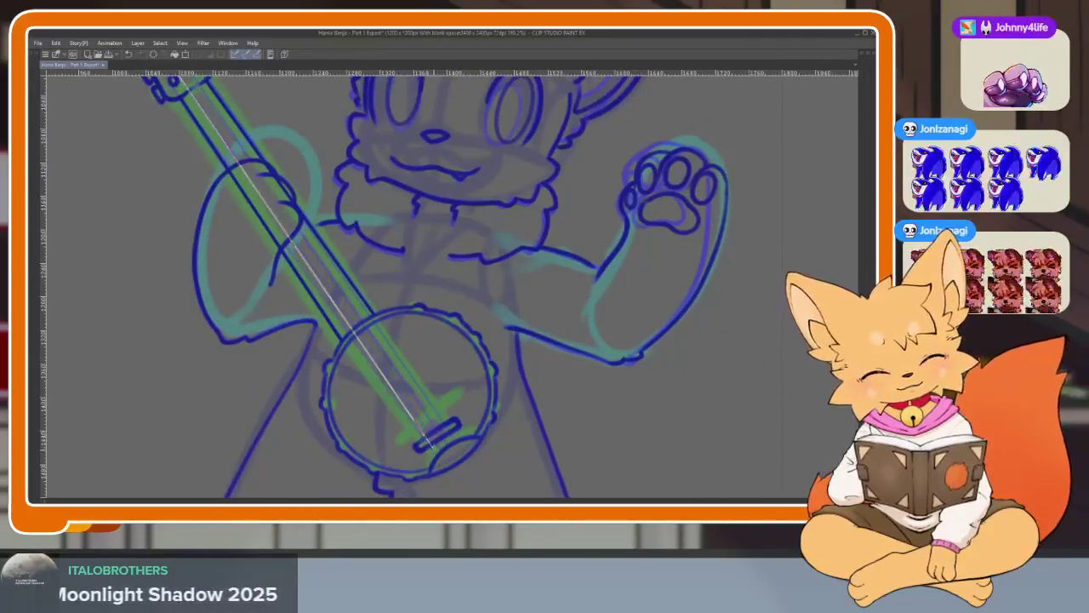
scroll(451, 285, up, 3)
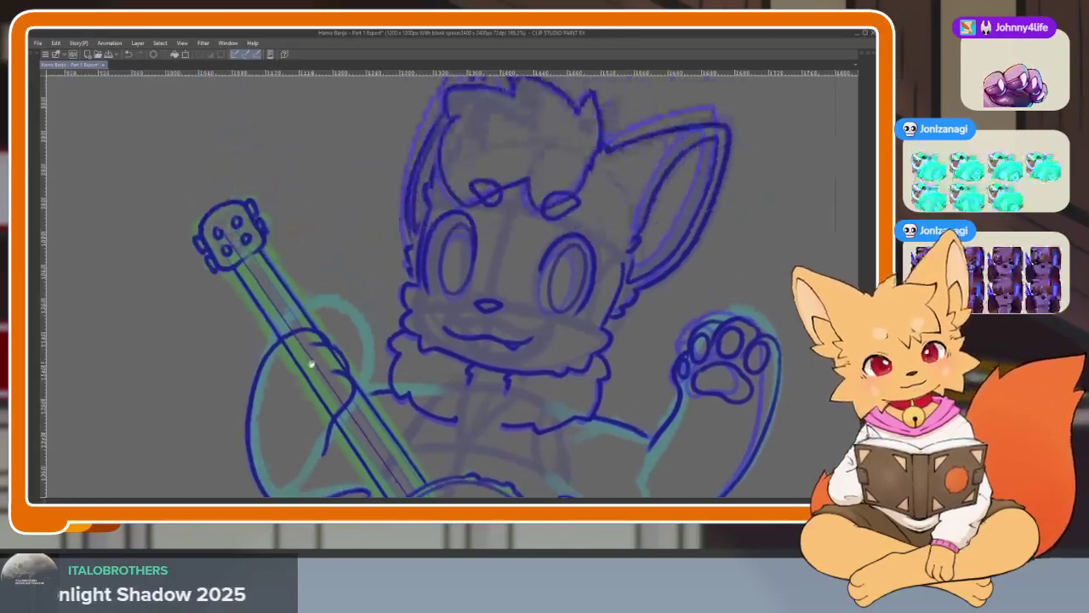
scroll(249, 239, down, 3)
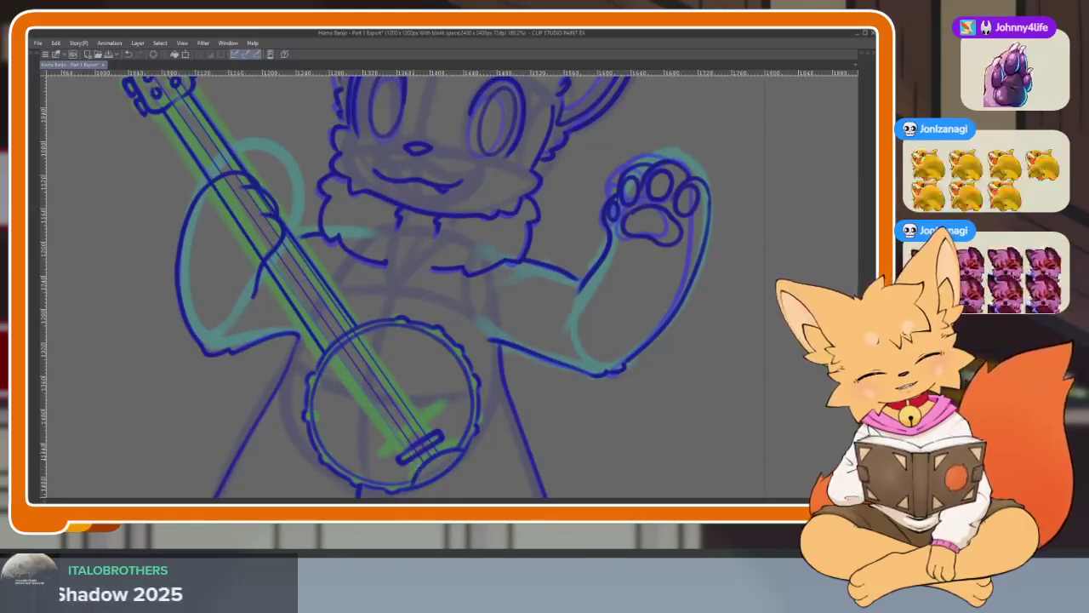
scroll(291, 208, down, 2)
scroll(291, 209, up, 5)
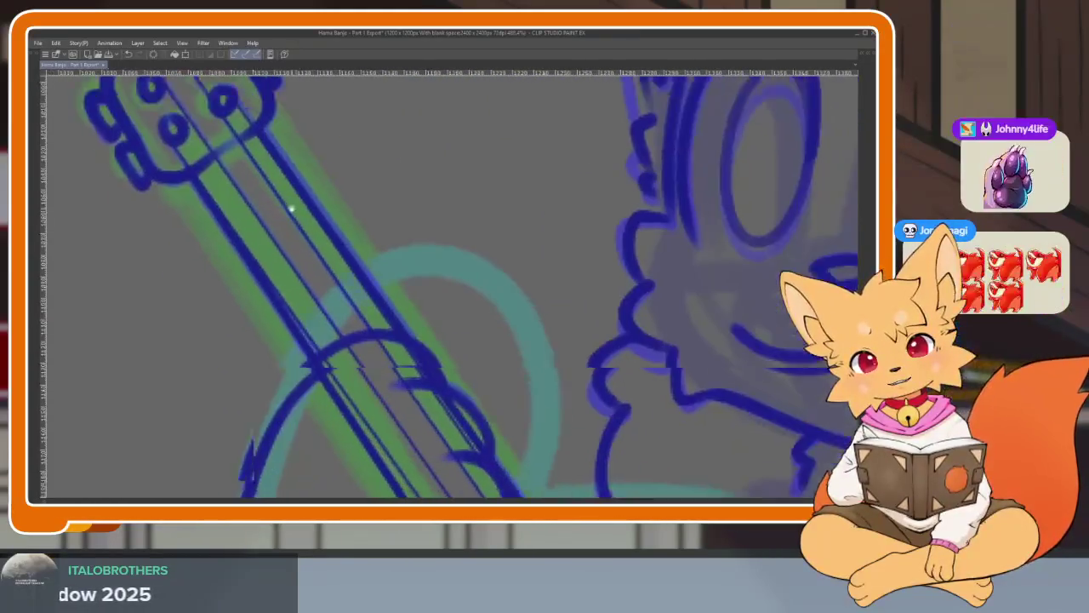
scroll(291, 209, down, 2)
scroll(522, 206, down, 2)
scroll(518, 335, up, 2)
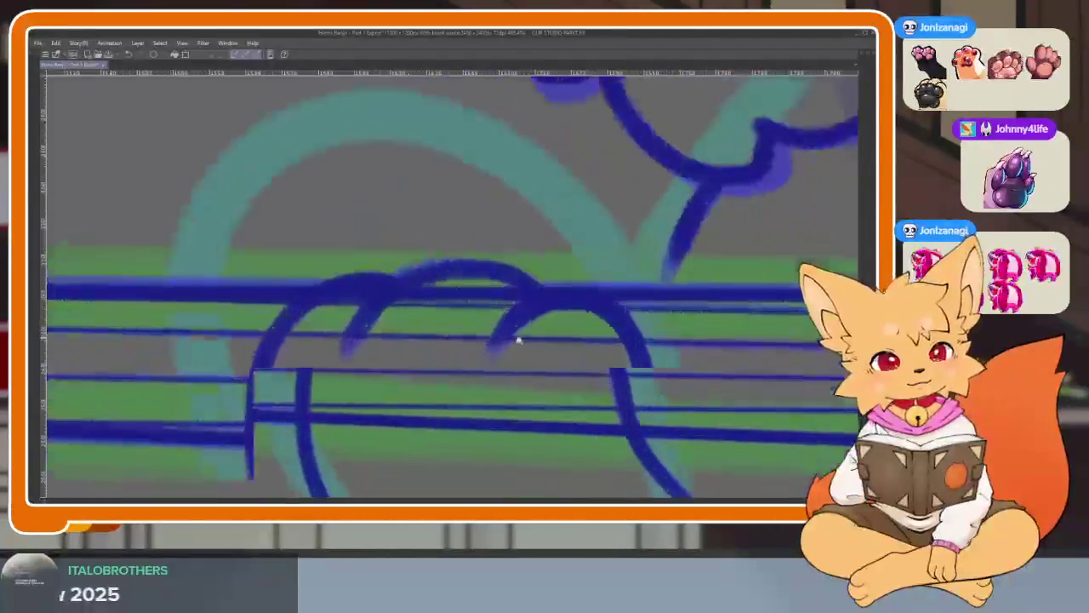
scroll(471, 364, up, 2)
mouse_move(295, 342)
mouse_down()
mouse_move(291, 406)
mouse_move(324, 395)
mouse_up()
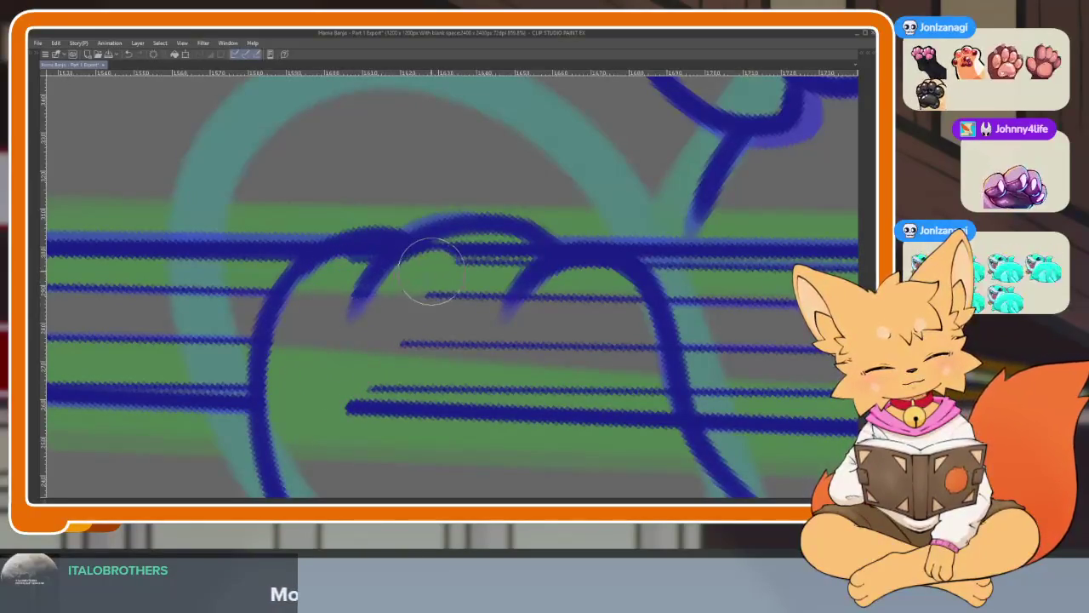
mouse_move(364, 449)
mouse_down()
mouse_move(476, 298)
mouse_move(533, 343)
mouse_move(547, 312)
mouse_move(562, 375)
mouse_move(600, 301)
mouse_move(609, 304)
mouse_up()
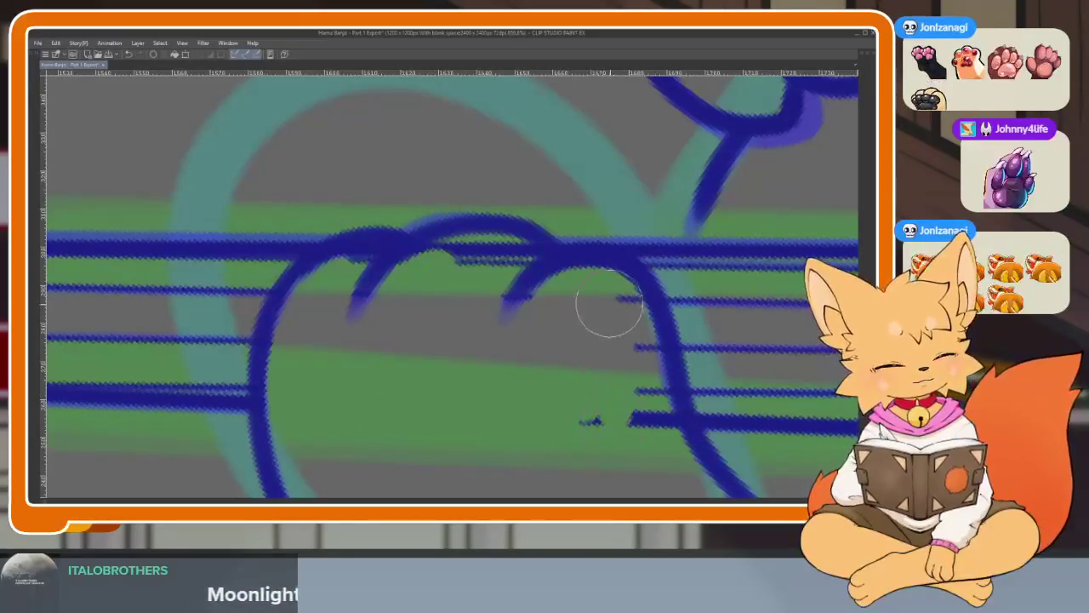
drag(643, 353, 669, 451)
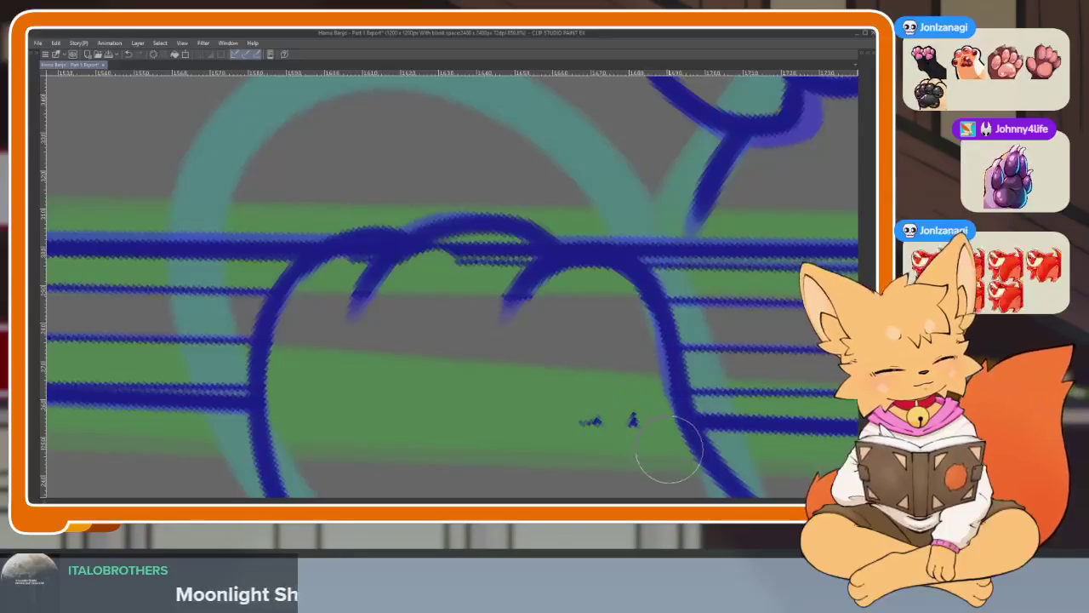
drag(595, 410, 476, 423)
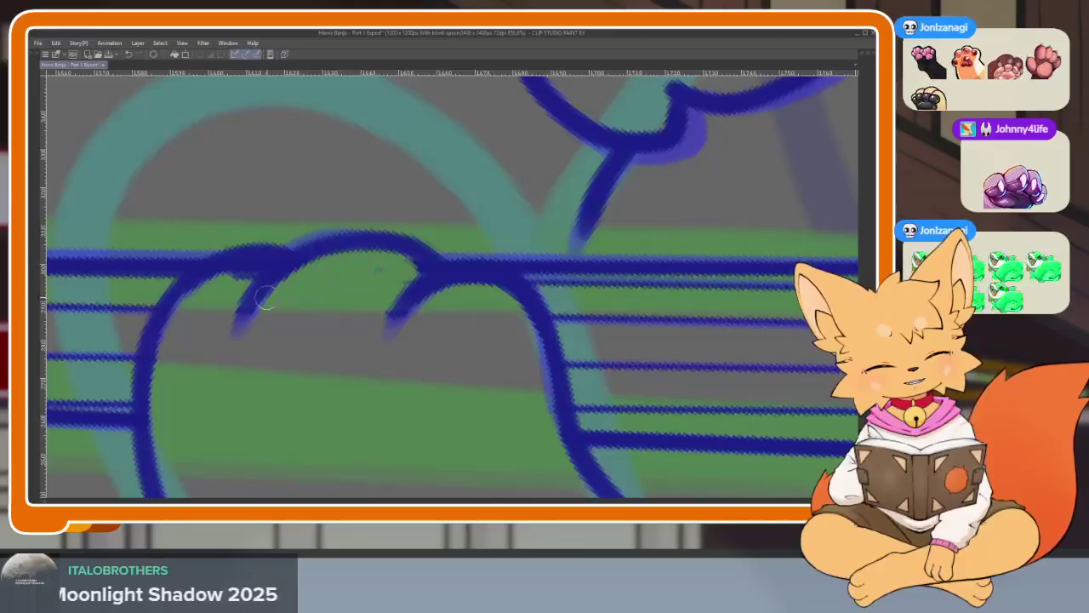
key(ctrl+minus)
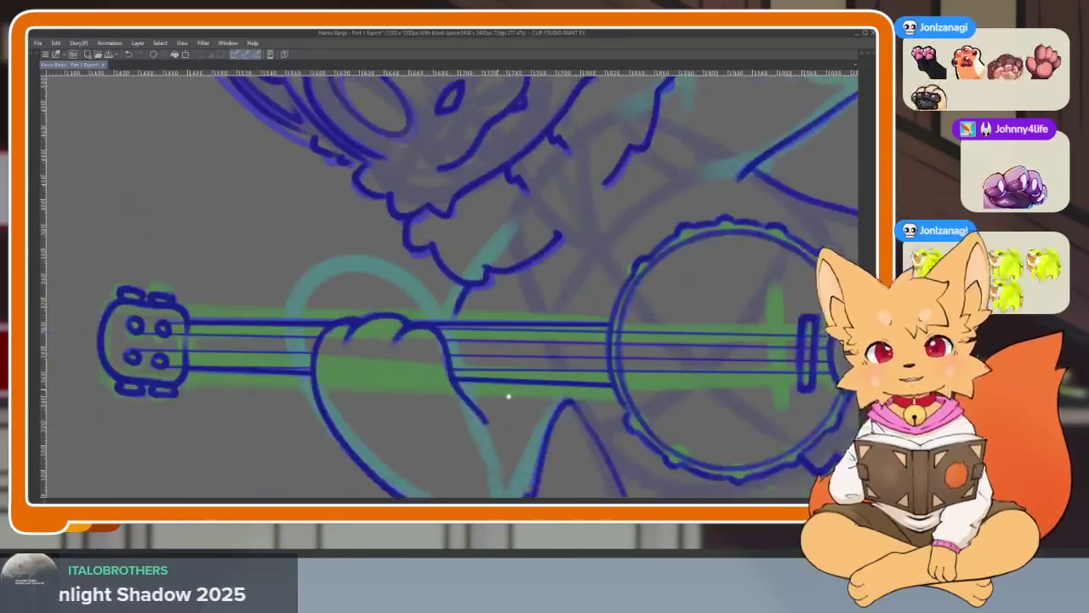
Flip the canvas view horizontally to check the drawing mirrored.
key(Tab)
click(845, 148)
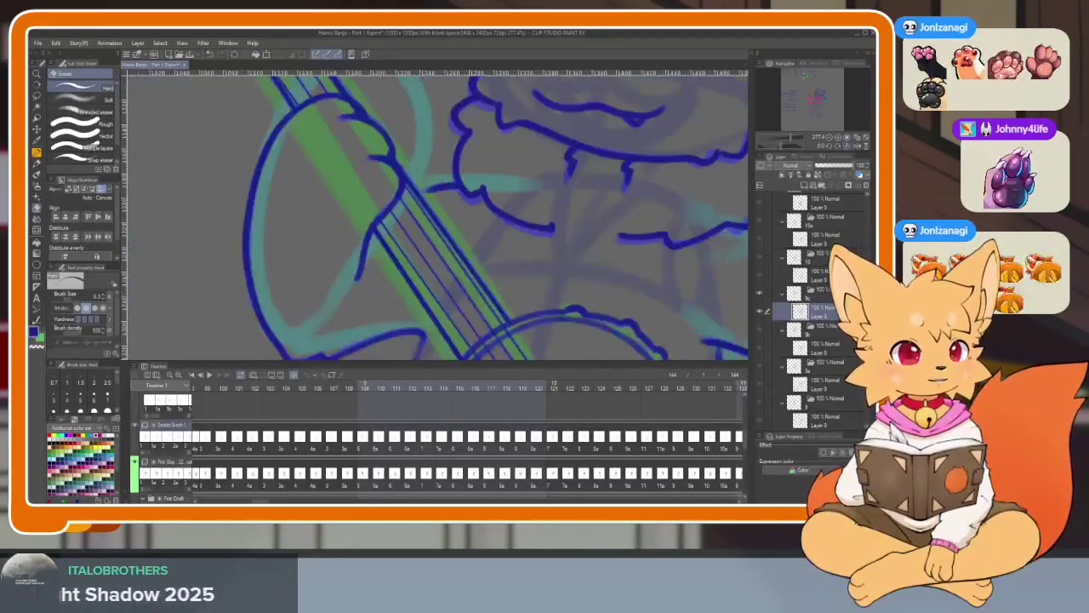
key(Tab)
drag(614, 364, 604, 372)
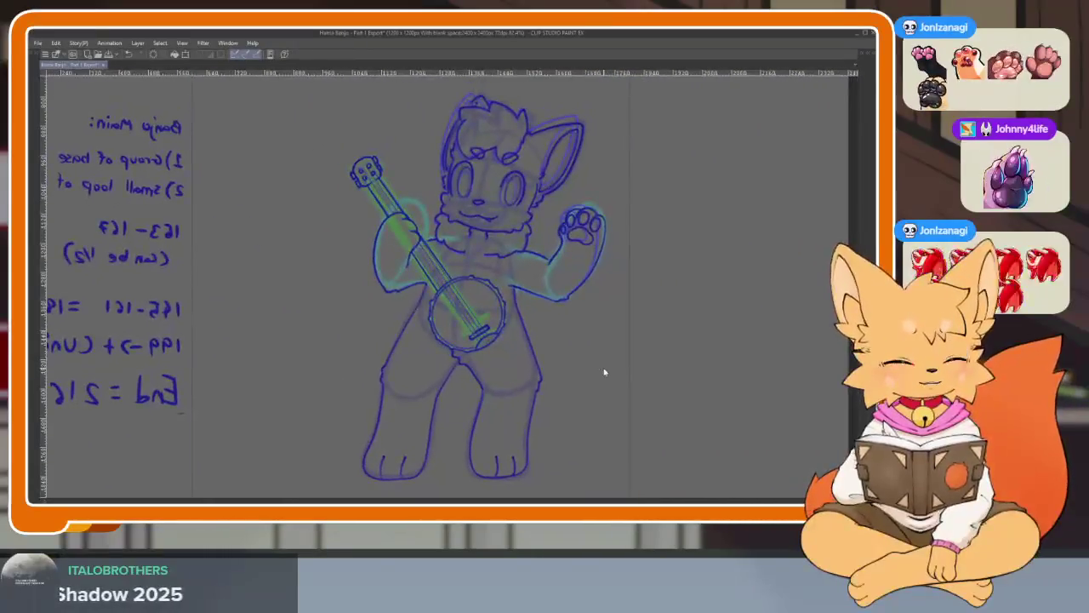
Select the raised-paw frame in the Timeline and play the animation to preview it.
key(Tab)
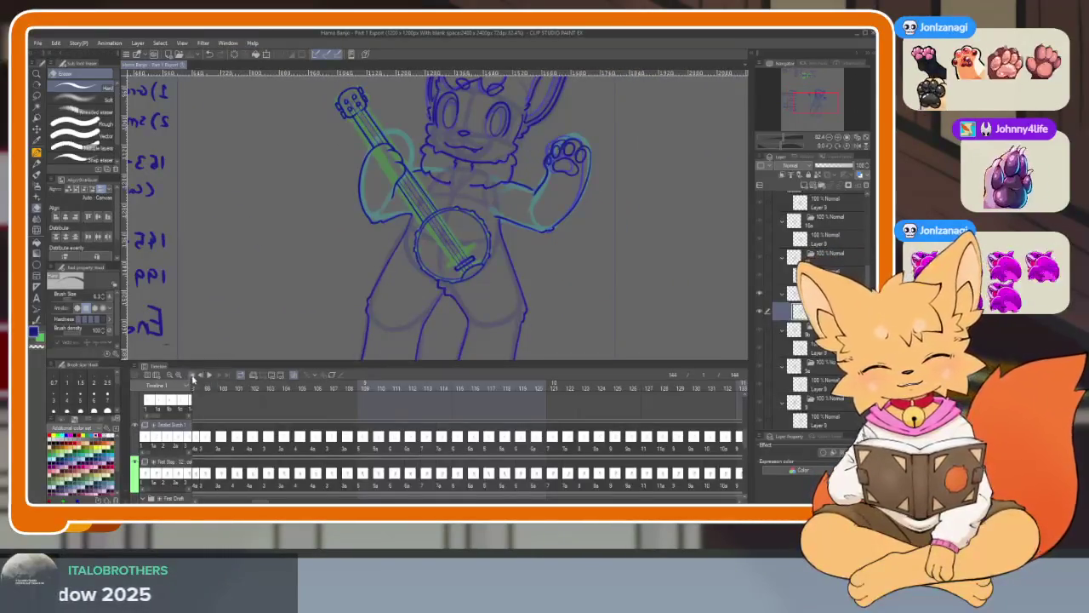
click(193, 378)
key(Tab)
scroll(574, 397, down, 3)
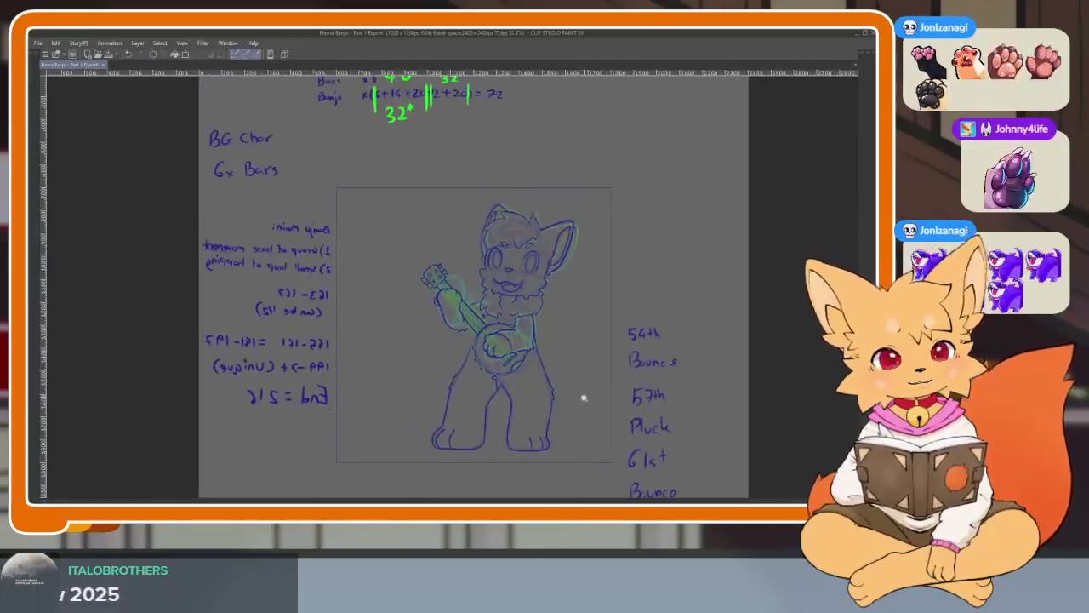
scroll(577, 393, up, 3)
scroll(579, 388, up, 2)
scroll(588, 405, down, 1)
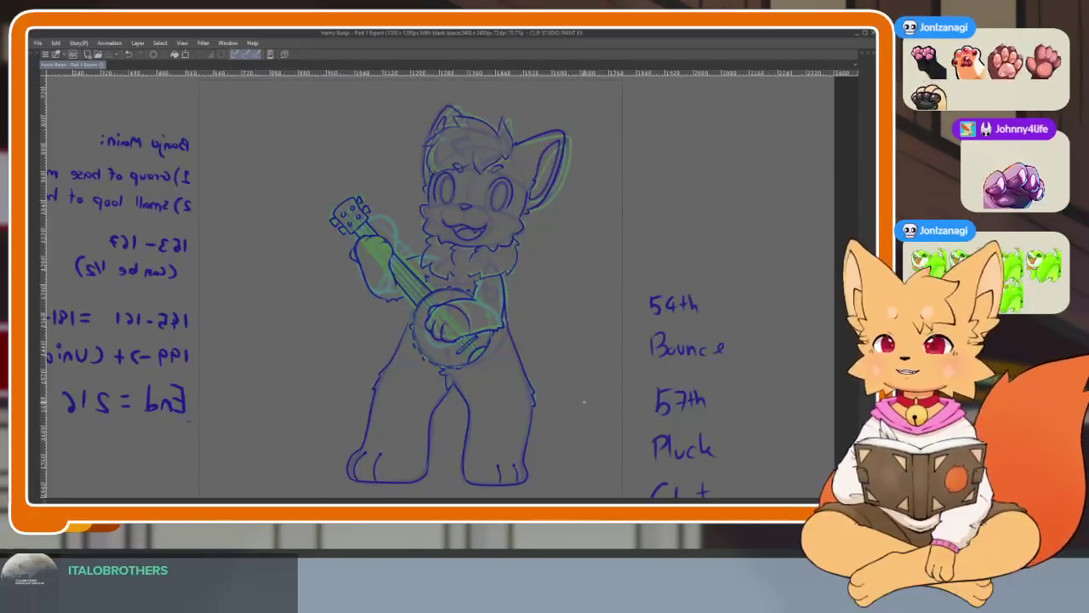
key(space)
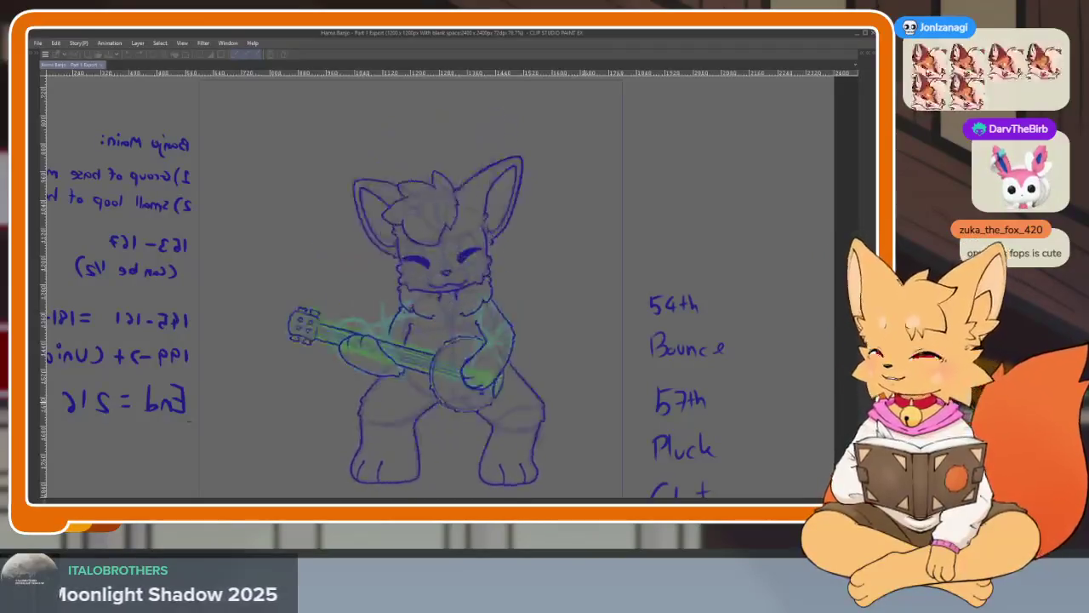
key(Tab)
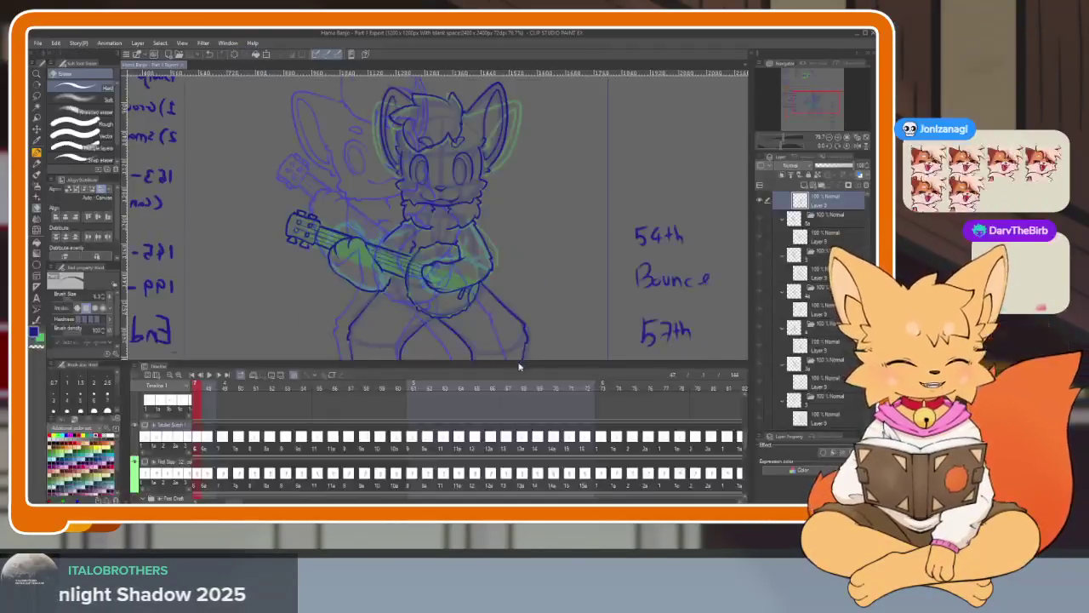
key(Tab)
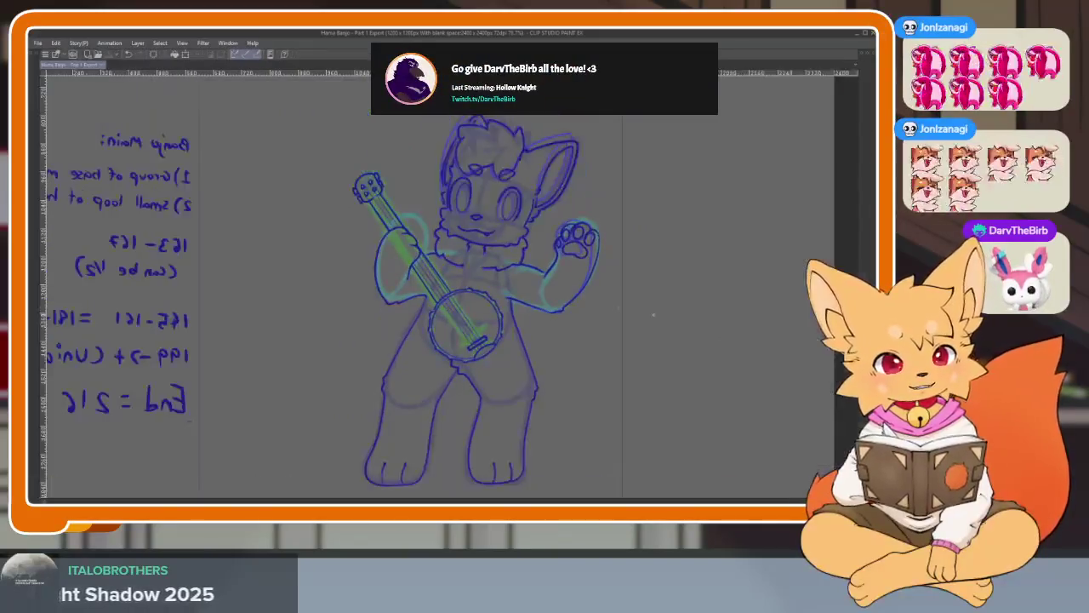
Erase the fox's old mouth line with a larger eraser, showing neighbouring frames for reference.
scroll(539, 256, up, 5)
scroll(408, 418, up, 1)
scroll(243, 370, up, 1)
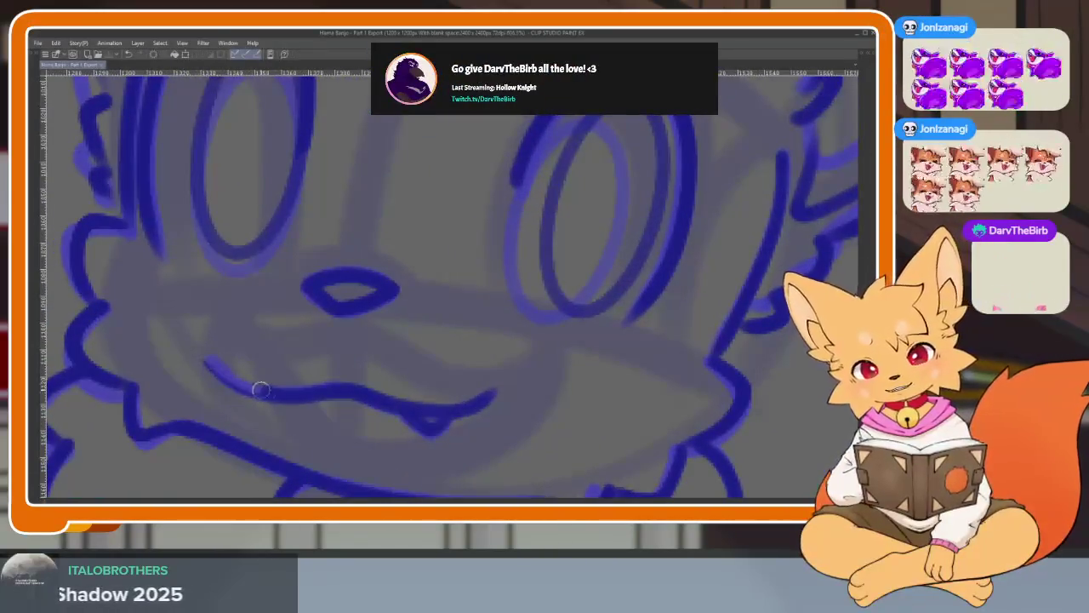
key(e)
drag(199, 353, 441, 401)
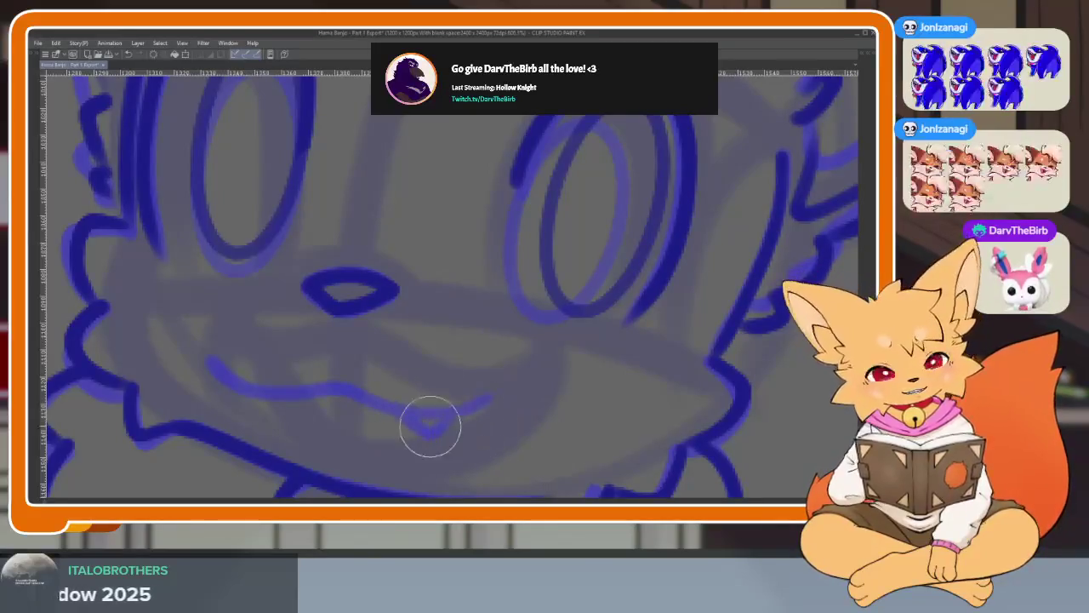
key(ctrl+z)
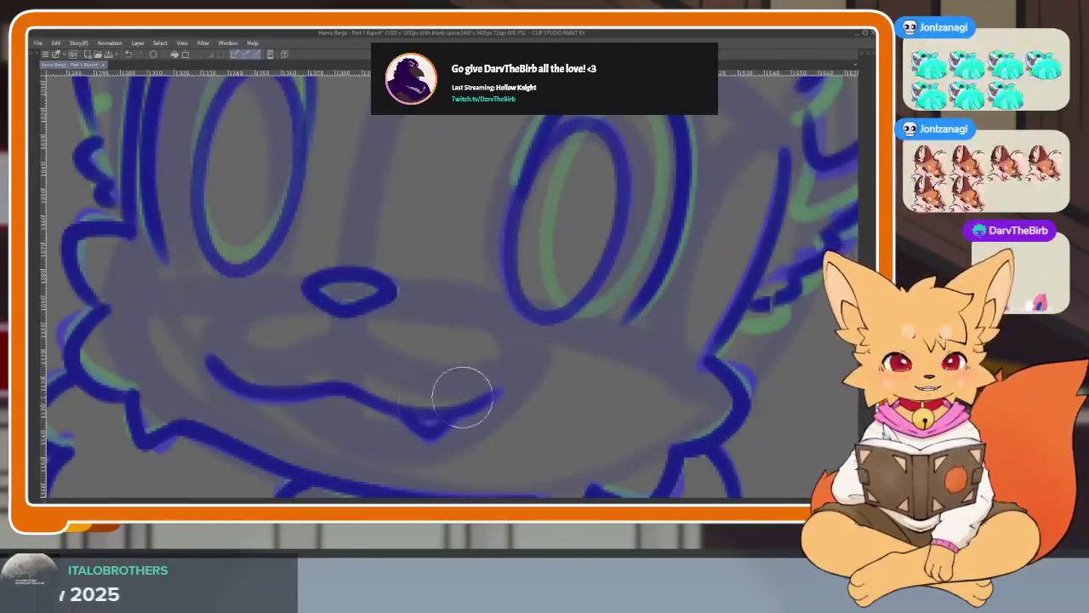
scroll(508, 438, down, 1)
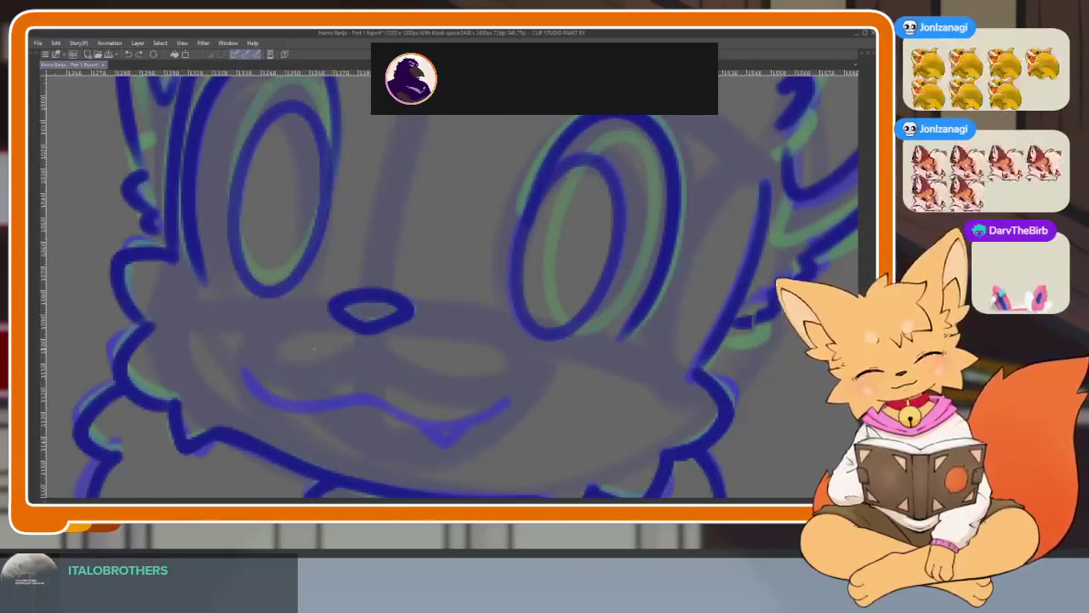
key(Tab)
key(Tab)
scroll(428, 372, up, 1)
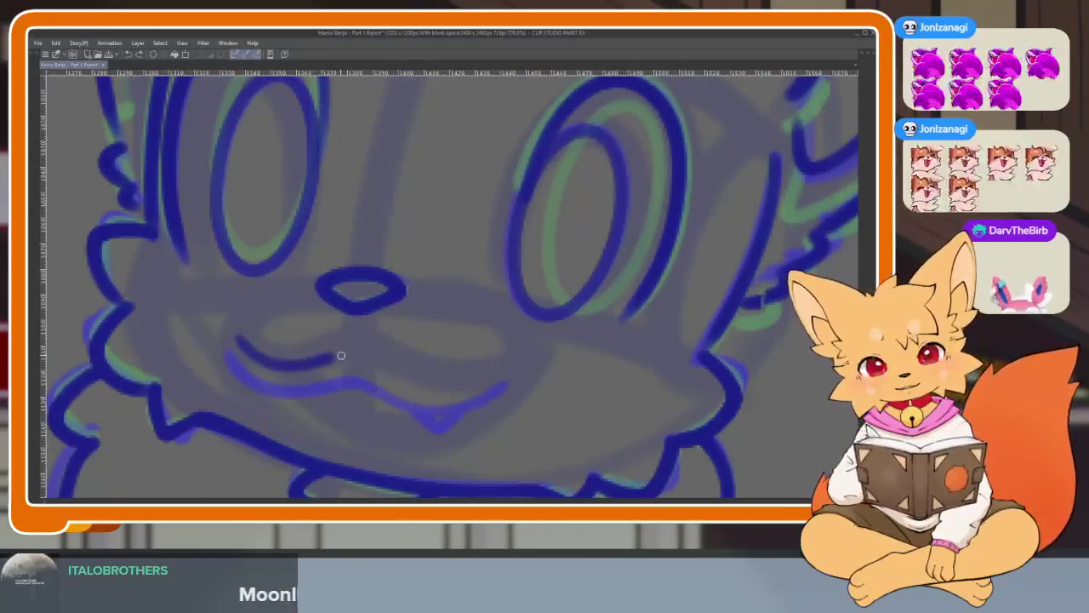
Draw the lower lip curve, a line across the mouth and the left mouth corner.
drag(476, 420, 334, 424)
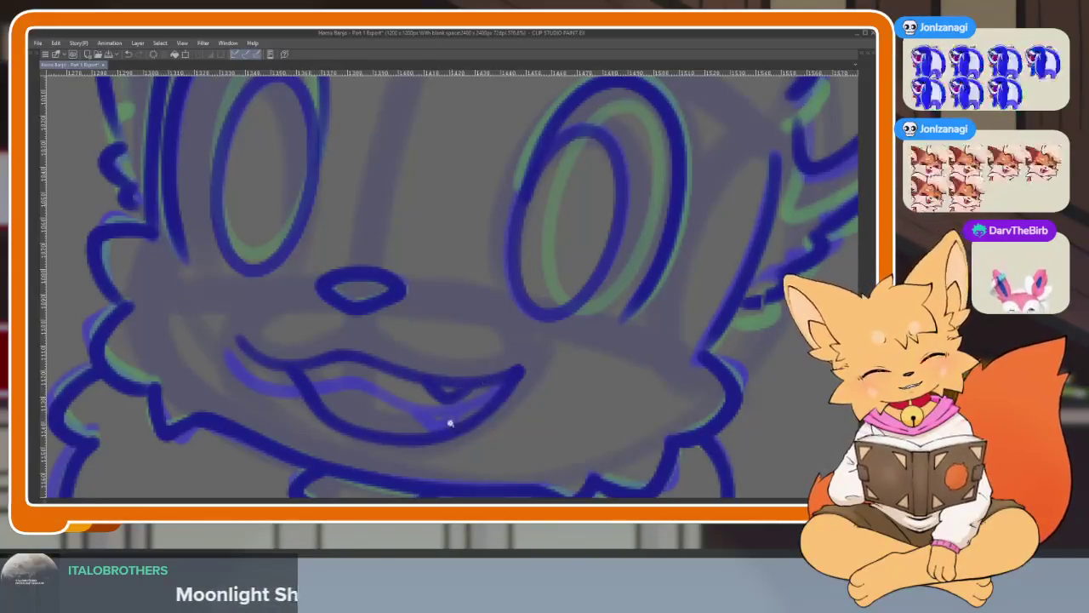
scroll(450, 422, up, 3)
drag(567, 359, 225, 378)
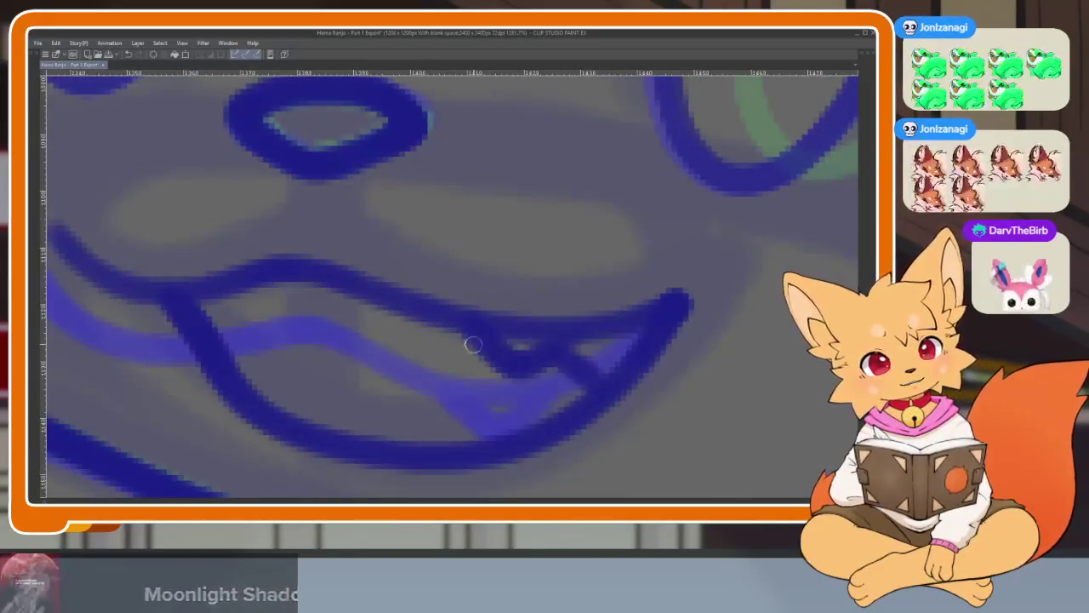
mouse_move(219, 329)
mouse_down()
mouse_move(244, 336)
mouse_move(385, 309)
mouse_up()
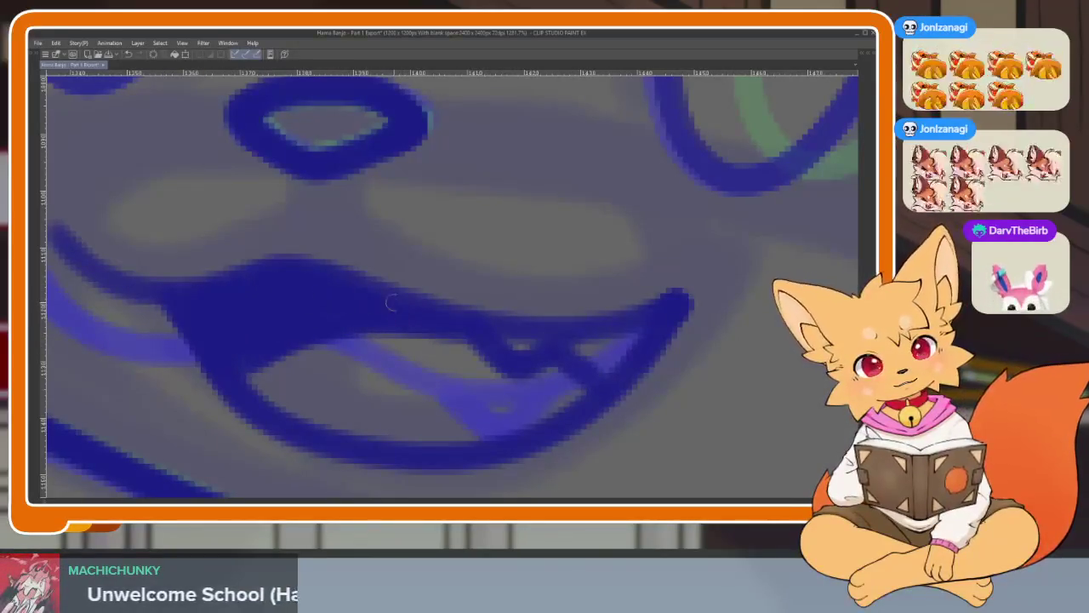
scroll(626, 344, down, 5)
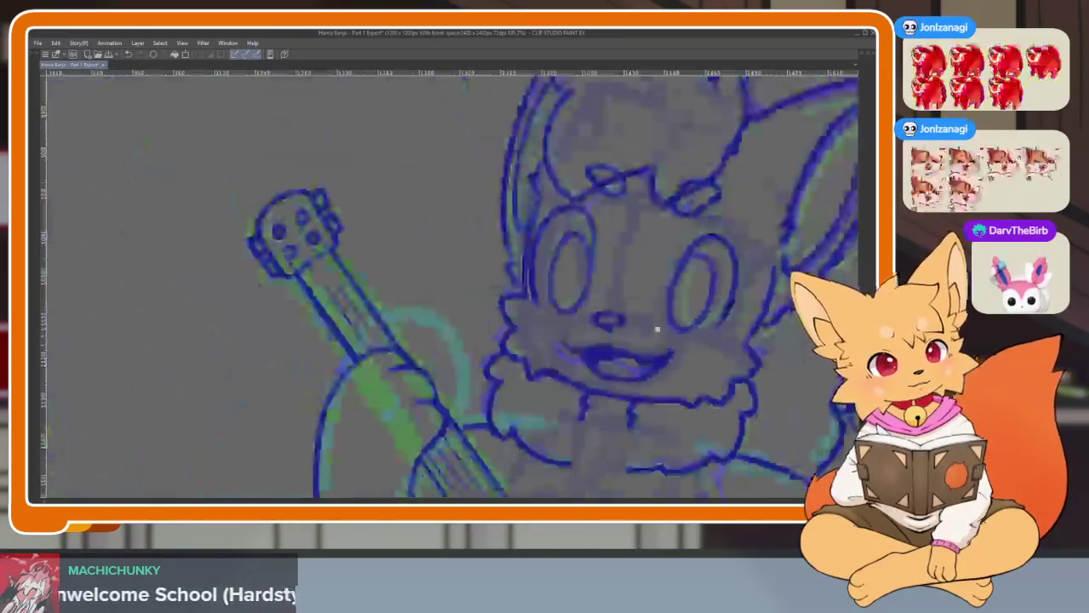
scroll(647, 353, up, 1)
scroll(647, 353, up, 2)
scroll(699, 326, up, 2)
scroll(700, 327, up, 1)
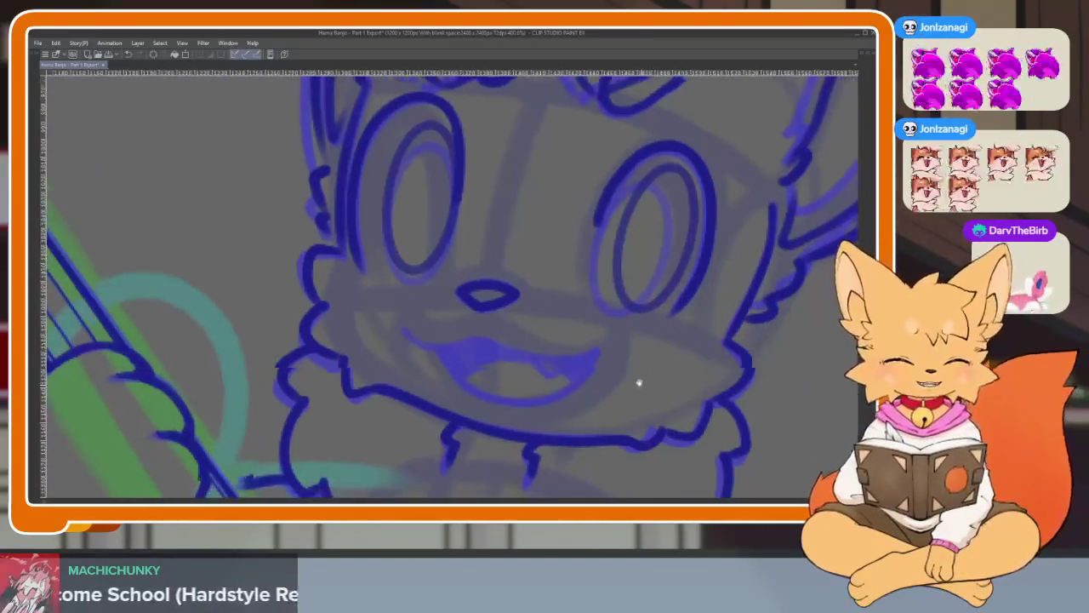
scroll(637, 382, up, 1)
scroll(583, 389, up, 1)
Ink the open mouth's upper and lower lips plus its inner line.
drag(253, 287, 616, 309)
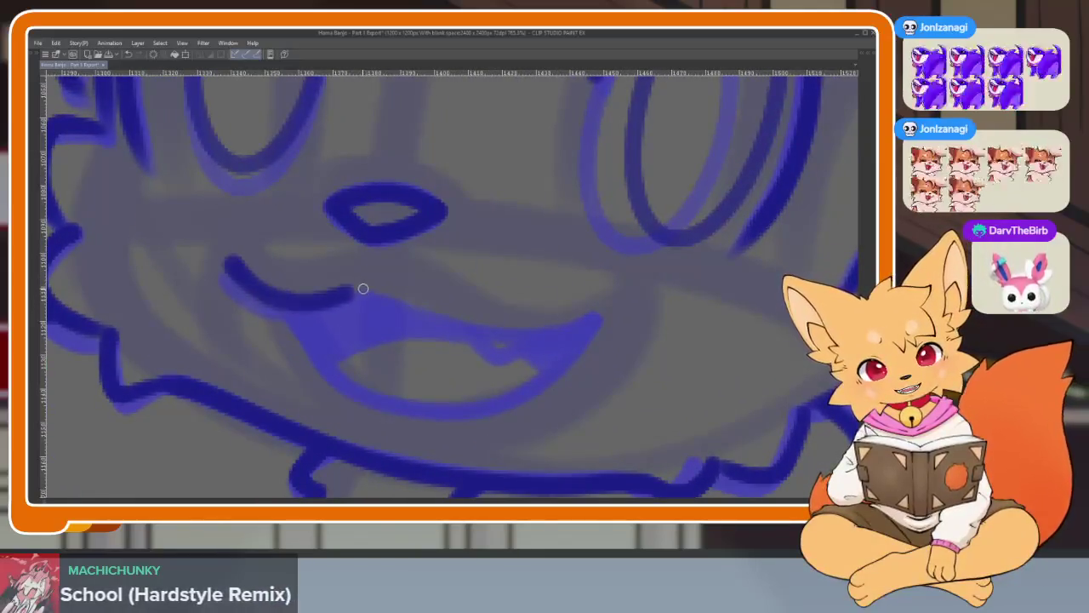
mouse_move(600, 356)
mouse_down()
mouse_move(384, 432)
mouse_move(286, 309)
mouse_up()
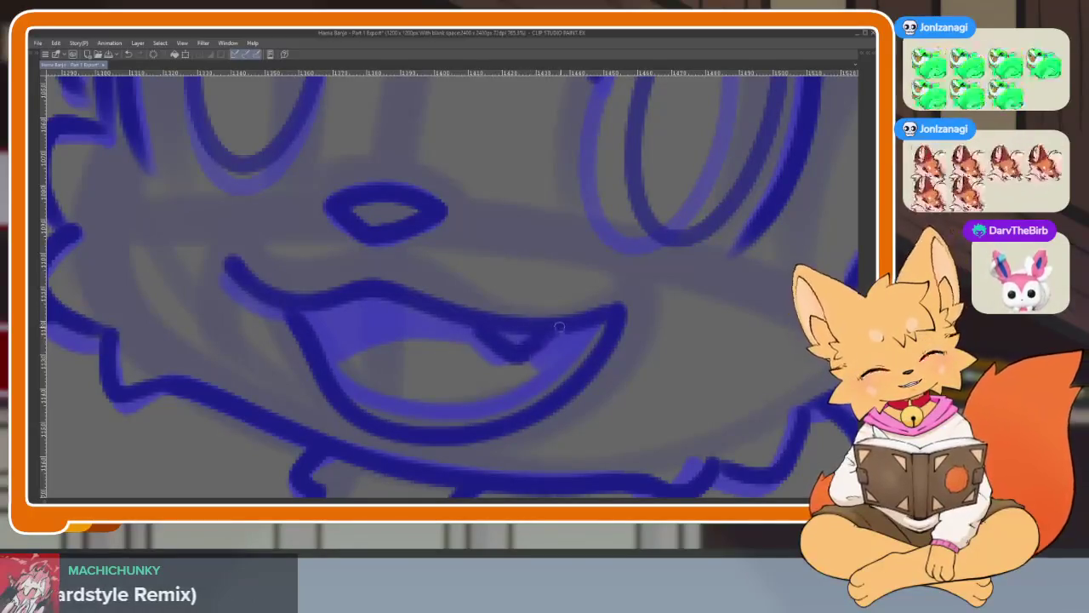
drag(481, 339, 344, 365)
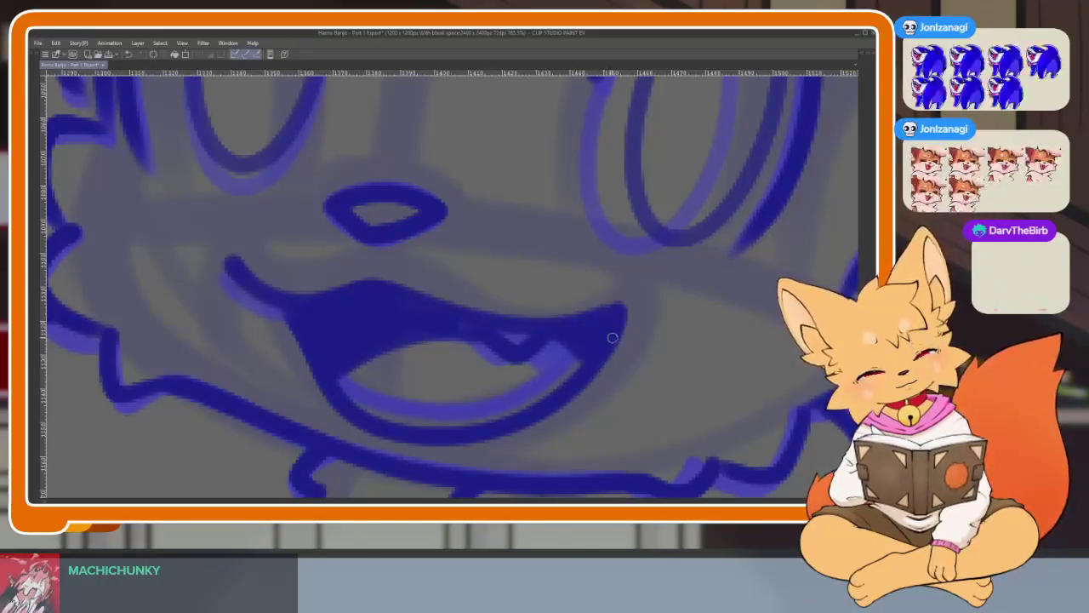
scroll(612, 338, down, 10)
scroll(642, 362, down, 2)
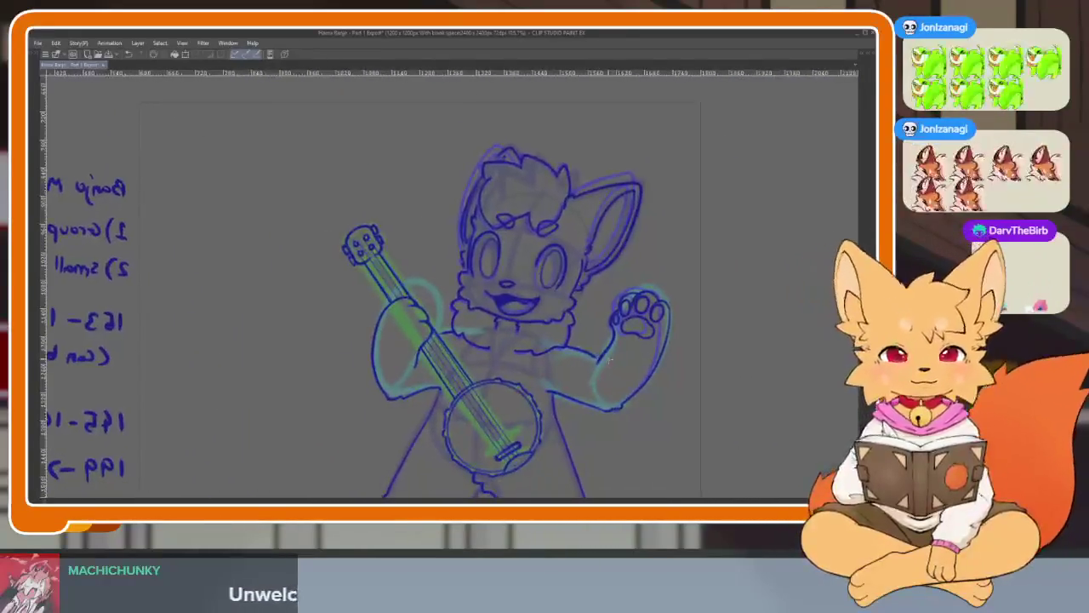
Focus the drawing window, play the animation with Space, and zoom in on the fox's face.
key(Tab)
scroll(559, 365, down, 3)
key(Tab)
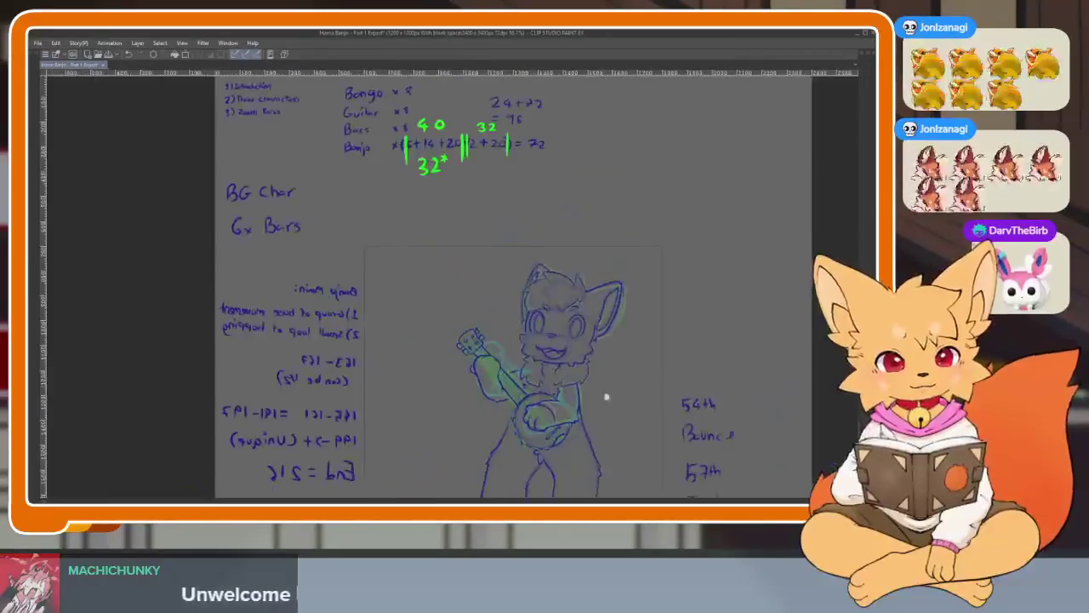
scroll(560, 364, up, 2)
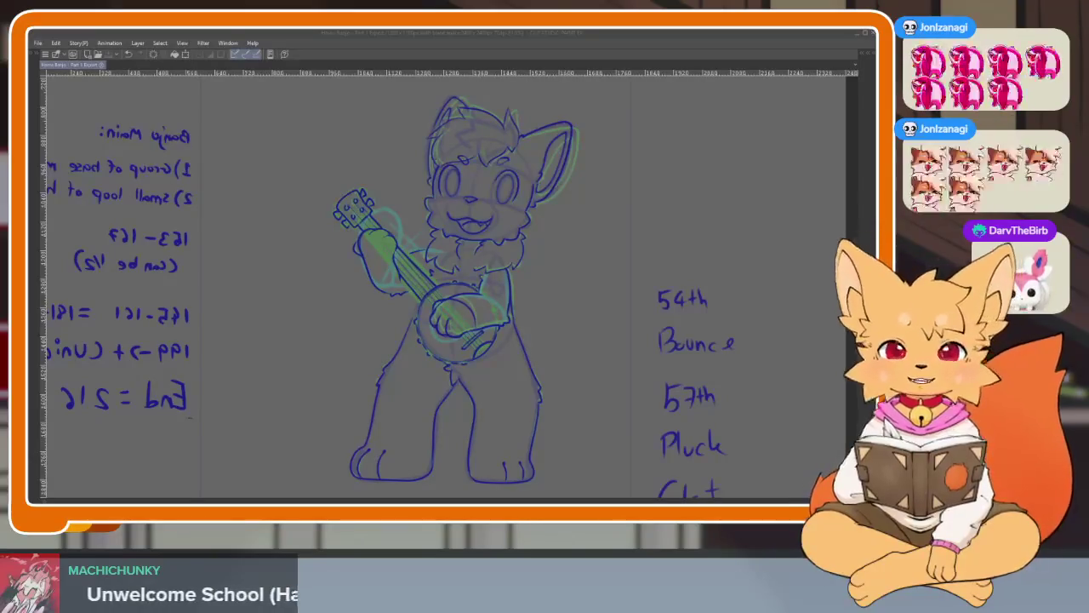
click(491, 34)
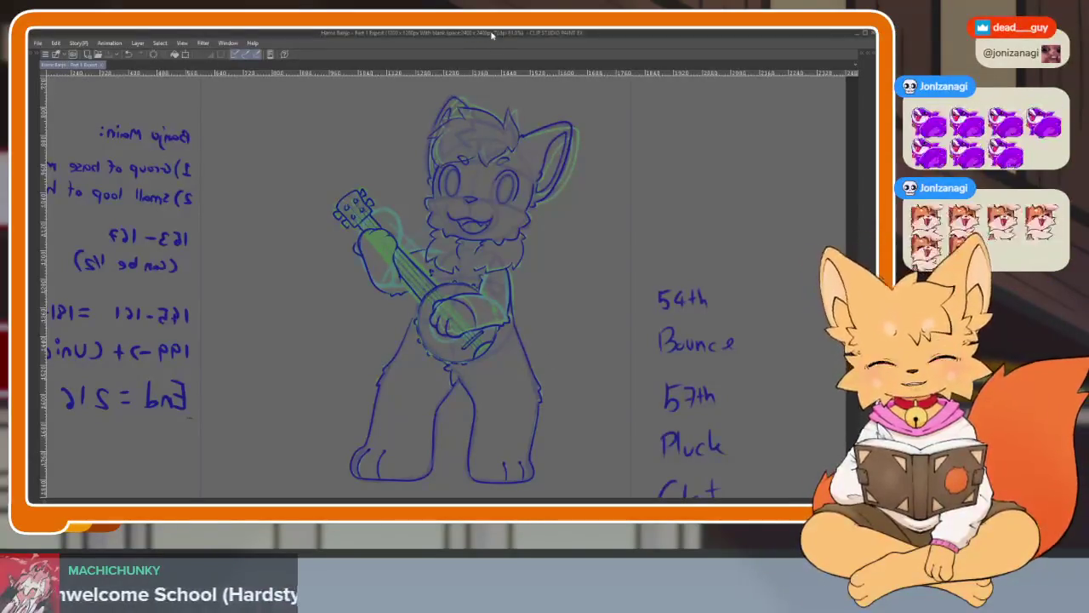
key(space)
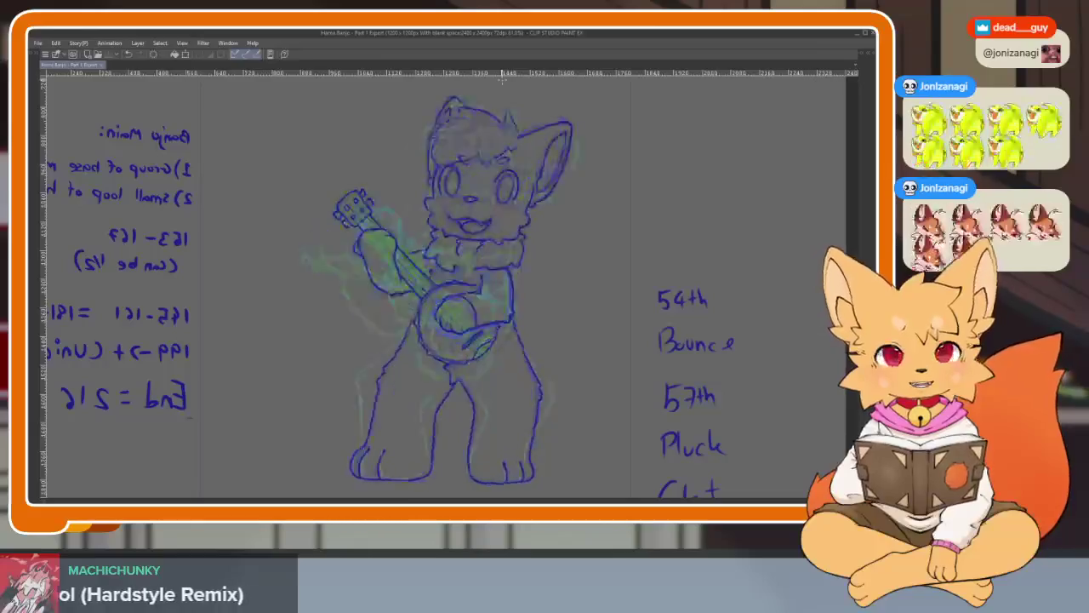
scroll(546, 255, up, 5)
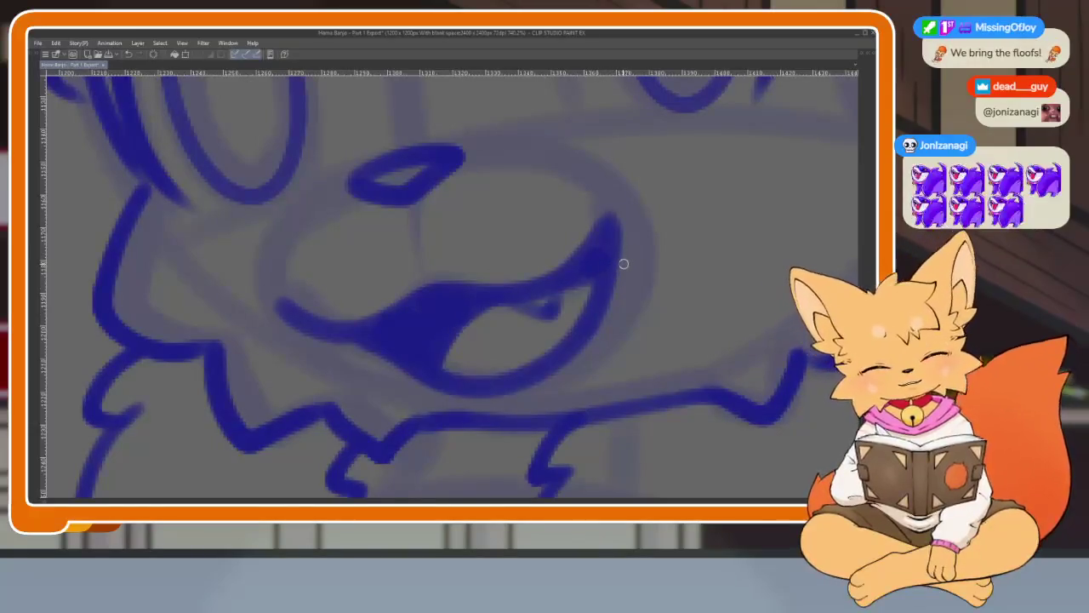
key(Tab)
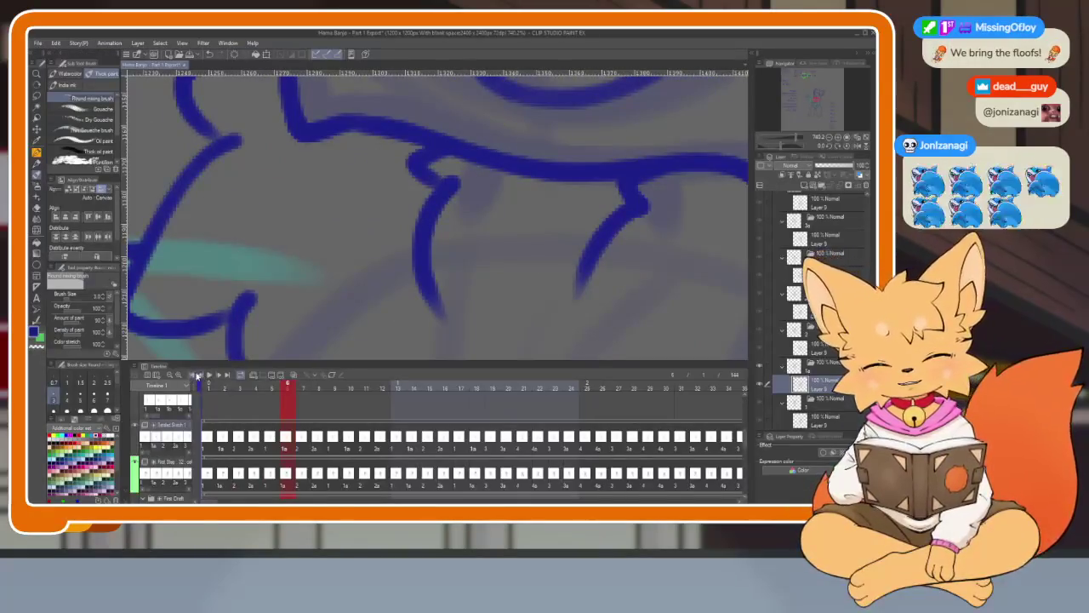
key(Tab)
scroll(544, 323, down, 3)
scroll(586, 323, down, 2)
scroll(584, 309, down, 2)
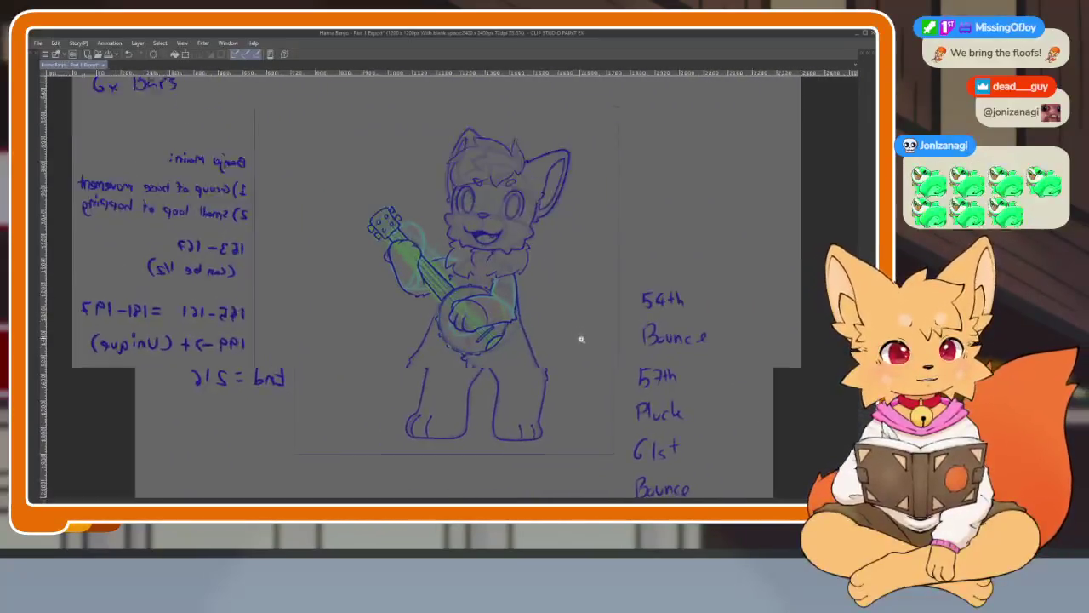
scroll(581, 339, up, 1)
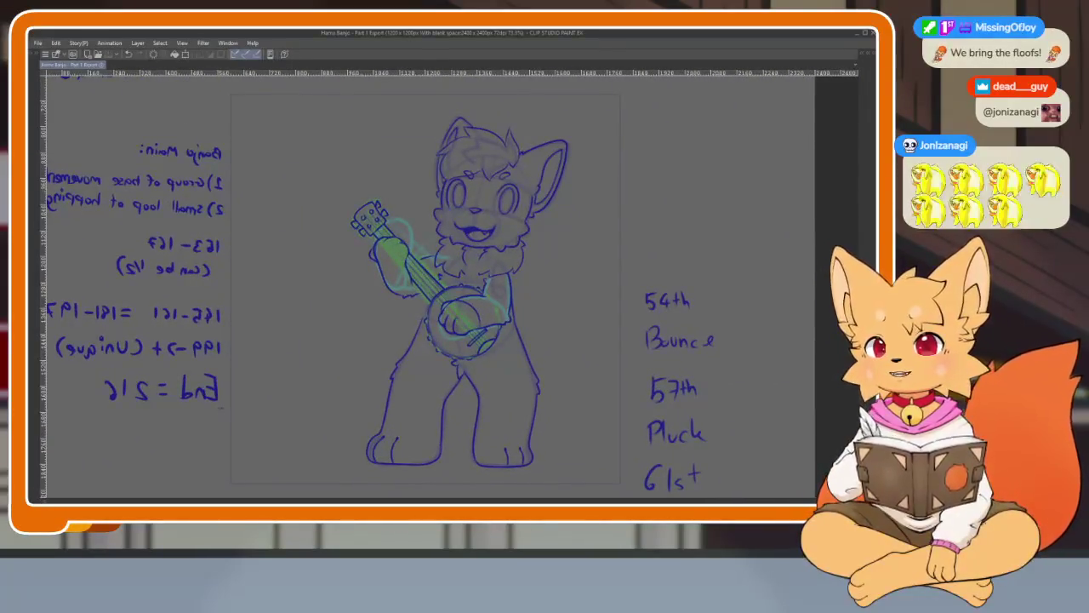
click(466, 42)
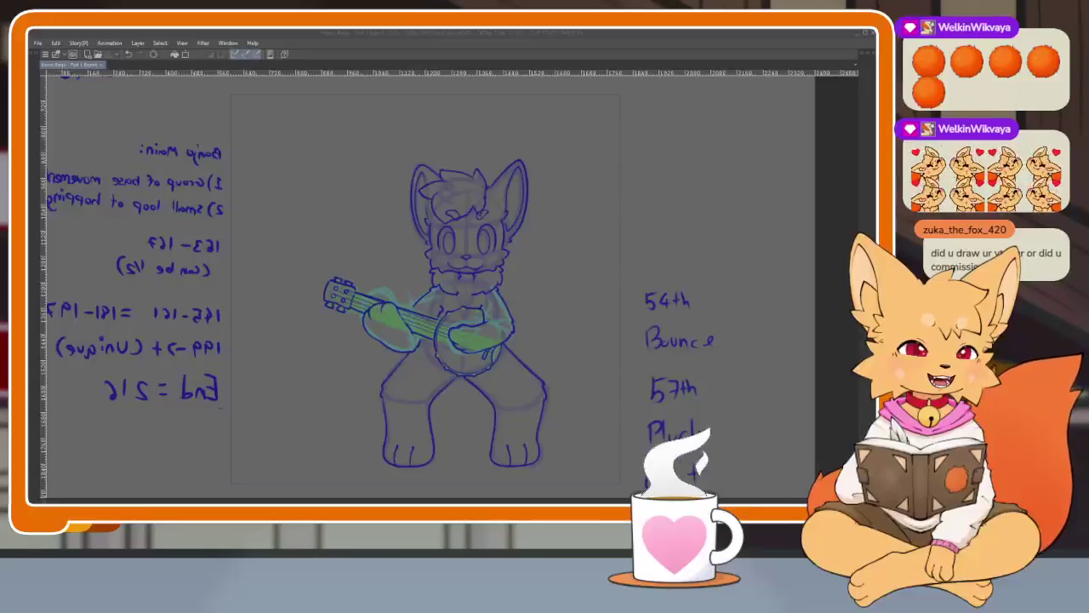
Hide the palettes, fit the fox banjo canvas to the window, and resume animation playback.
click(498, 42)
key(Tab)
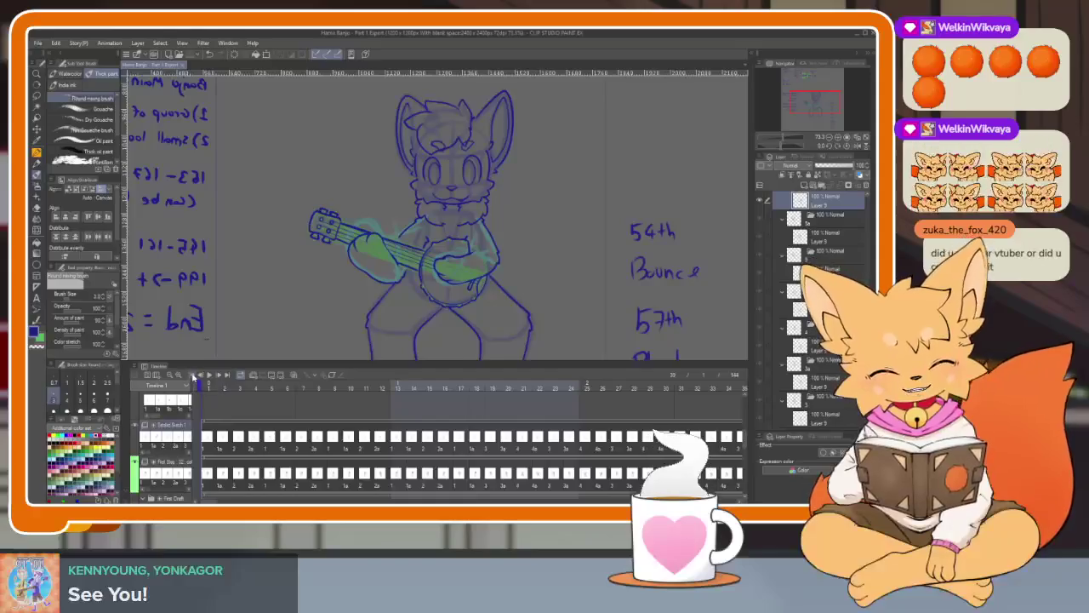
key(Tab)
scroll(556, 360, down, 2)
scroll(563, 383, up, 1)
scroll(563, 383, up, 1)
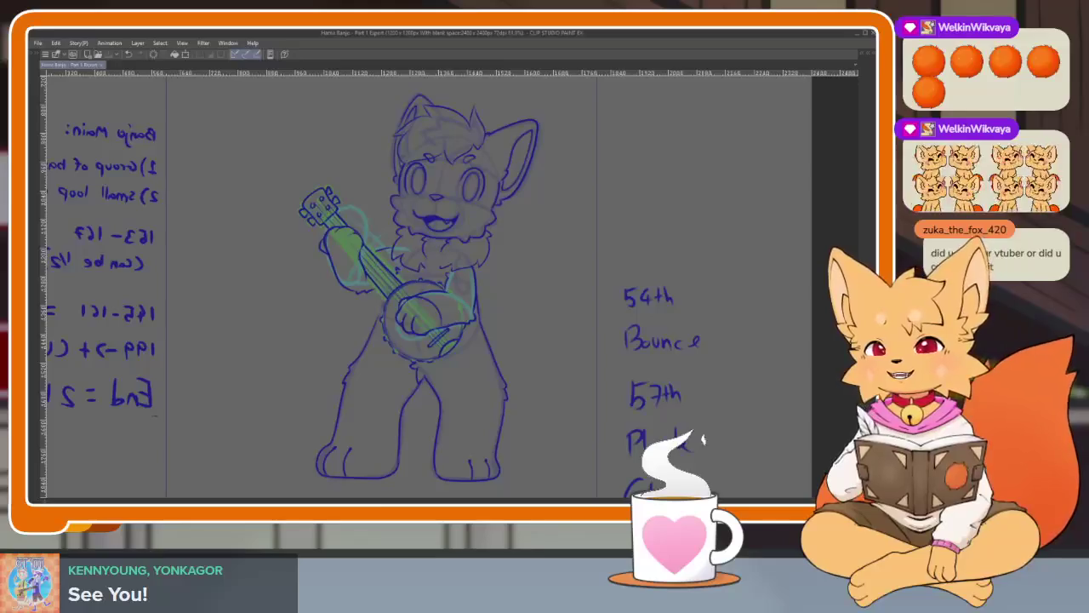
click(515, 36)
key(space)
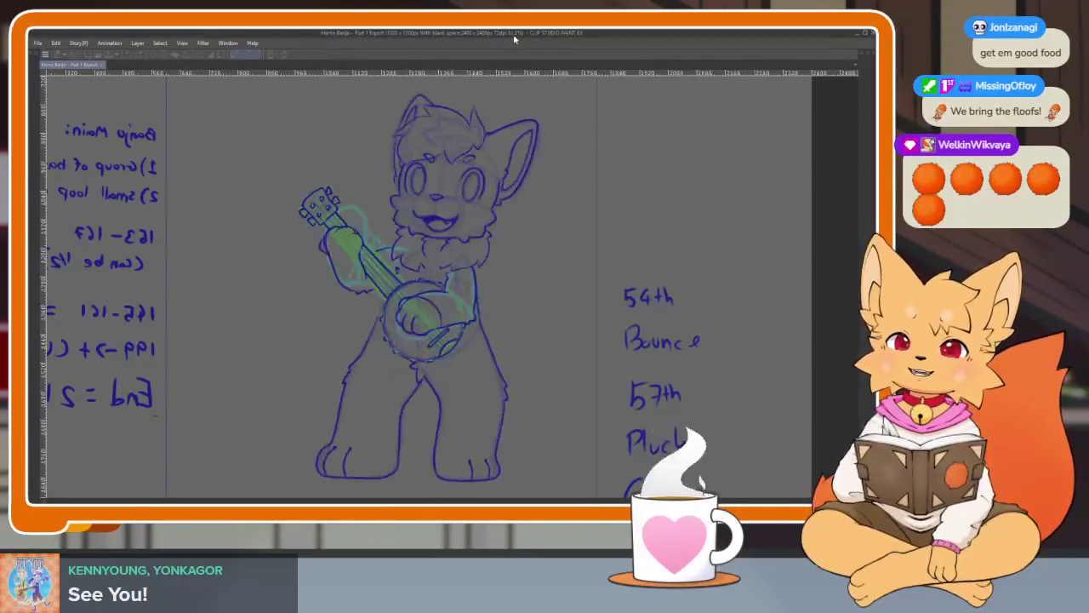